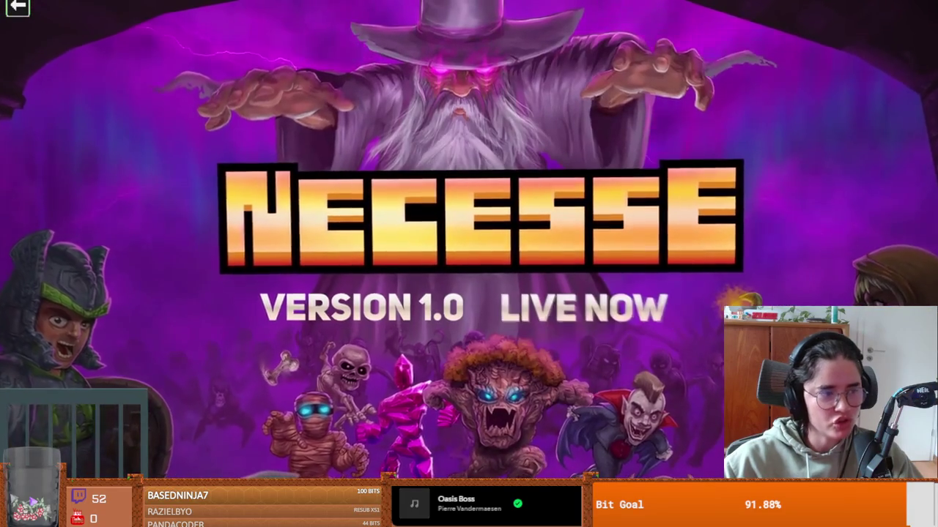
Step: Exit the fullscreen Necesse trailer, briefly replay it full screen, then exit again
key("Escape")
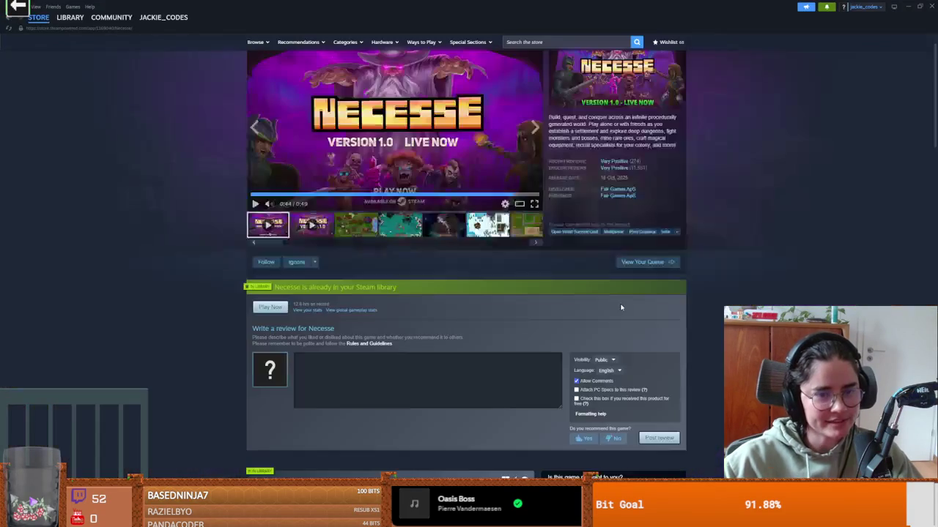
left_click(534, 242)
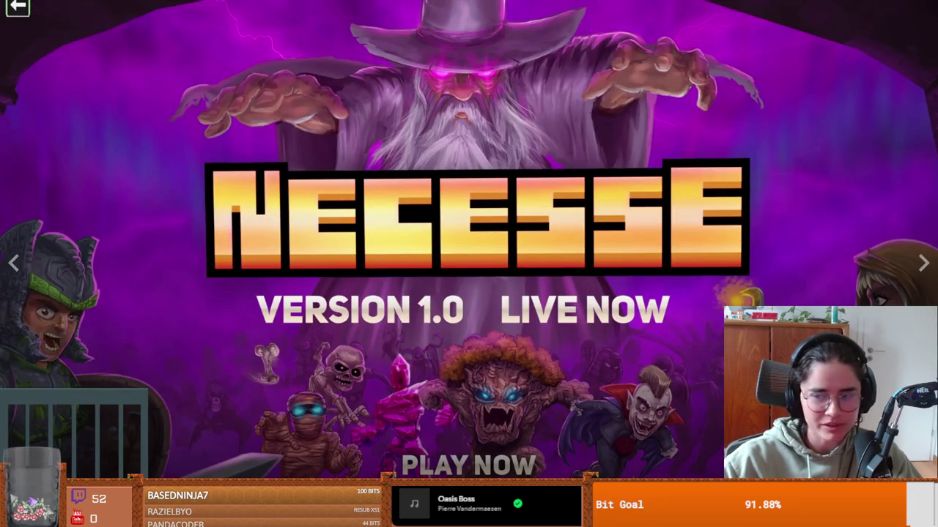
key("Escape")
Step: Scroll through the Necesse store page, then switch back to the Godot editor
scroll(456, 296, "down", 3)
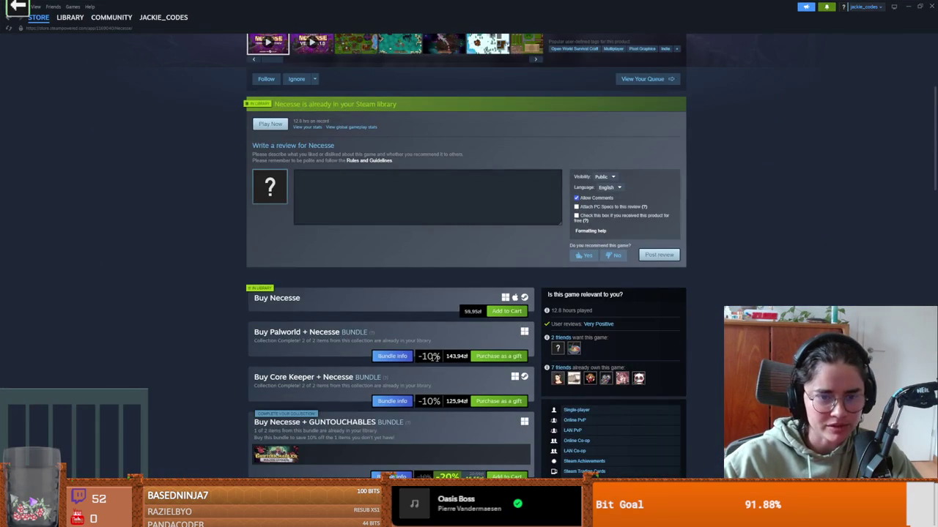
scroll(473, 248, "down", 2)
scroll(473, 247, "up", 1)
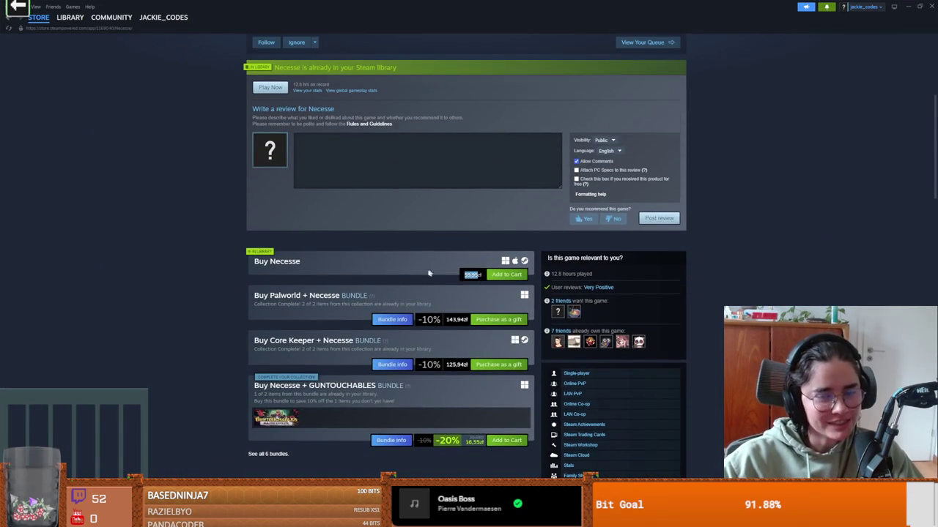
scroll(409, 264, "up", 6)
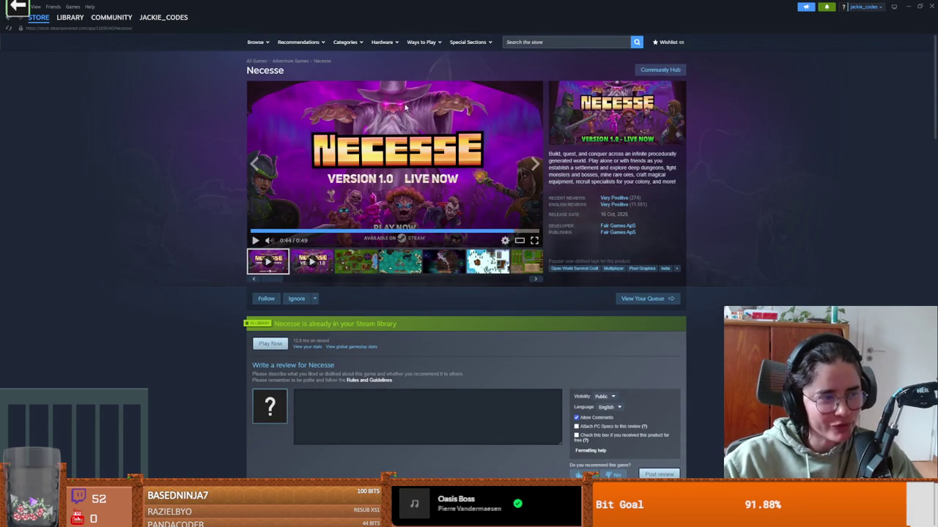
key("alt+Tab")
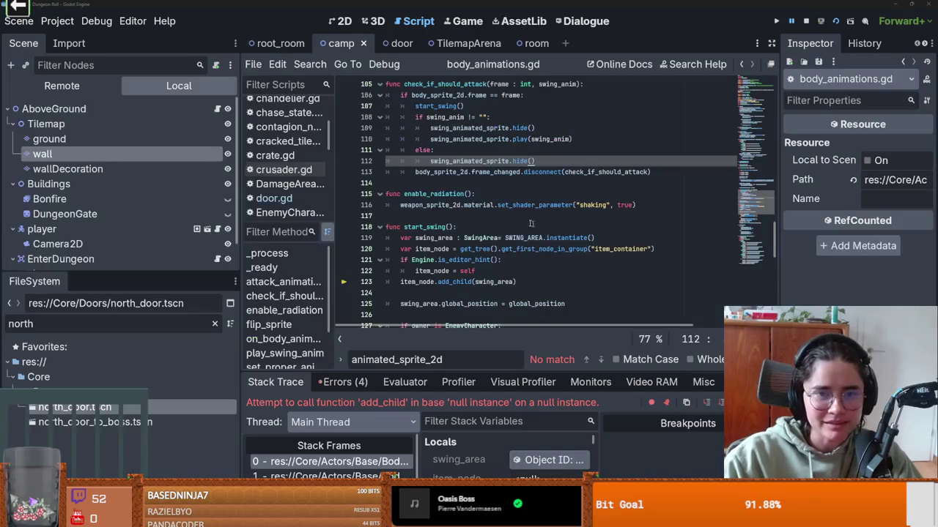
Step: Save the current scene in the Godot editor
key("ctrl+s")
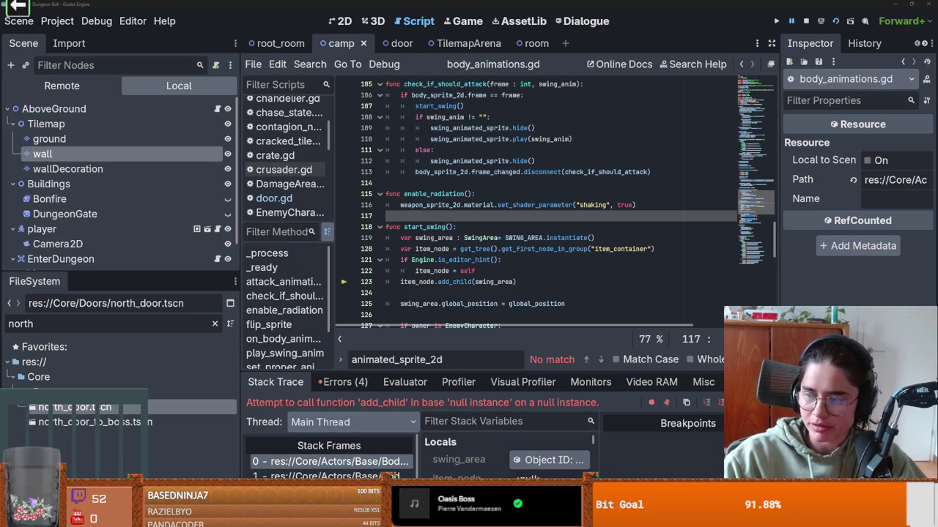
key("ctrl+s")
scroll(431, 233, "up", 9)
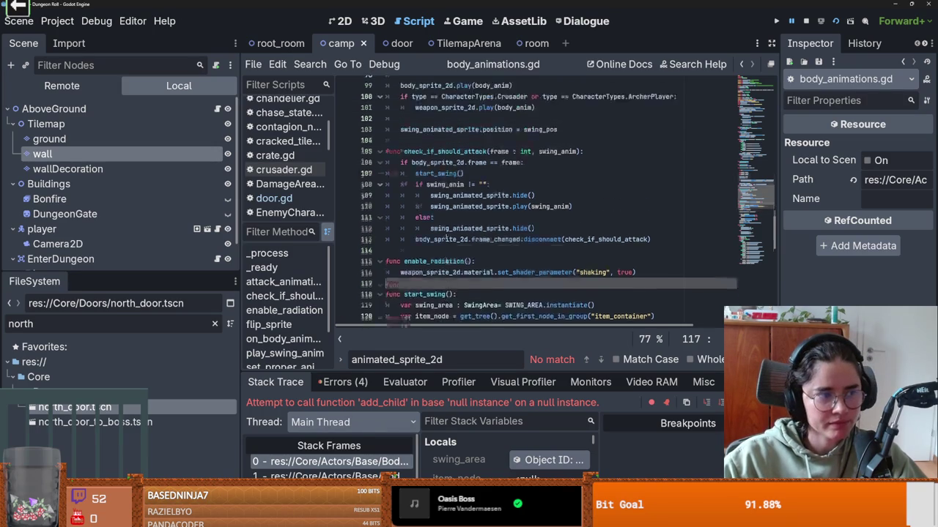
Step: Narrow the left dock slightly, then switch over to Steam
left_click_drag(241, 184, 216, 184)
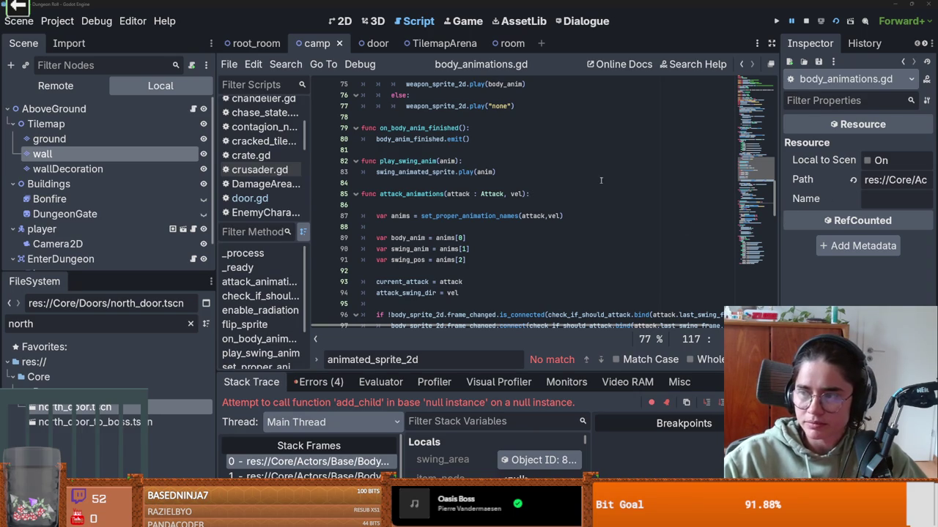
left_click_drag(601, 180, 481, 137)
key("alt+Tab")
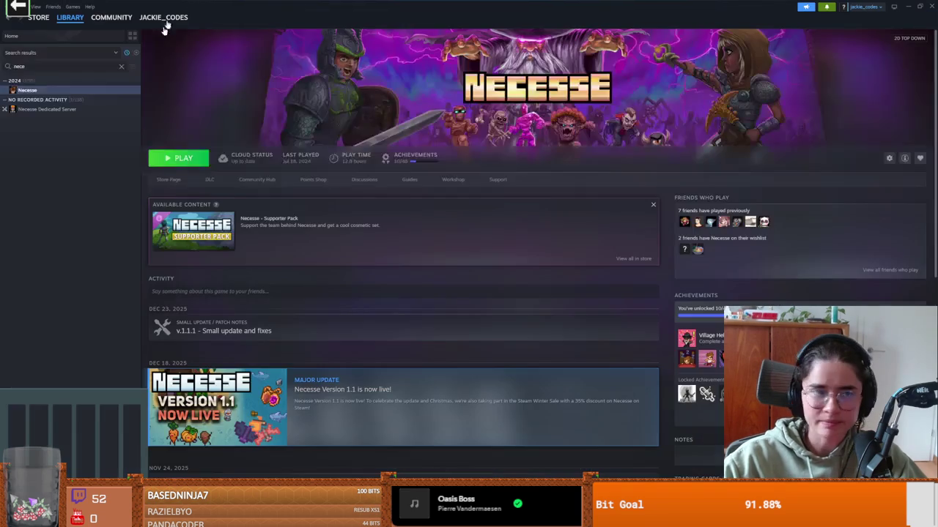
Step: Clear the library search and open the Songs of Syx Demo store page
left_click(121, 66)
scroll(139, 271, "down", 10)
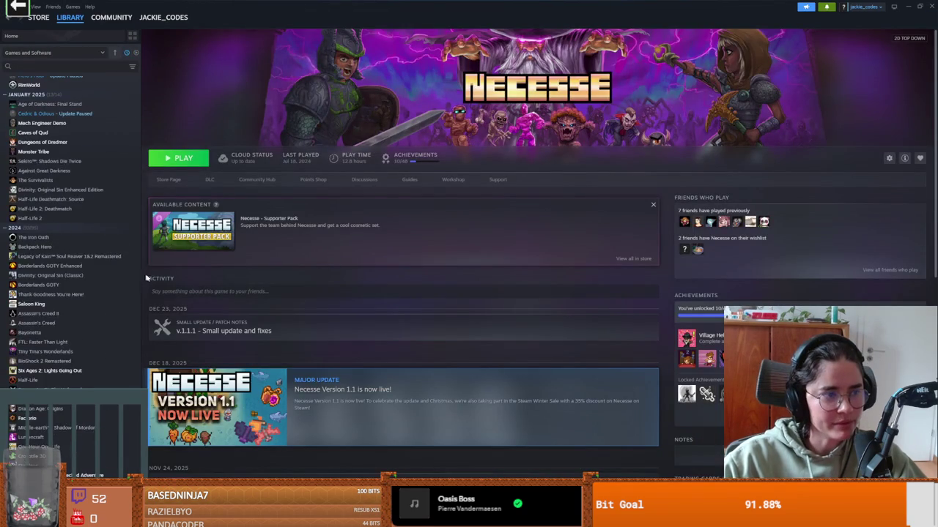
scroll(142, 277, "up", 10)
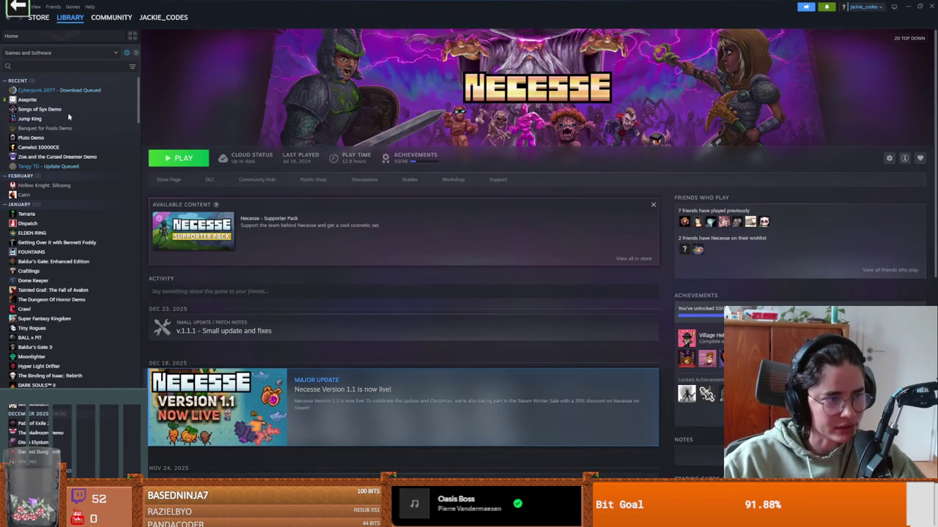
left_click(40, 109)
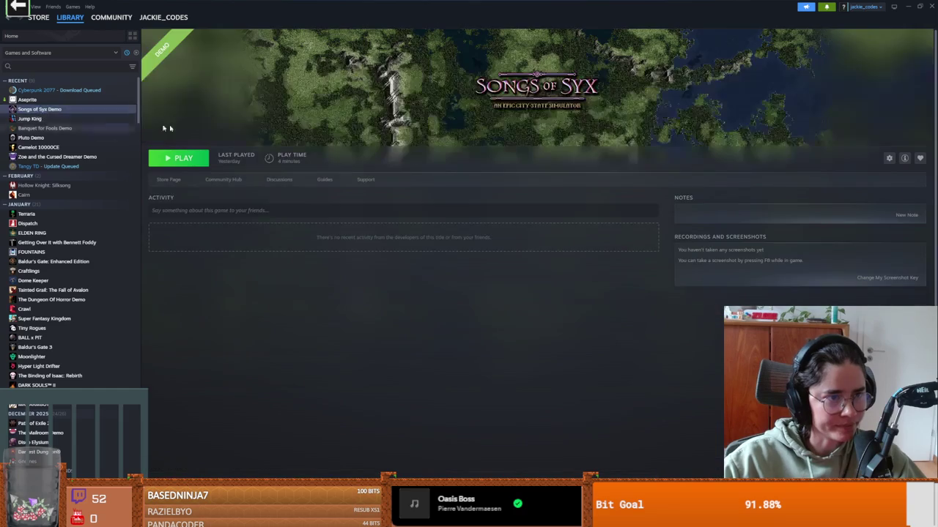
left_click(180, 183)
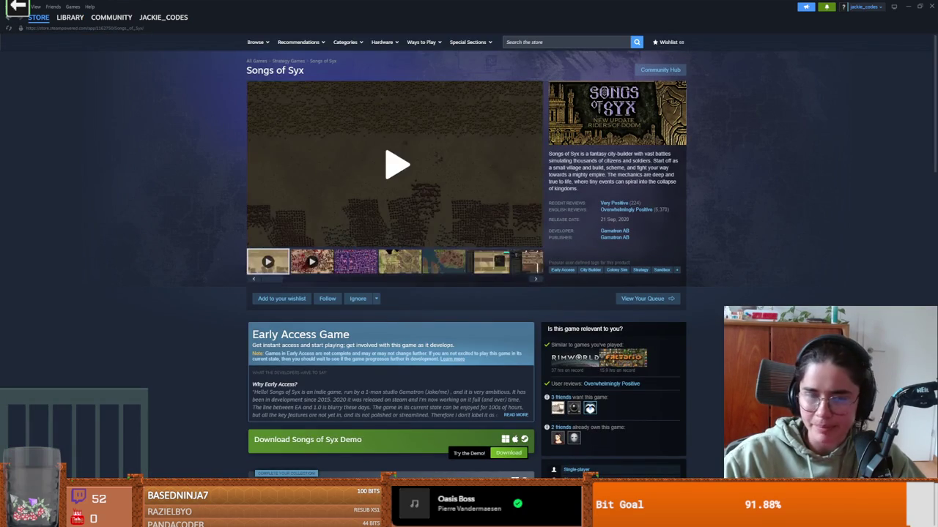
Step: Start the Songs of Syx trailer and try it full screen
left_click(372, 188)
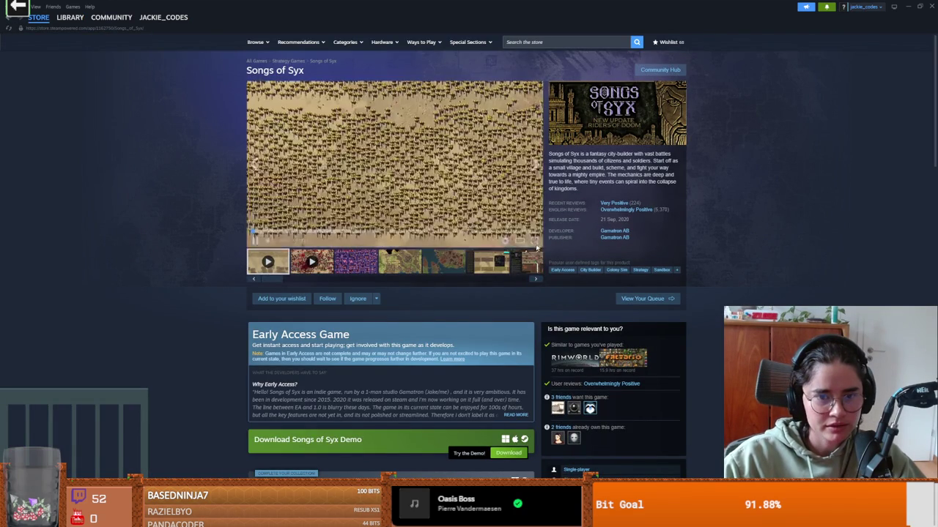
left_click(534, 240)
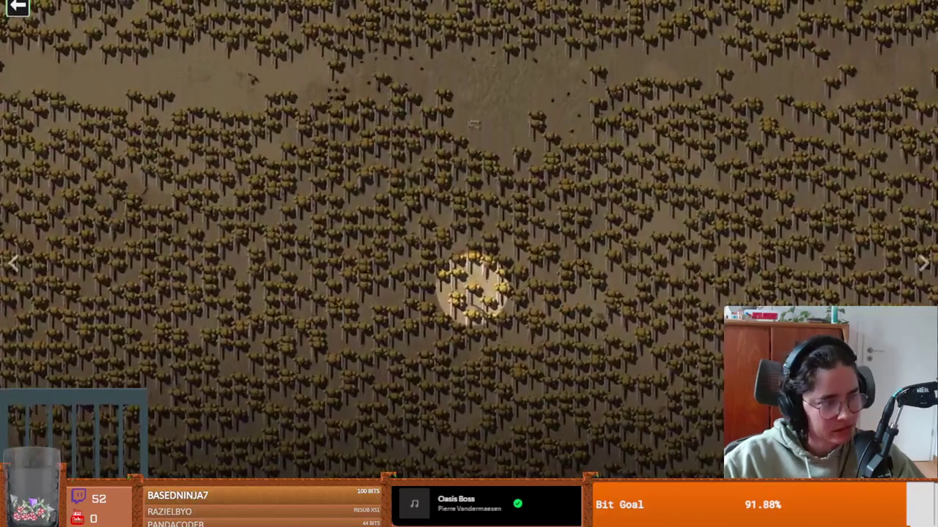
key("Escape")
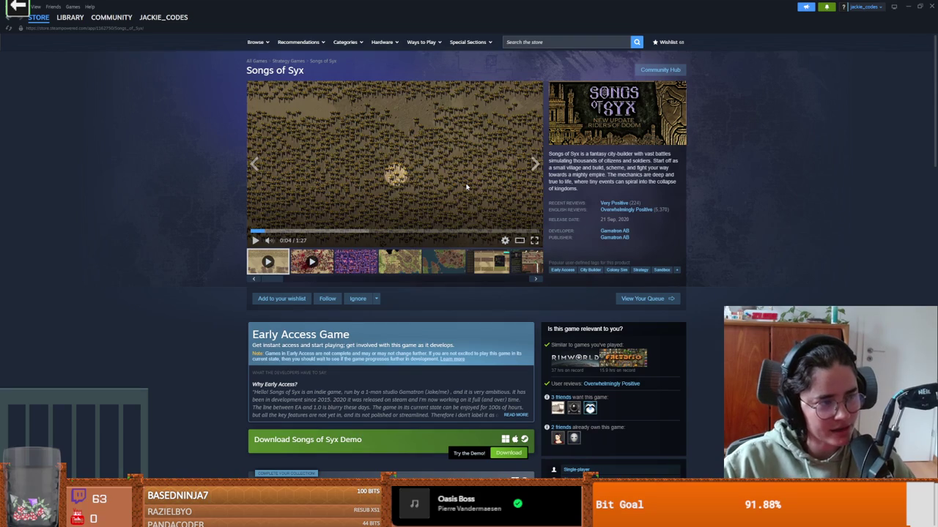
Step: Watch the Songs of Syx trailer full screen to the end, then return to Godot
left_click(535, 240)
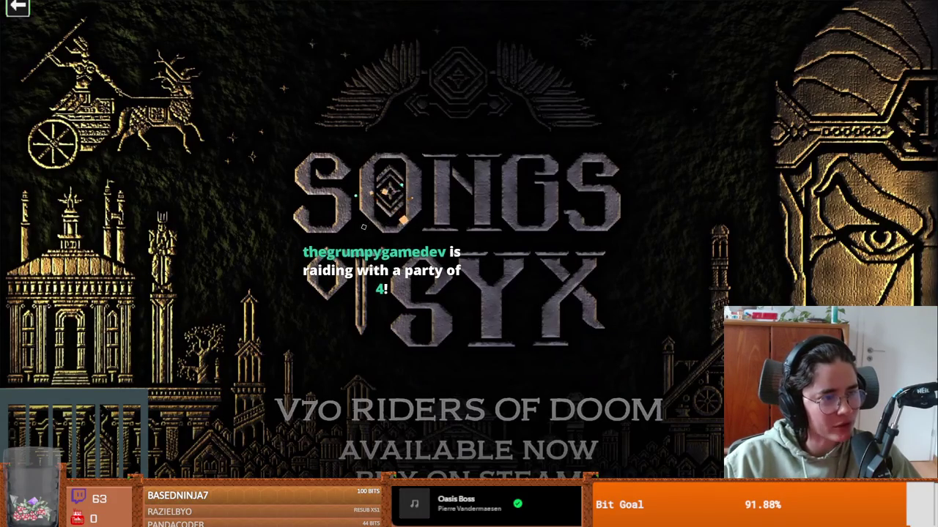
mouse_move(288, 341)
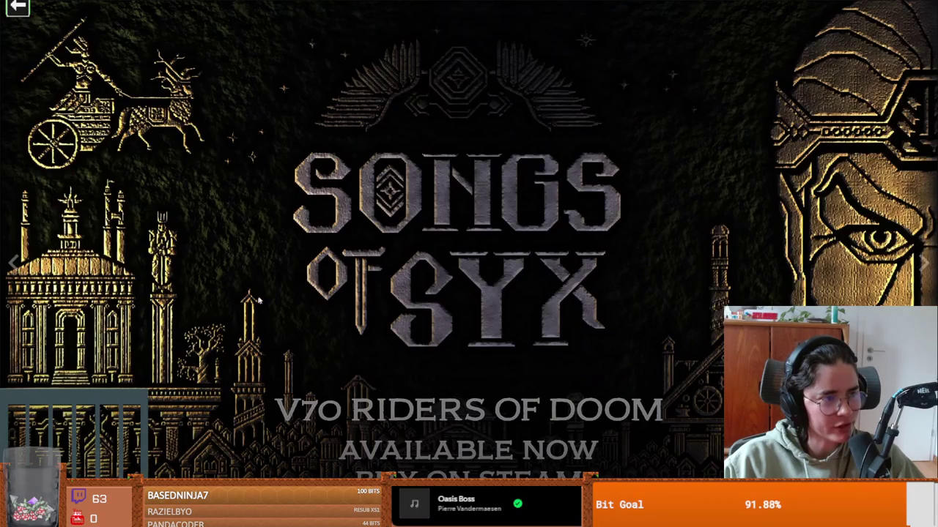
key("Escape")
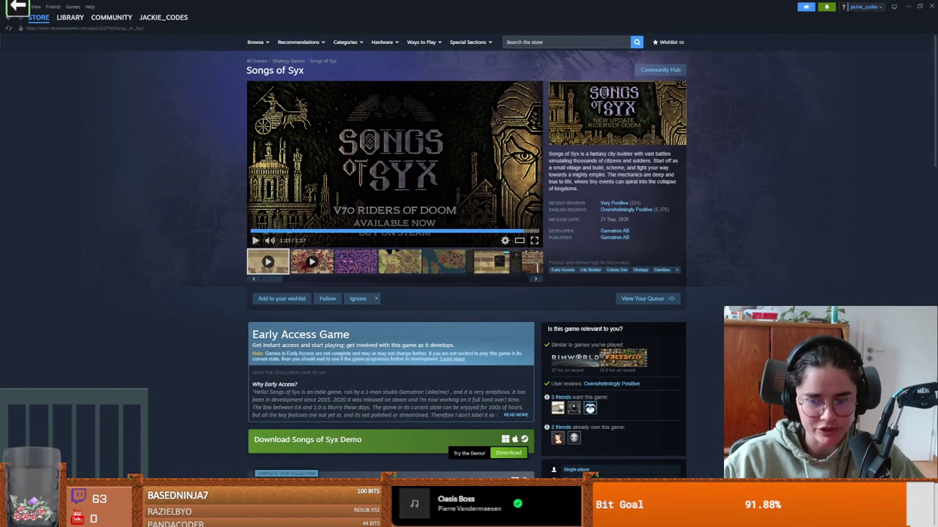
key("alt+Tab")
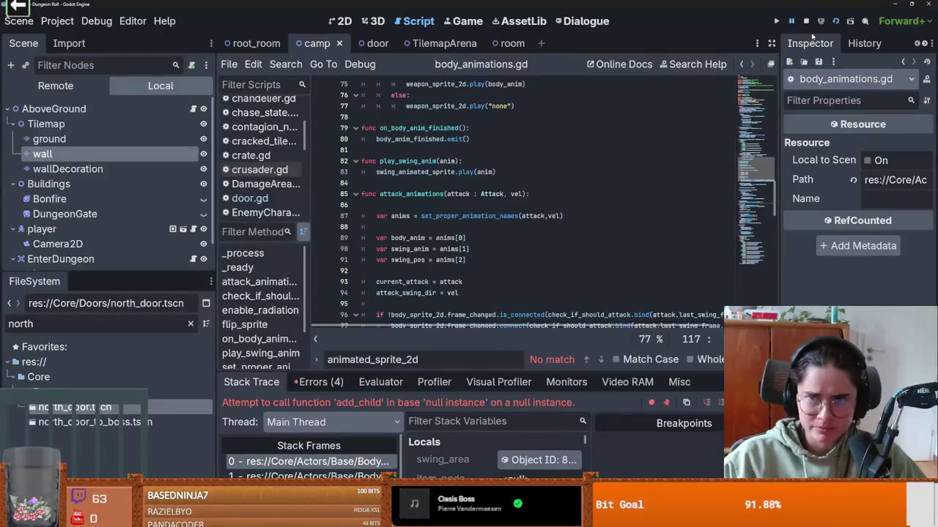
Step: Run Dungeon Roll from the editor and start a new game as the Crusader
left_click(778, 22)
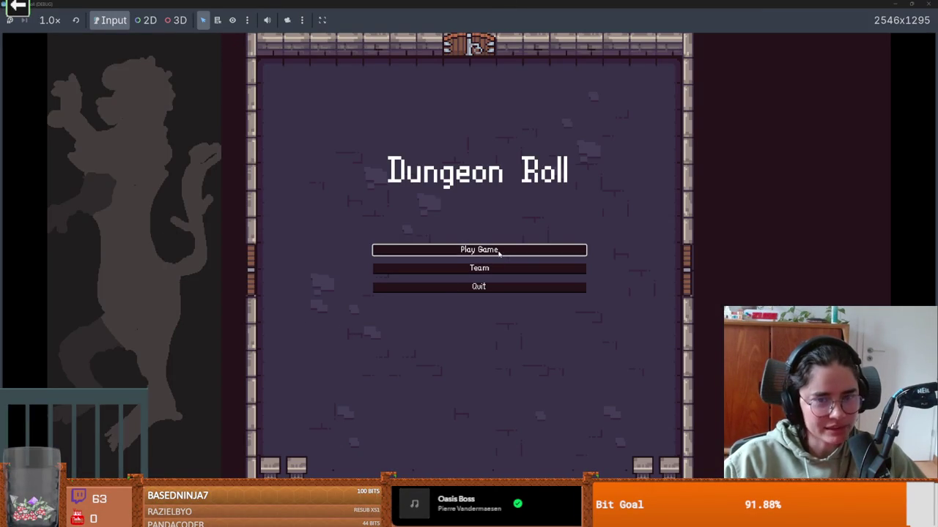
left_click(499, 251)
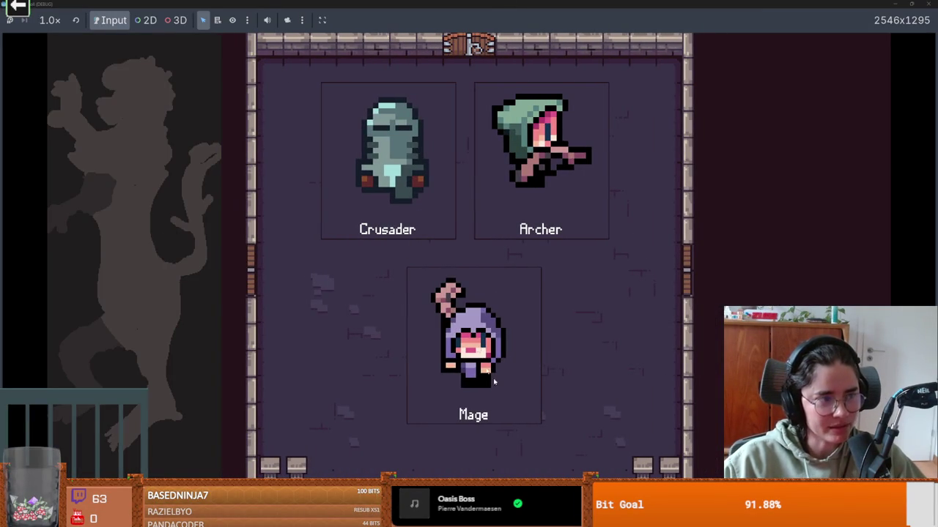
key("Return")
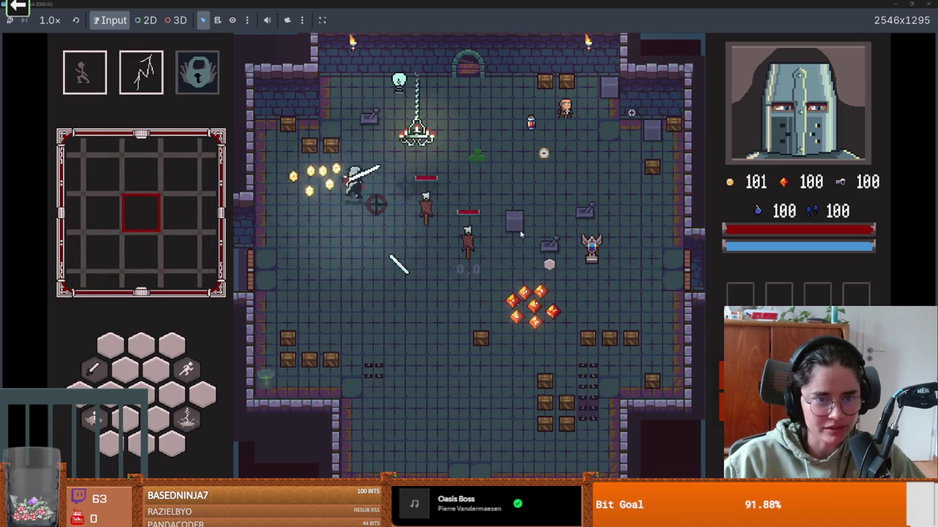
Step: Walk the knight to the west door and choose the zombie default room
key("d")
key("s")
key("a")
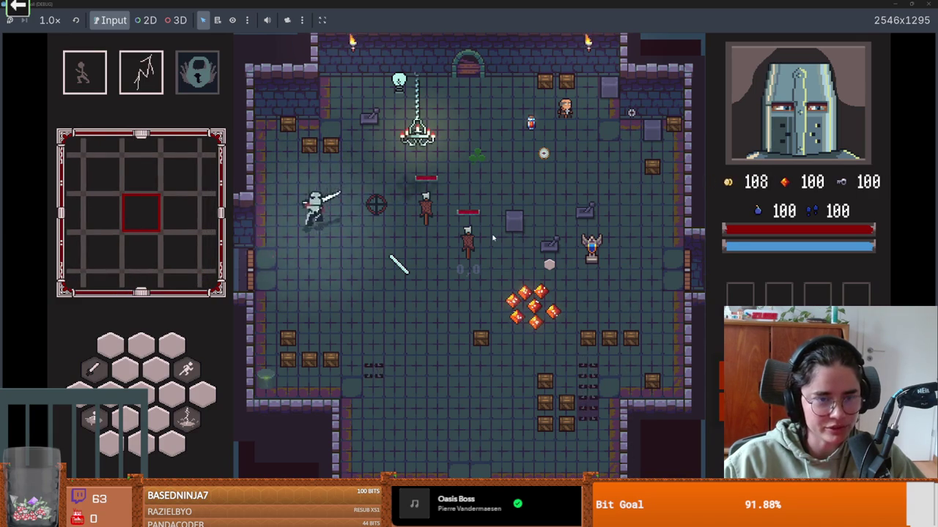
key("e")
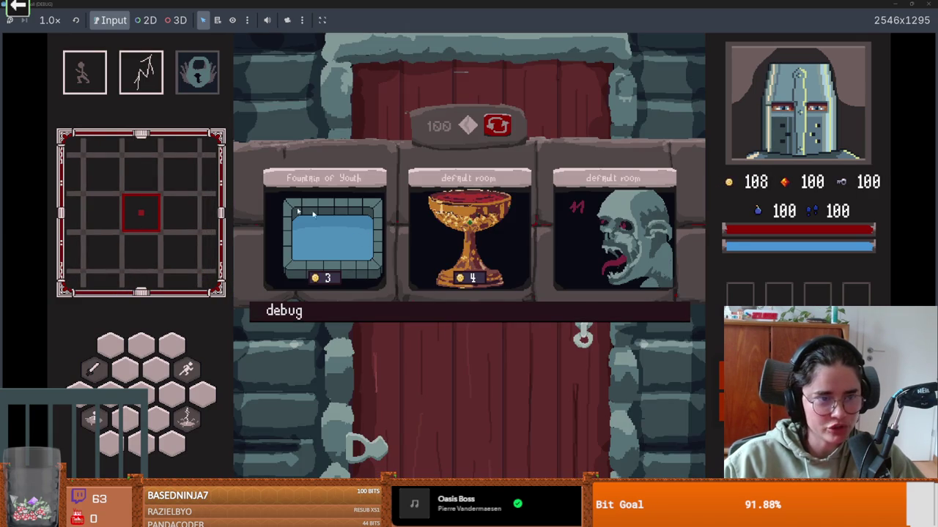
left_click(489, 245)
left_click(477, 252)
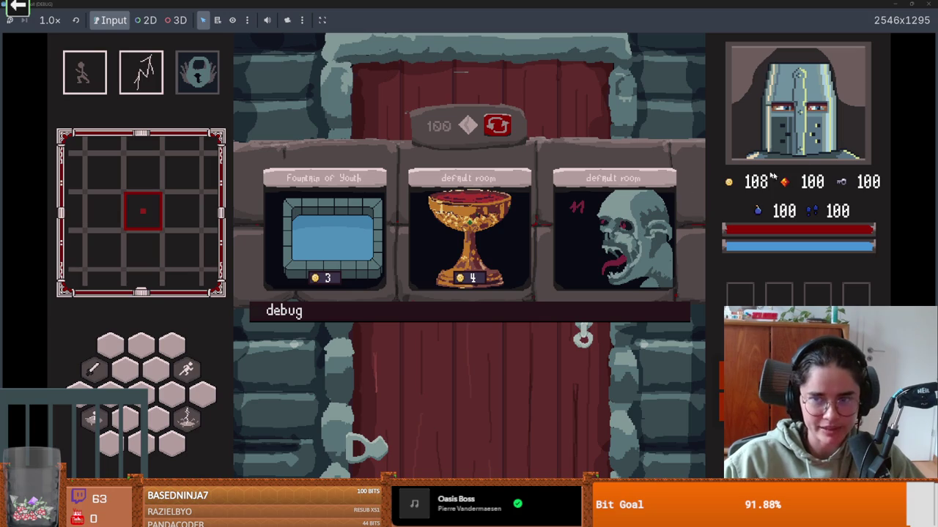
left_click(615, 253)
Step: Move the knight into the new room, hit the bat and dash right
key("d")
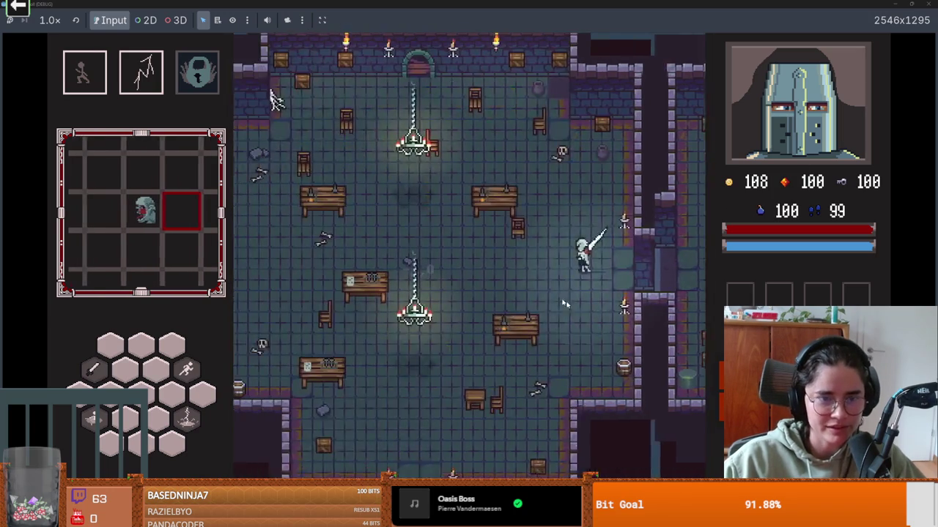
key("s")
key("a")
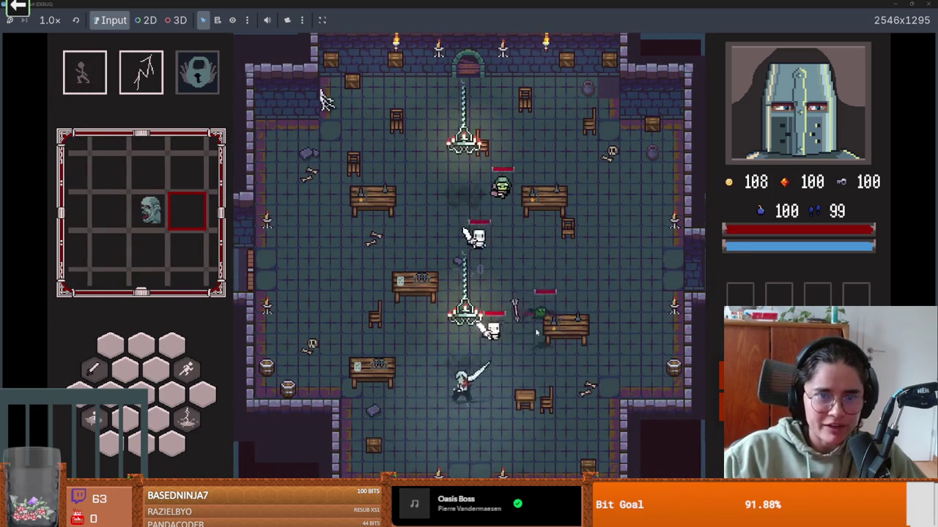
key("w")
key("a")
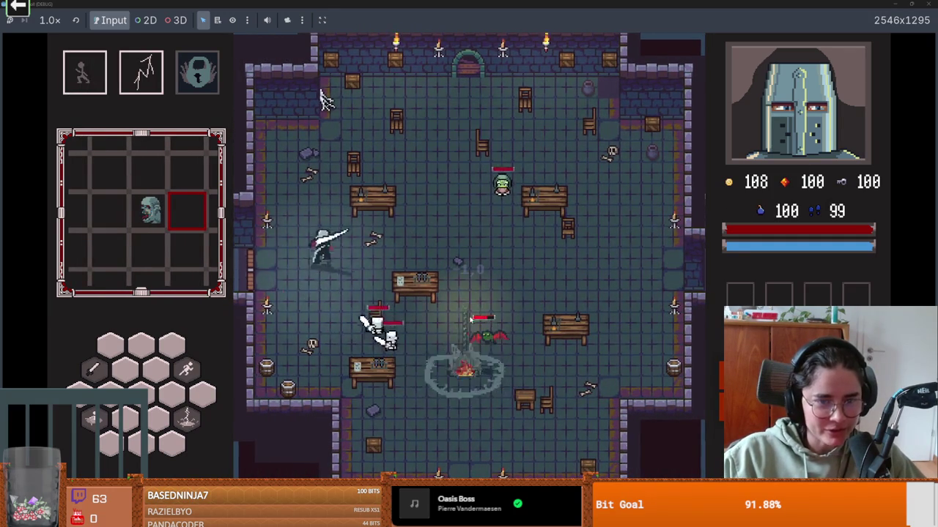
key("d")
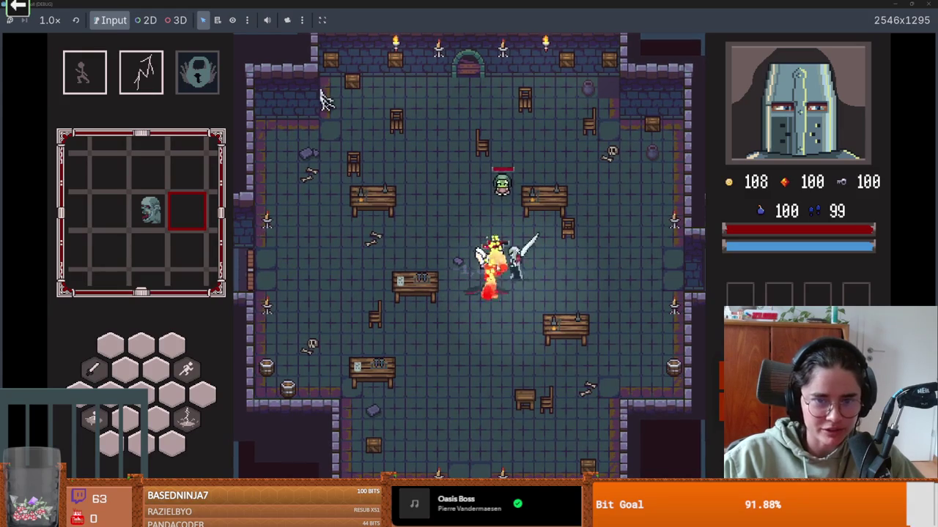
key("d")
key("space")
Step: Fight the fire enemy with slashes, dashes and the lightning ability
key("a")
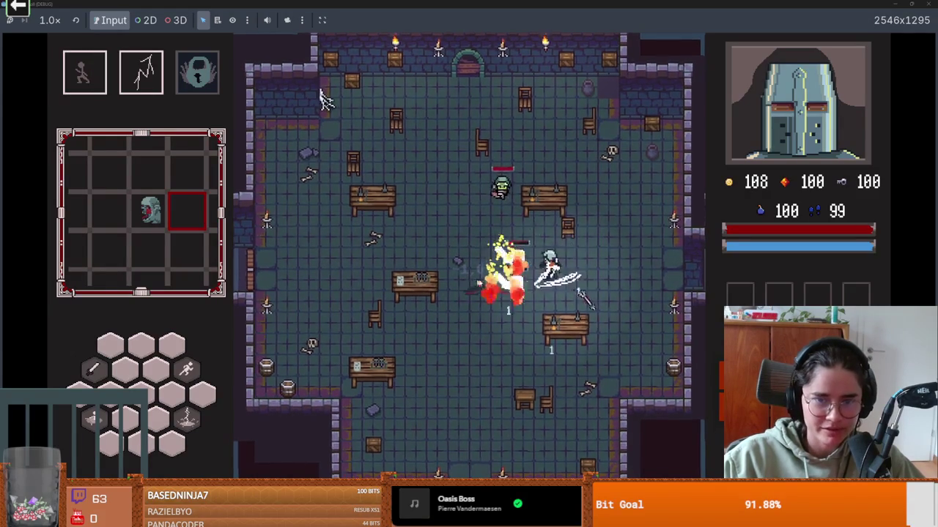
key("s")
key("a")
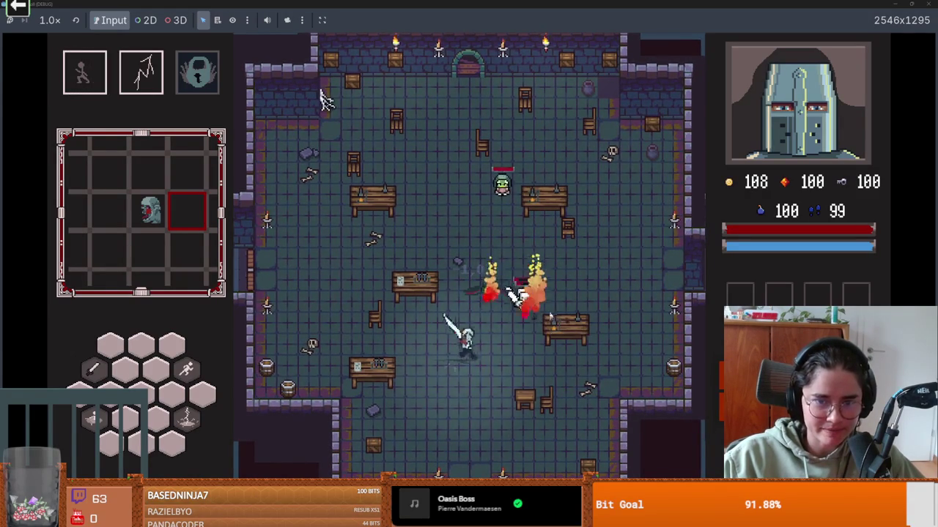
key("a")
key("space")
key("w")
key("d")
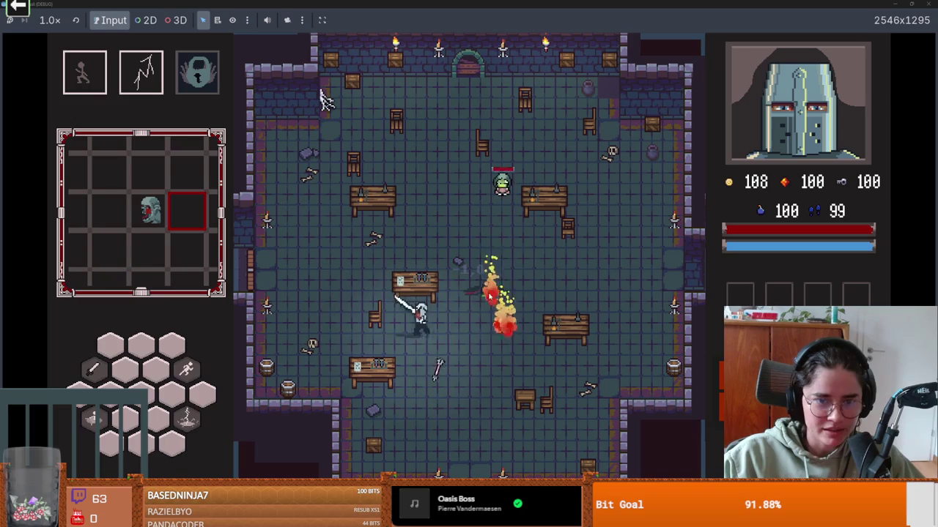
key("w")
key("a")
key("d")
key("q")
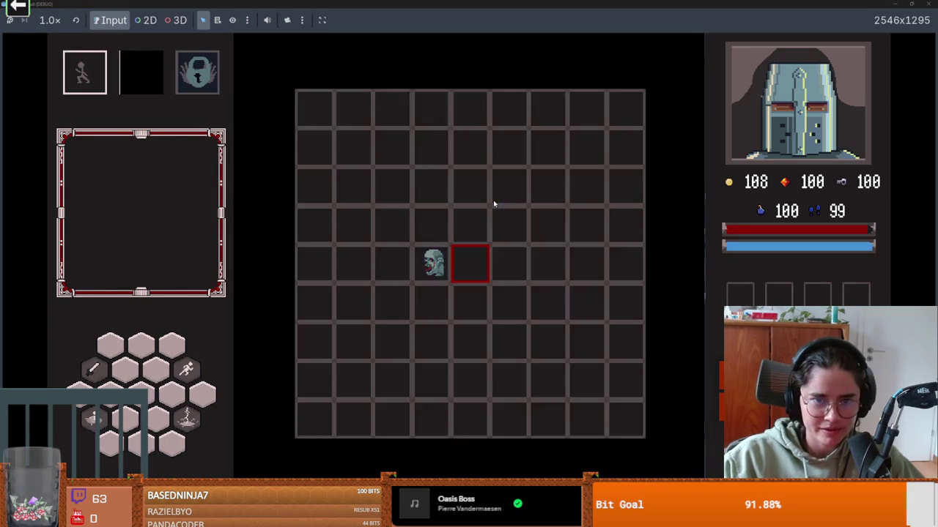
key("s")
key("space")
Step: Fight the goblin up close, then move the knight toward the west wall
key("d")
key("w")
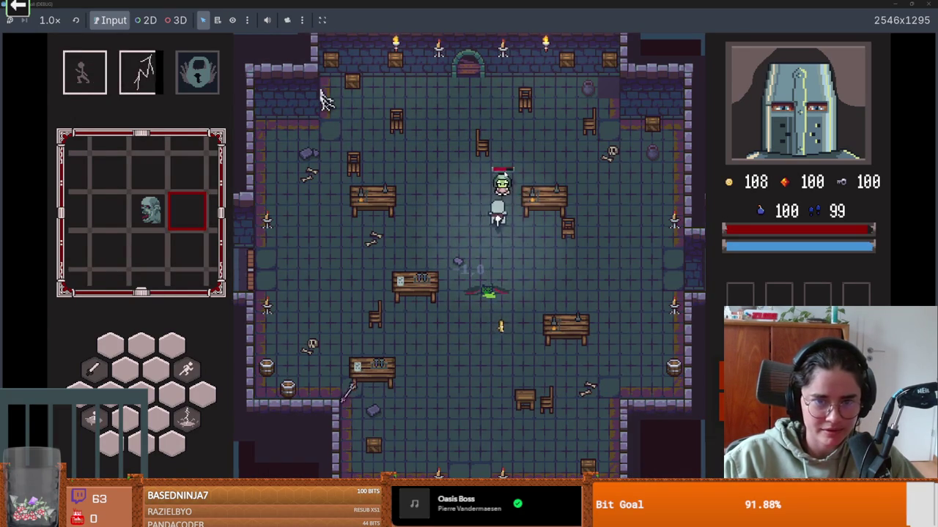
key("a")
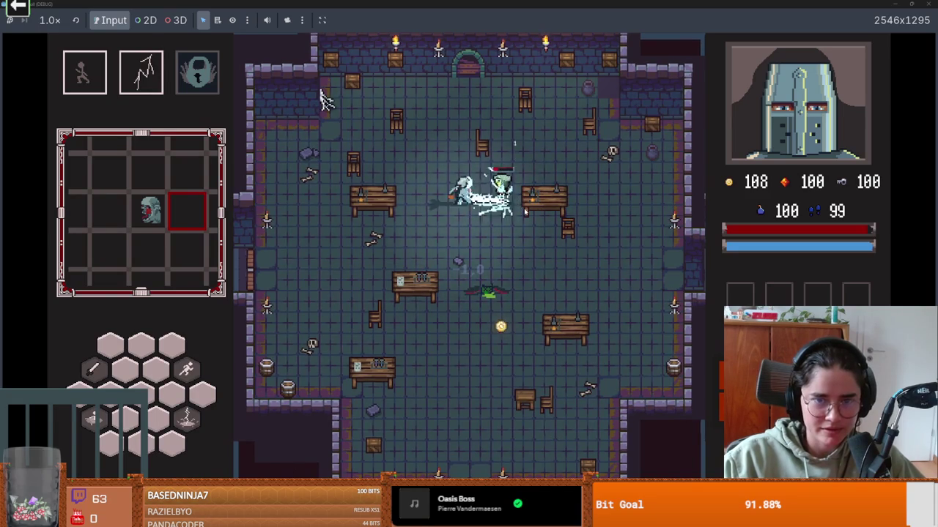
key("space")
key("s")
key("w")
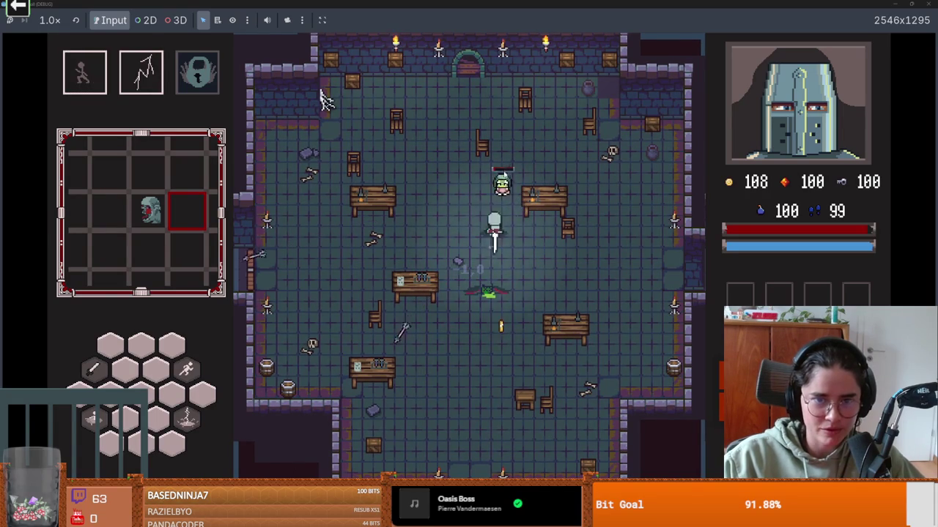
key("a")
key("a")
key("s")
key("space")
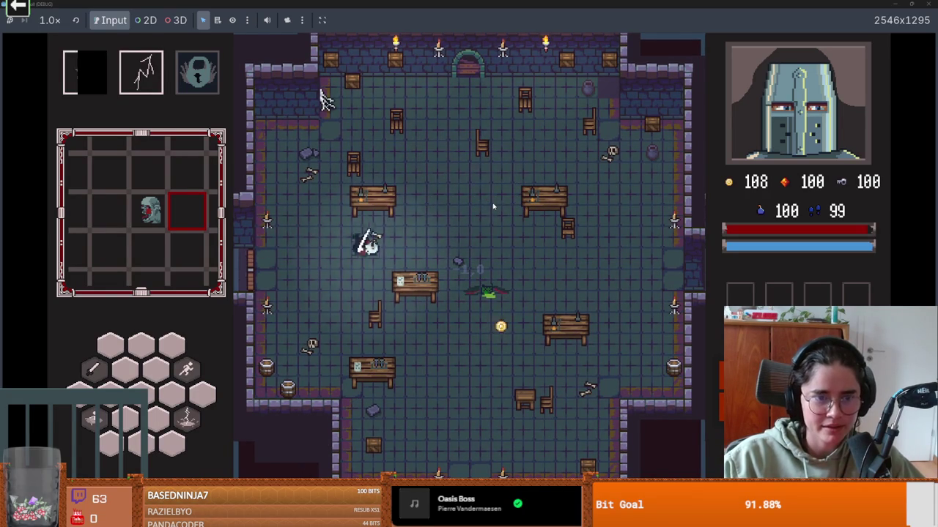
key("d")
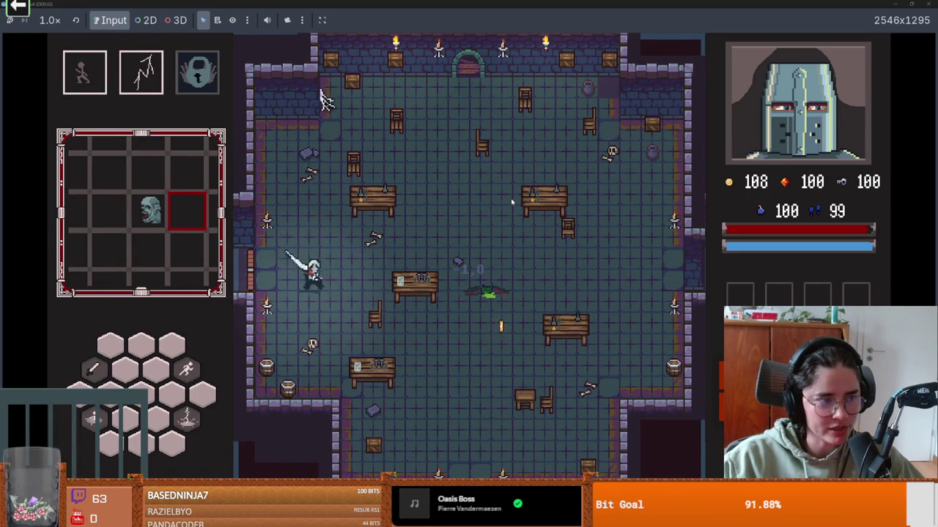
Step: Glance at the dungeon map, then walk the knight up to the west door
key("d")
key("s")
key("Tab")
key("w")
key("d")
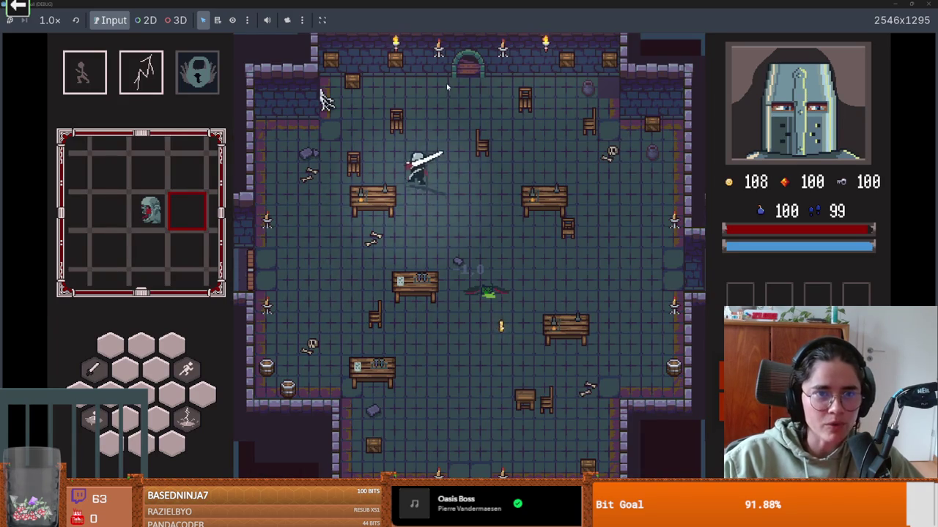
key("a")
key("s")
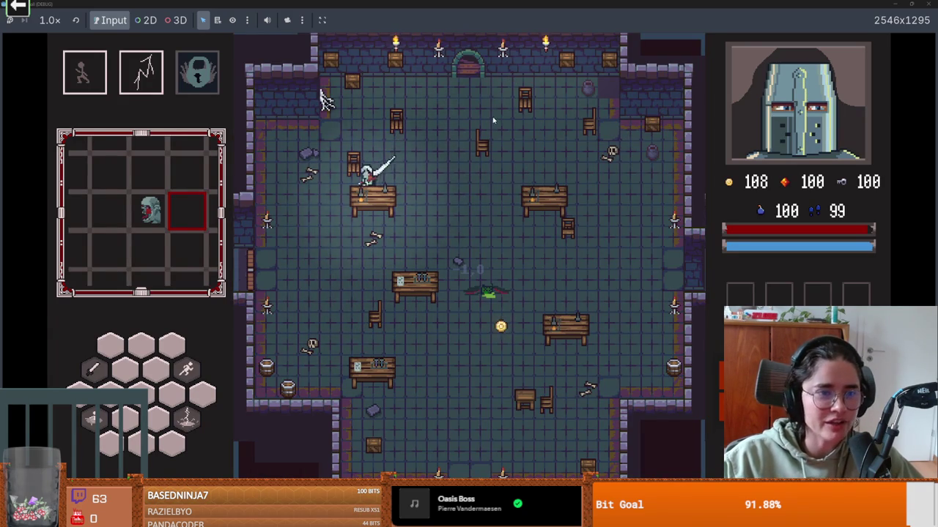
key("a")
key("s")
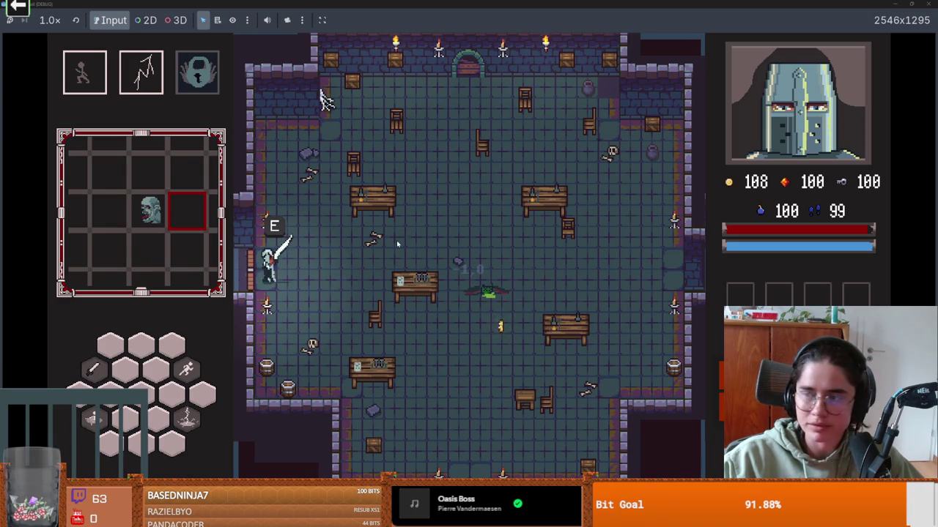
Step: Bring up the west door's Unlock Door prompt, check the map, then switch to Steam
key("e")
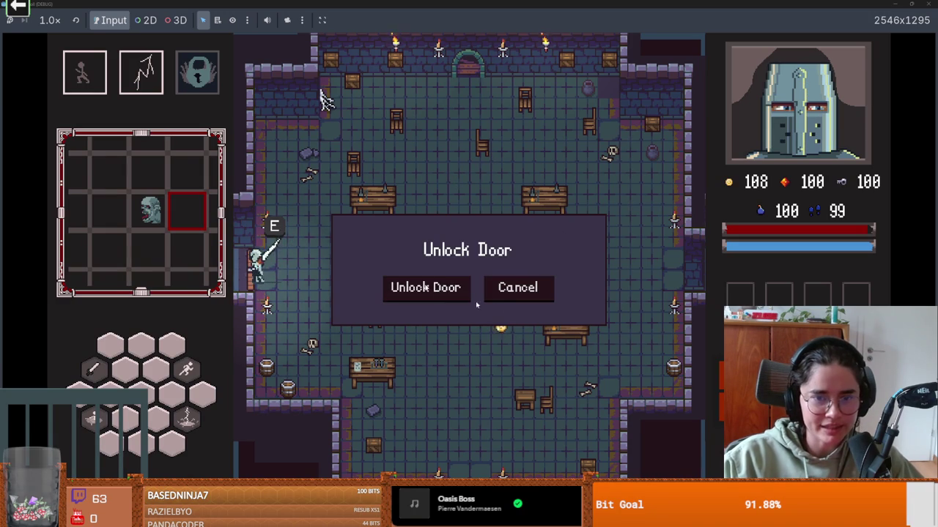
left_click(508, 296)
key("m")
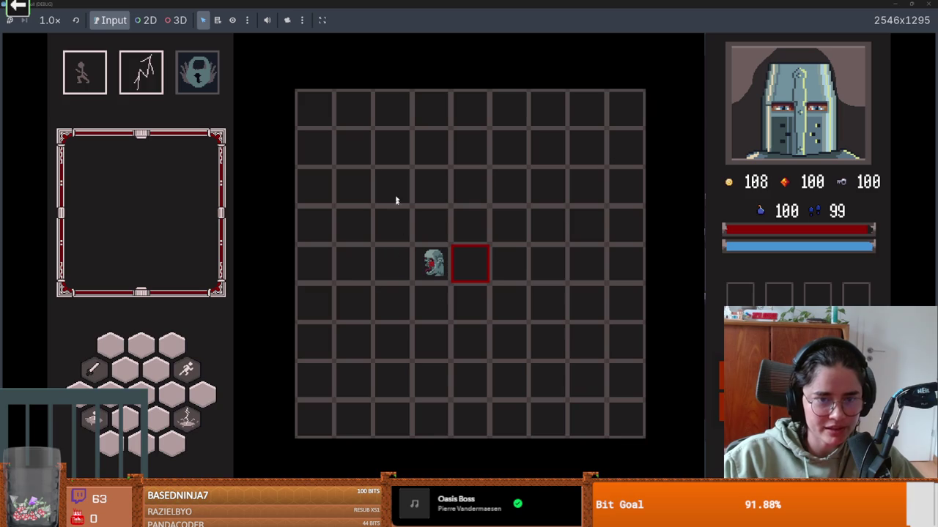
key("m")
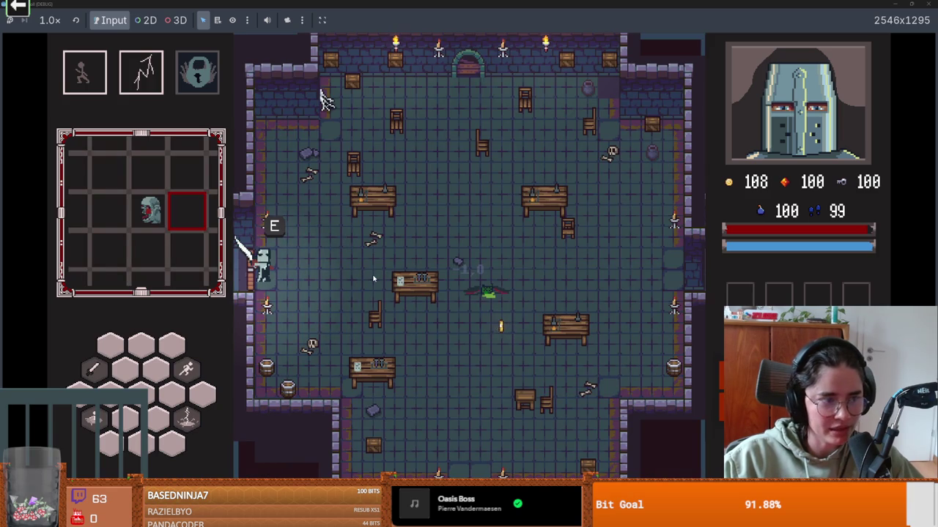
key("e")
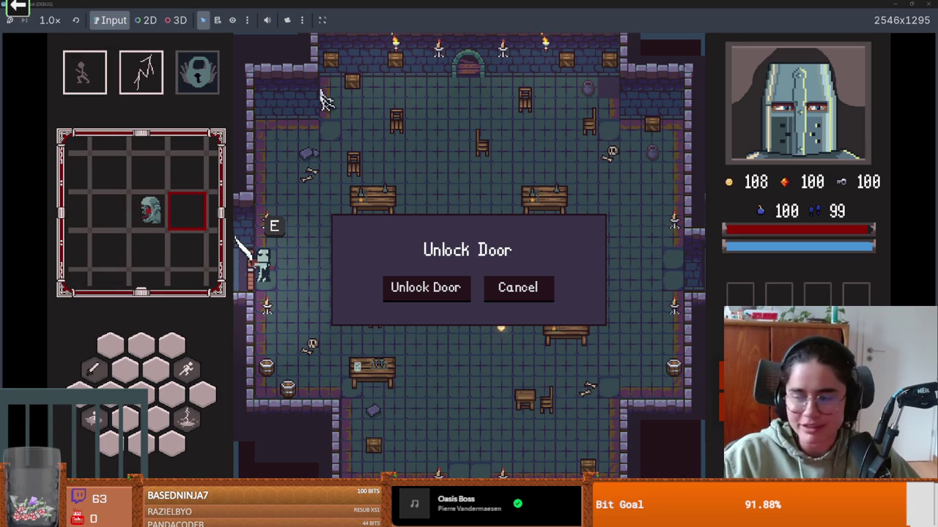
key("alt+Tab")
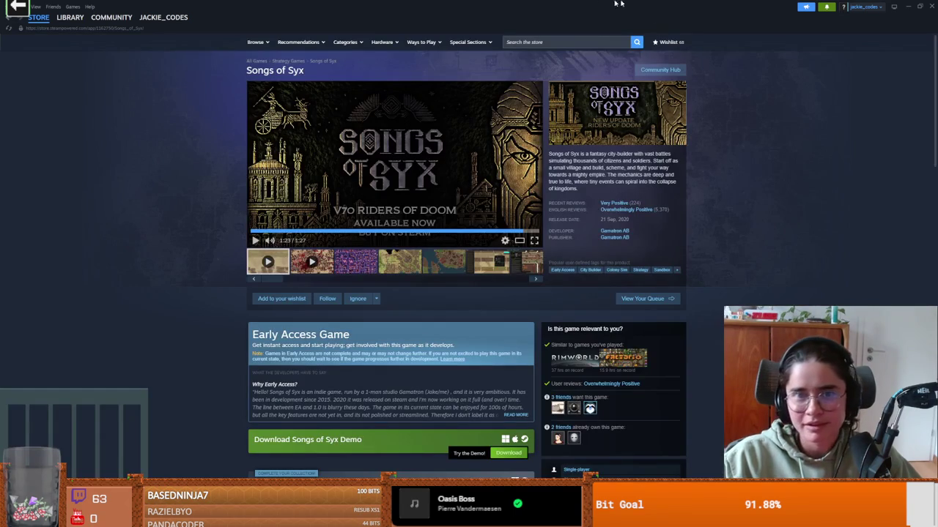
Step: Return to the running game and unlock the west door with a key
key("alt+Tab")
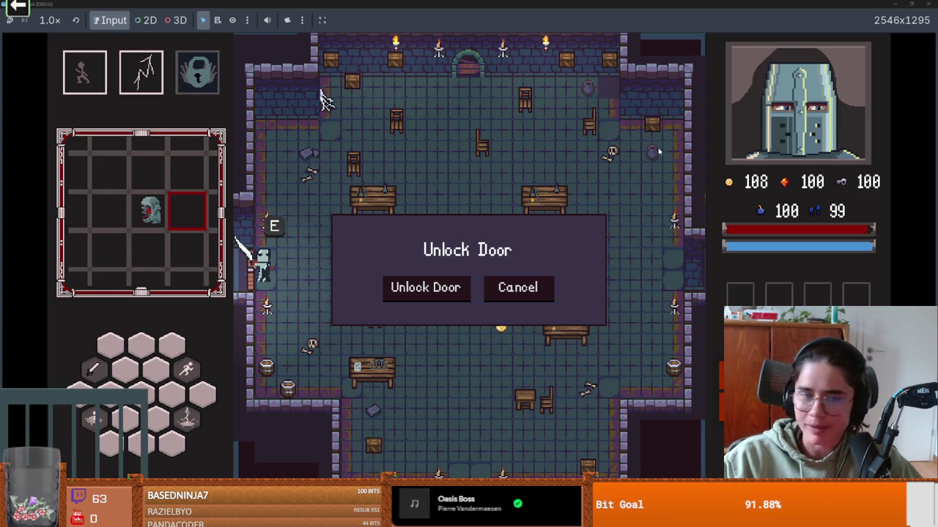
left_click(444, 292)
Step: Enter the chosen room and fight the bat with sword swings and a dash
left_click(605, 223)
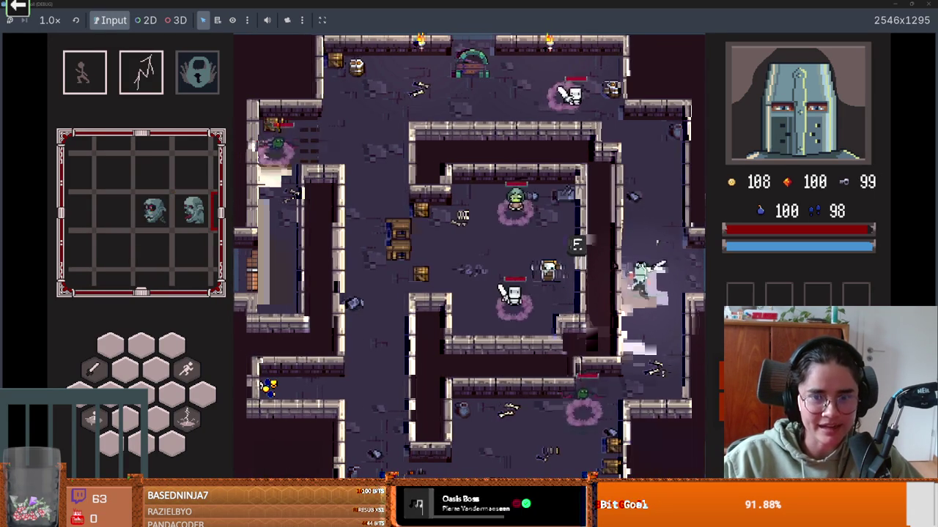
key("w")
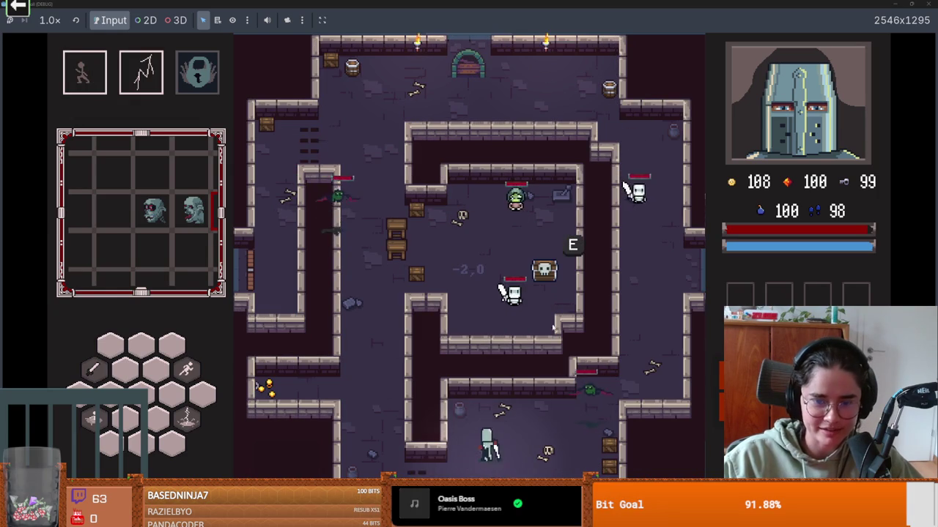
left_click(583, 406)
left_click(581, 411)
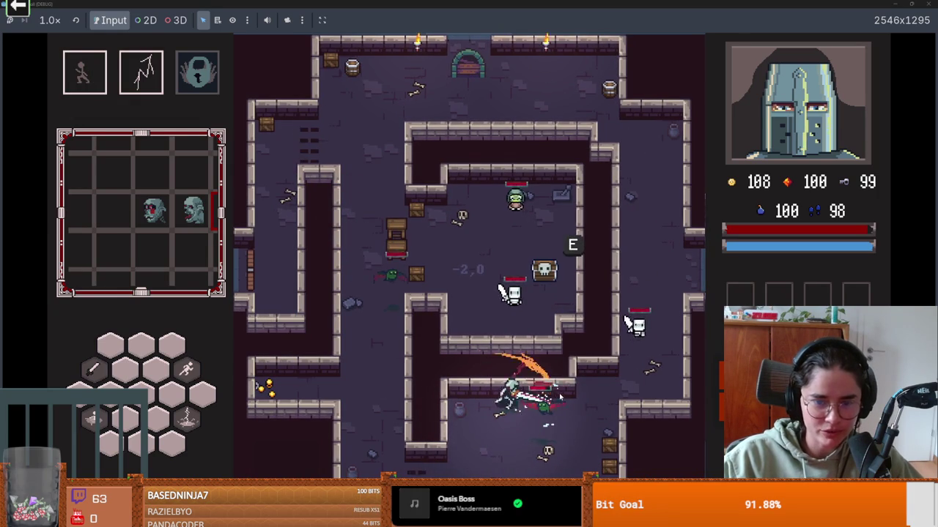
left_click(581, 410)
key("s")
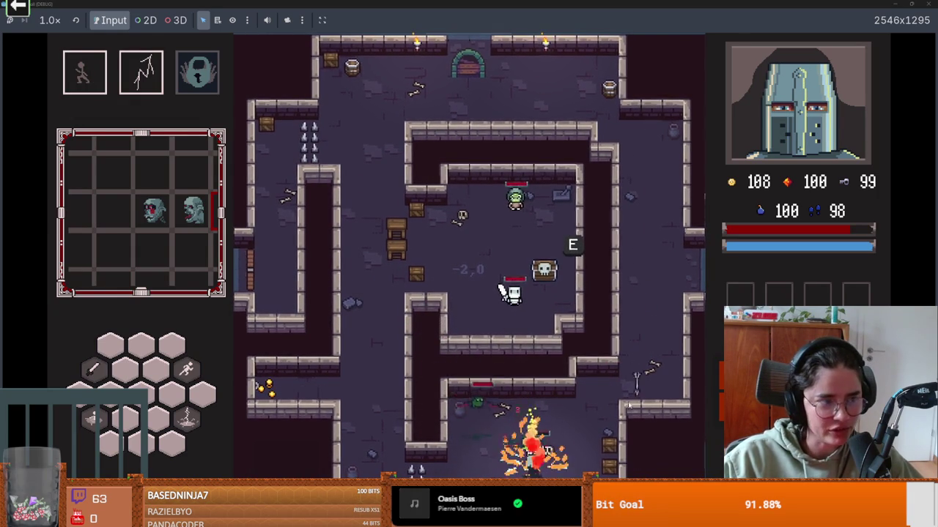
key("space")
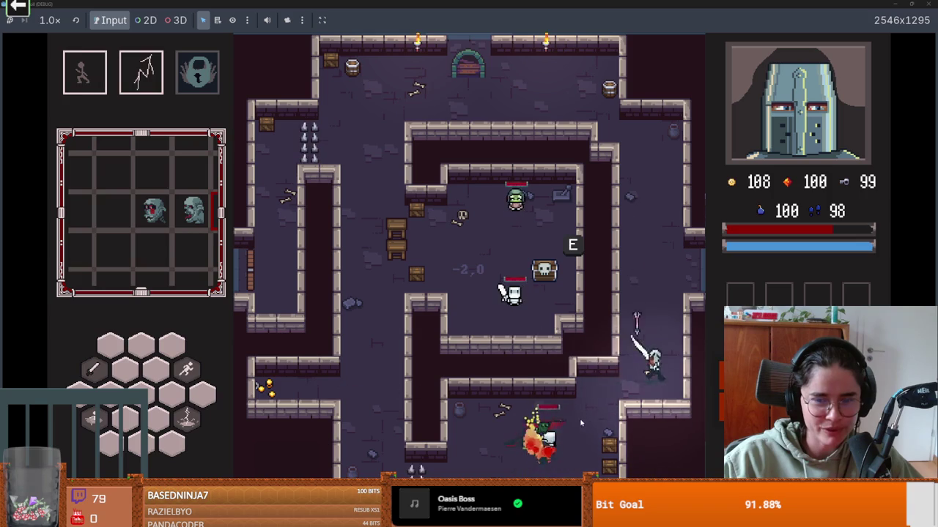
Step: Cast lightning at the skeleton and explore the maze corridors toward the door
key("q")
key("w")
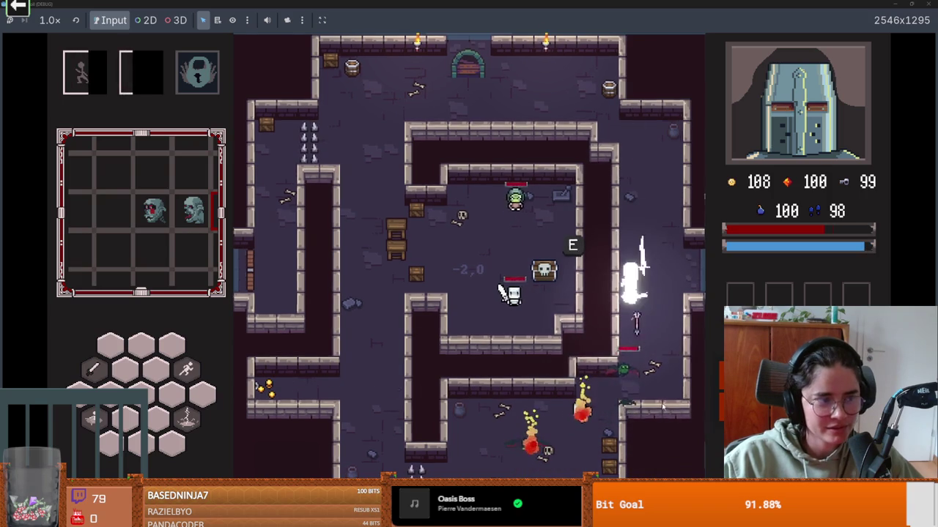
key("w")
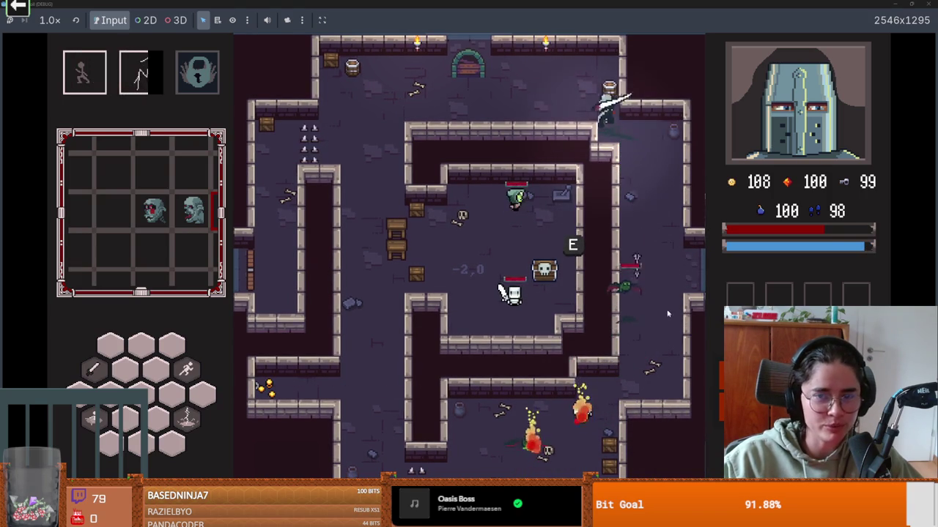
key("a")
key("s")
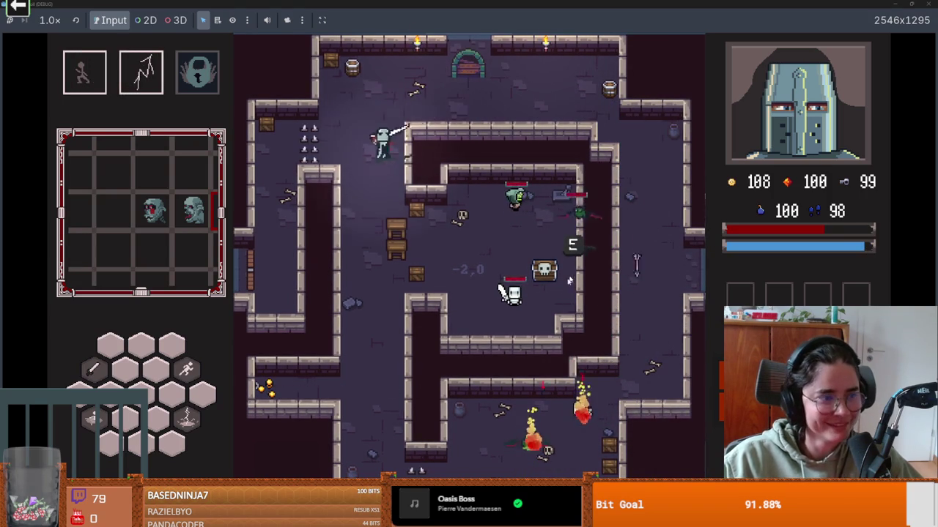
key("s")
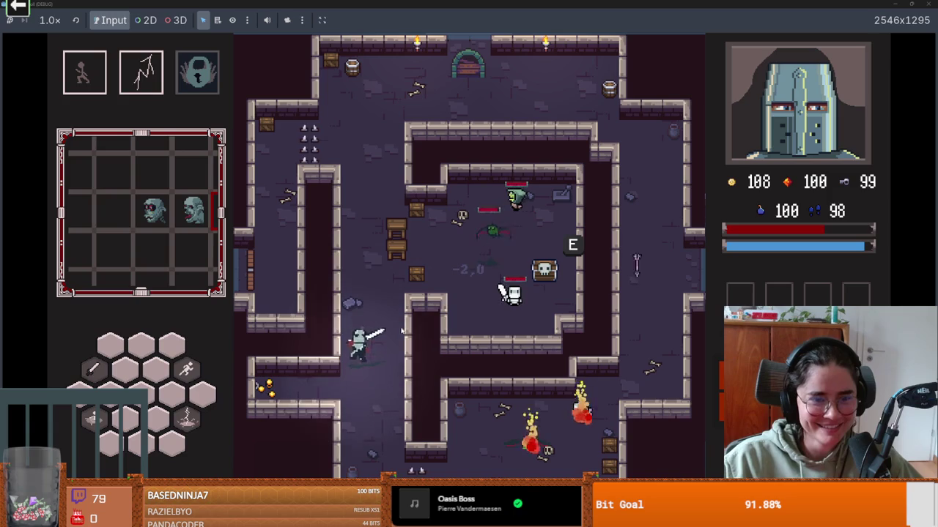
key("w")
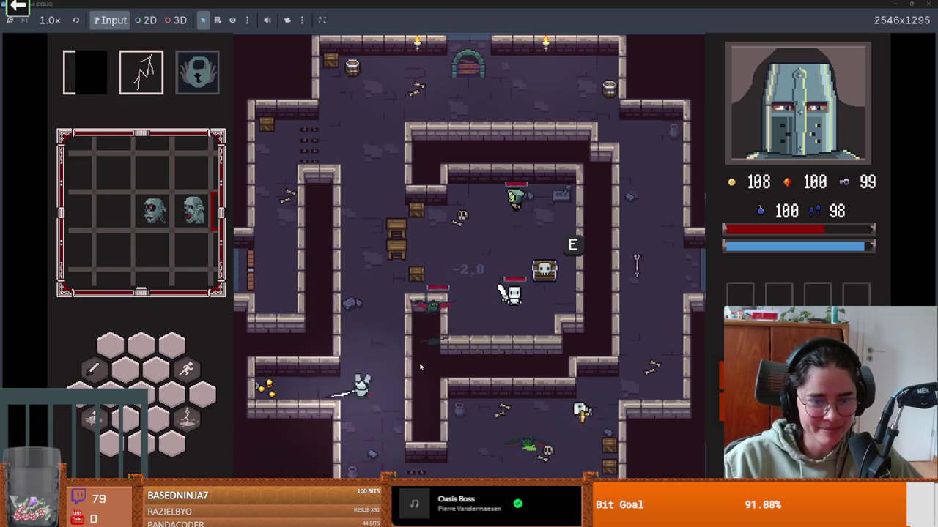
key("a")
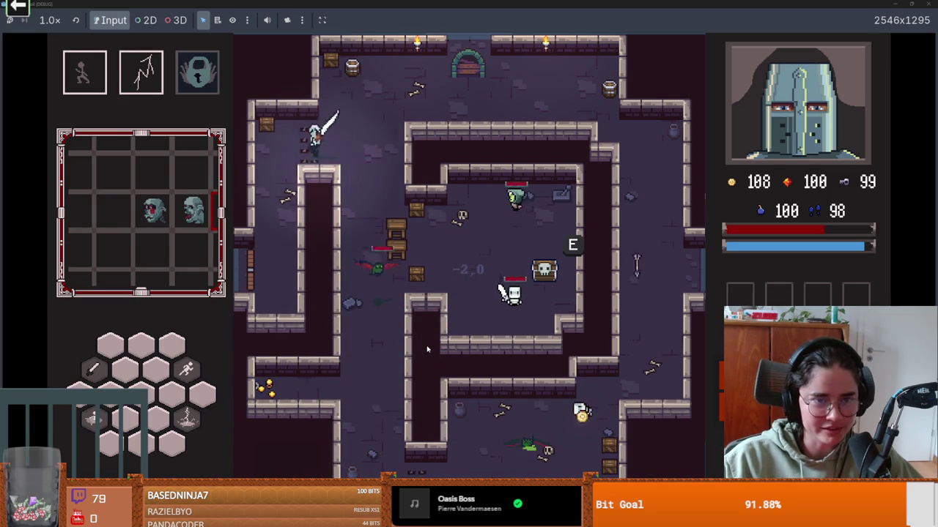
key("s")
Step: Open room selection at the door, reroll the choices twice, and pick a room
key("e")
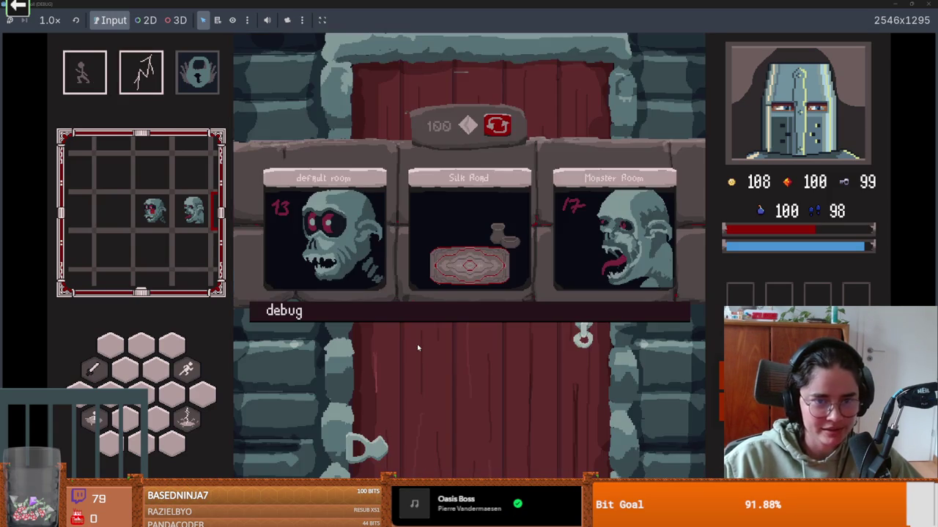
left_click(487, 135)
left_click(495, 127)
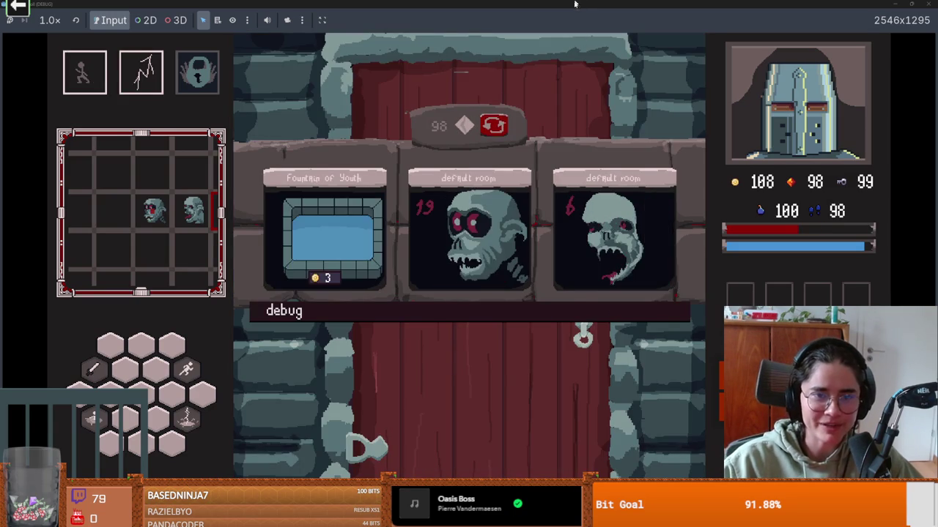
left_click(501, 278)
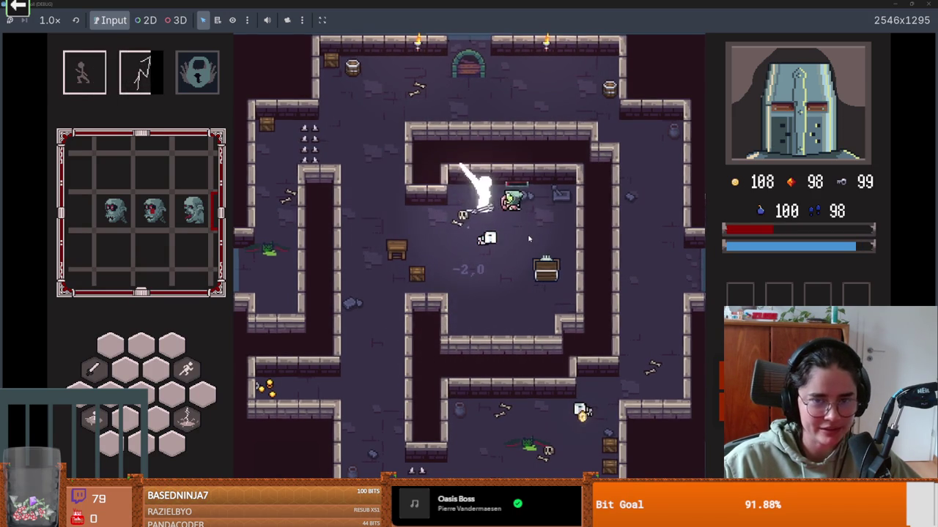
Step: Move the character around the new room, then restore the game window to 1600x900
key("a")
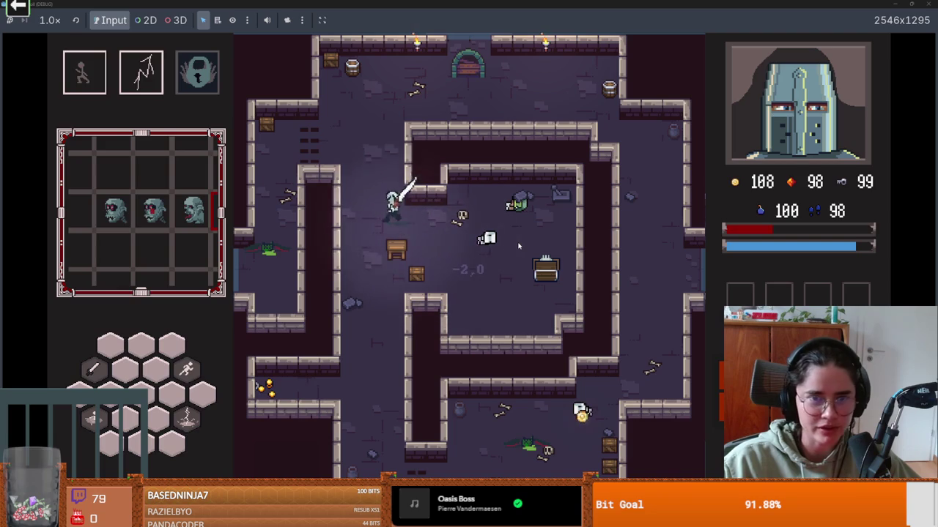
key("space")
key("s")
key("s")
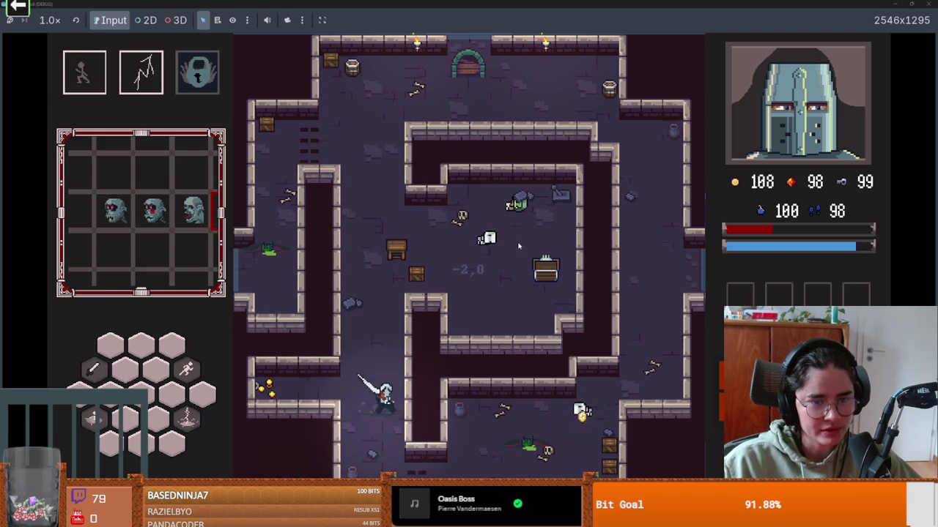
key("w")
key("w")
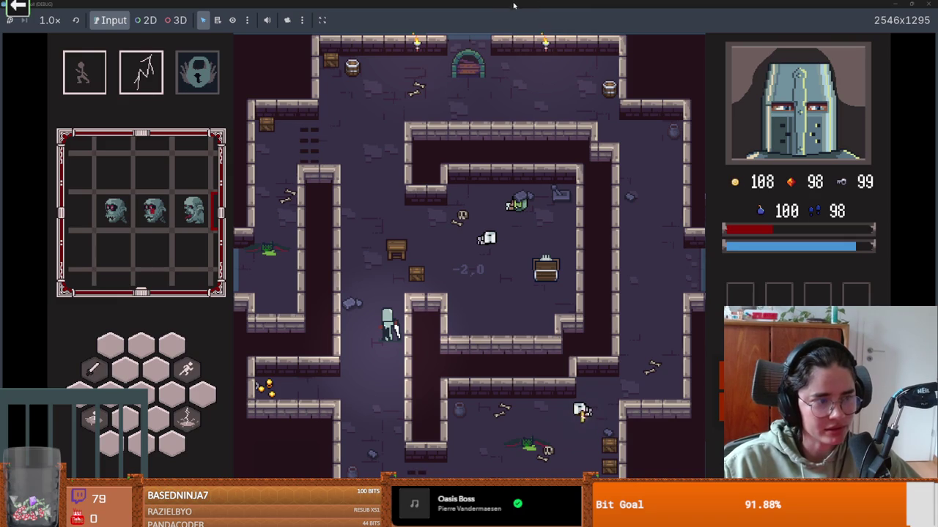
double_click(551, 4)
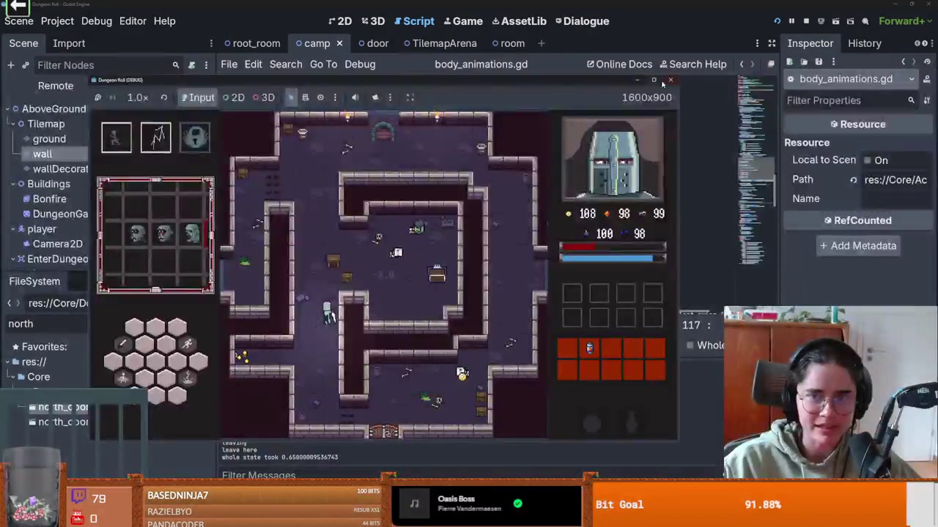
Step: Close the Dungeon Roll debug window, then switch to its itch.io page in the browser
left_click(669, 81)
mouse_move(276, 516)
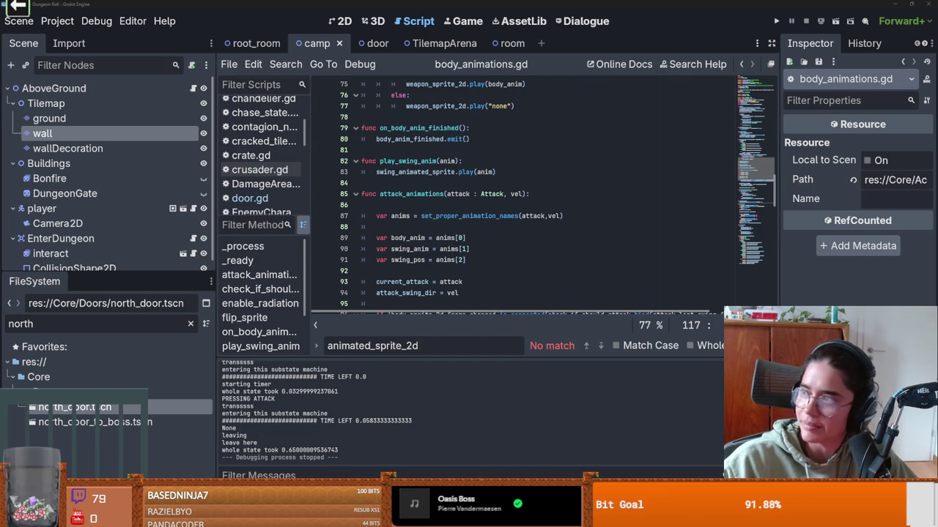
key("alt+Tab")
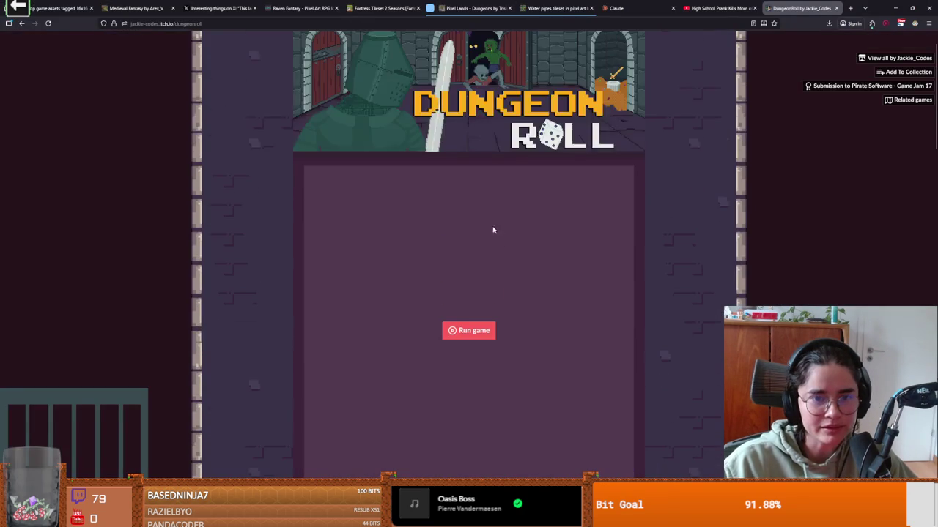
Step: Launch Dungeon Roll's web build on its itch.io page and start a new game from the main menu
key("alt+Tab")
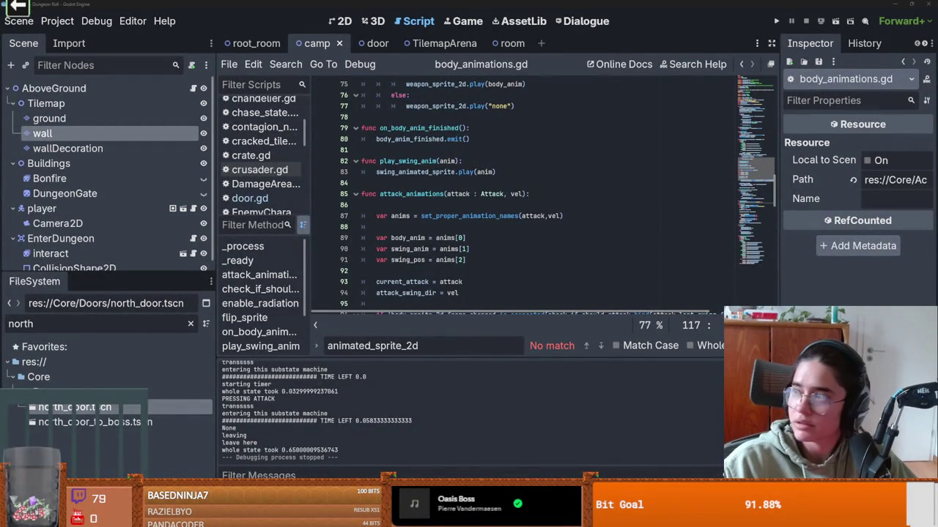
key("alt+Tab")
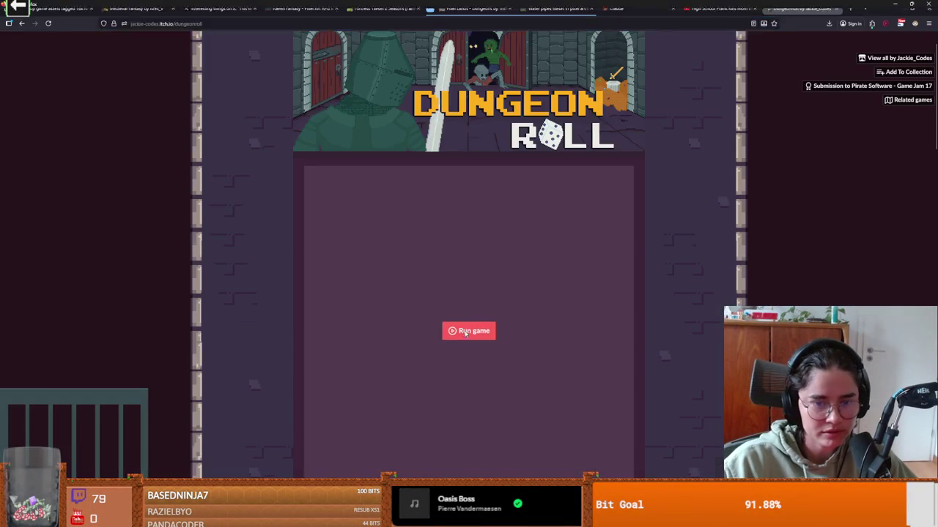
left_click(464, 328)
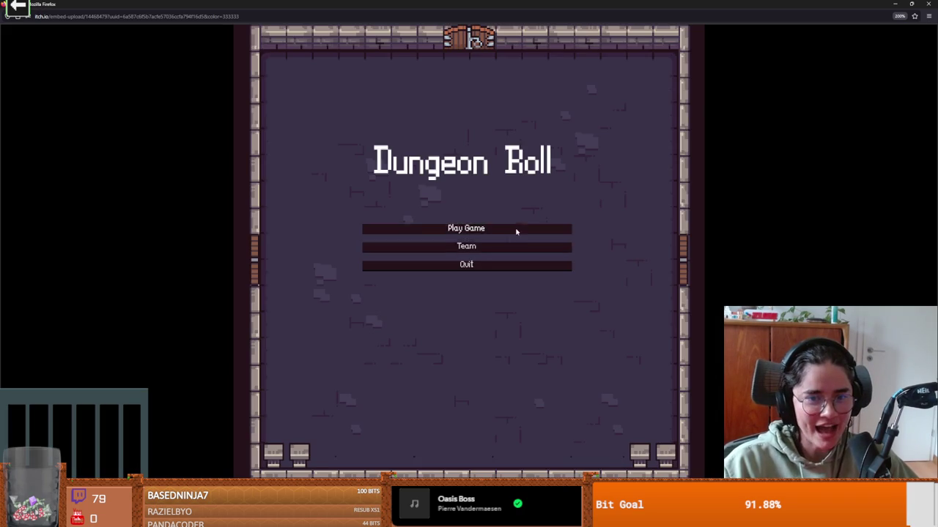
left_click(564, 228)
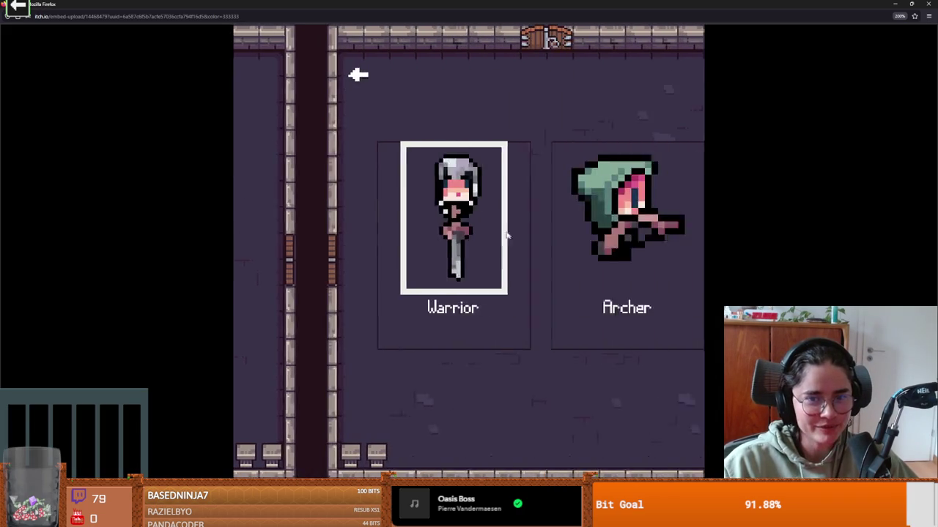
Step: Start as the Warrior, cross the first room to the top door, and take the third reward
key("Return")
key("a")
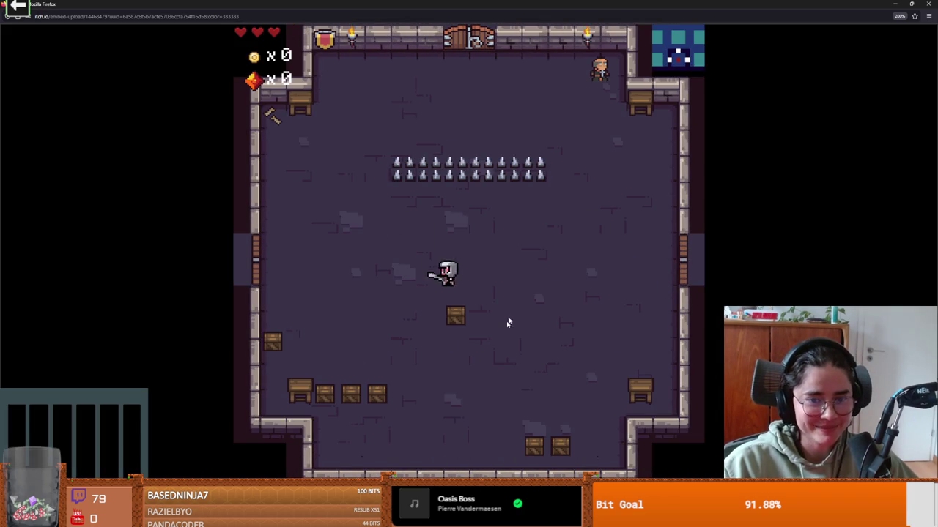
key("s")
key("a")
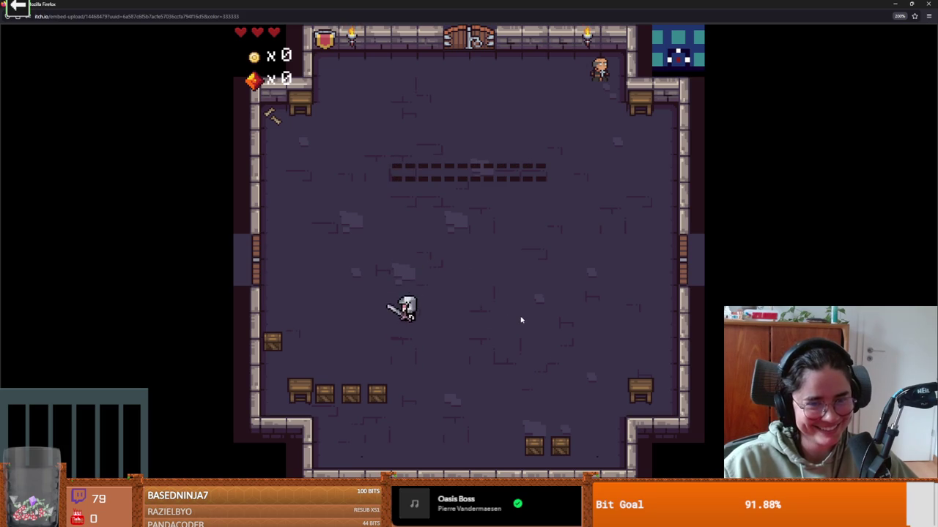
key("d")
key("w")
key("a")
key("w")
key("d")
key("w")
key("e")
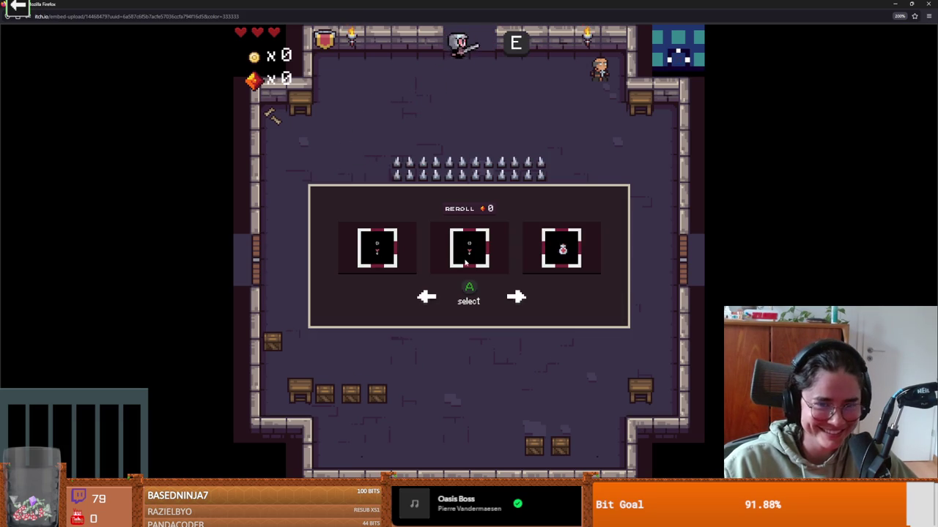
left_click(558, 245)
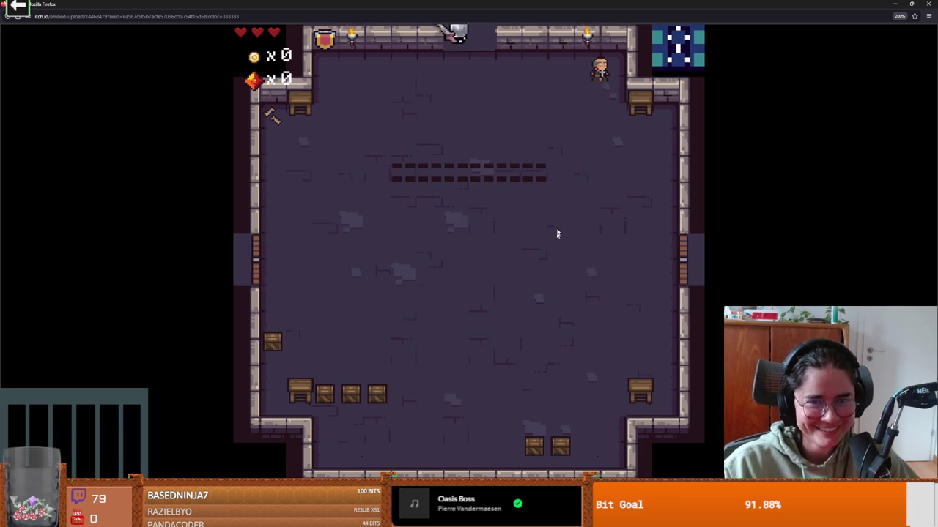
Step: Go through the top door and fight the two enemies in the next room
key("w")
key("w")
left_click(496, 330)
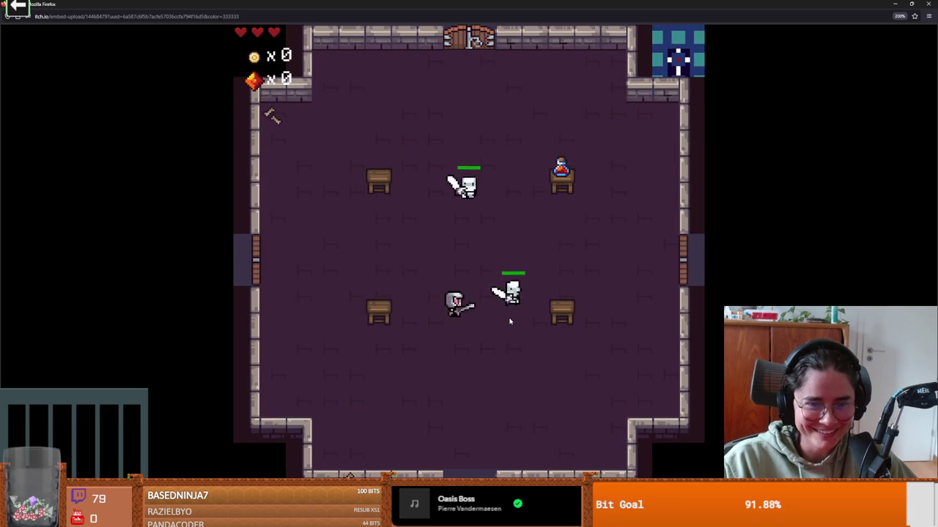
key("s")
key("w")
key("d")
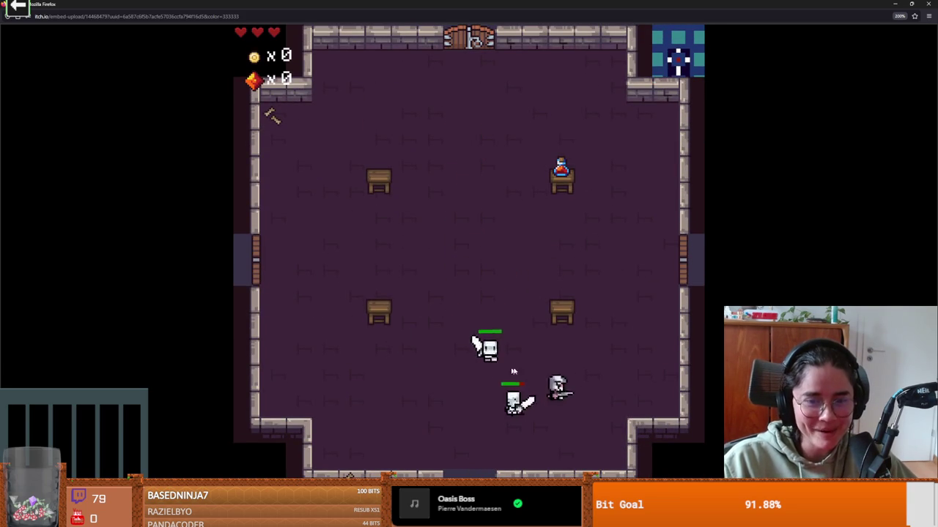
key("w")
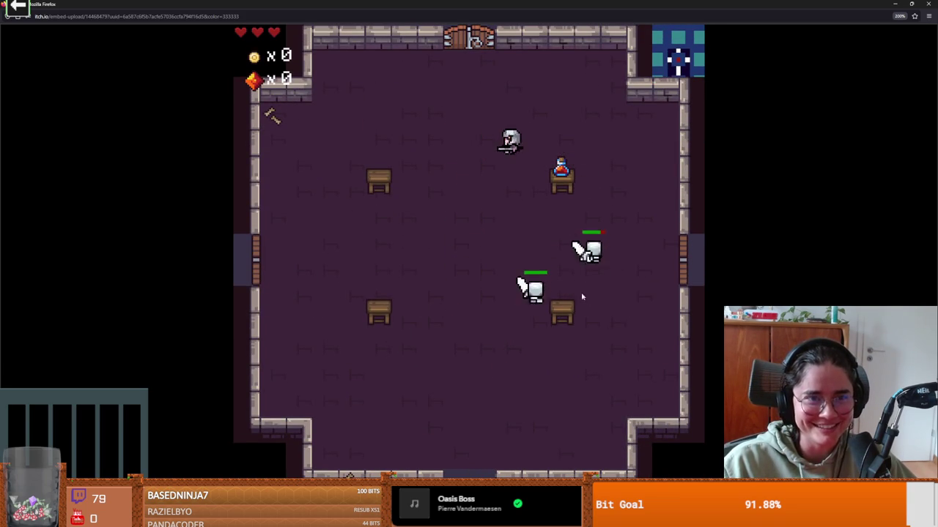
key("a")
left_click(555, 264)
Step: Dodge the skeletons, break the potion table for hearts, and leave through the left door
key("s")
key("d")
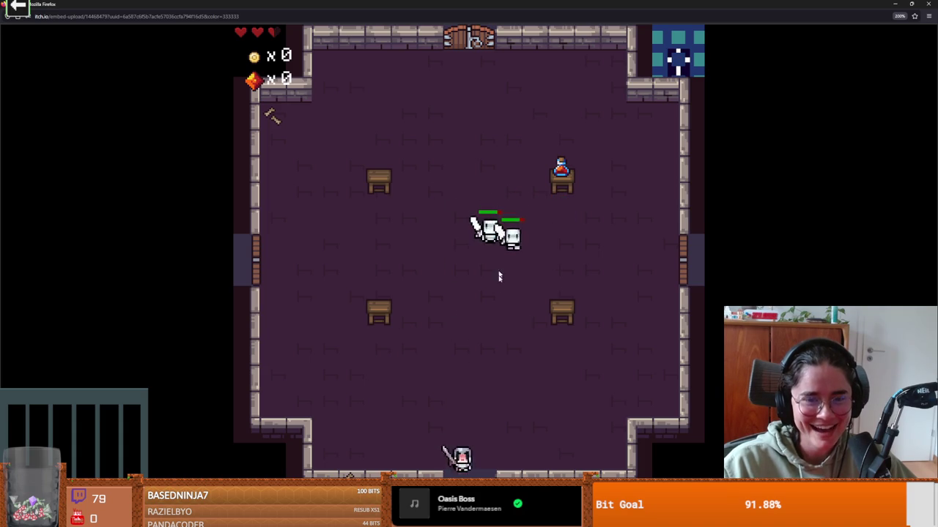
key("w")
key("d")
key("a")
key("s")
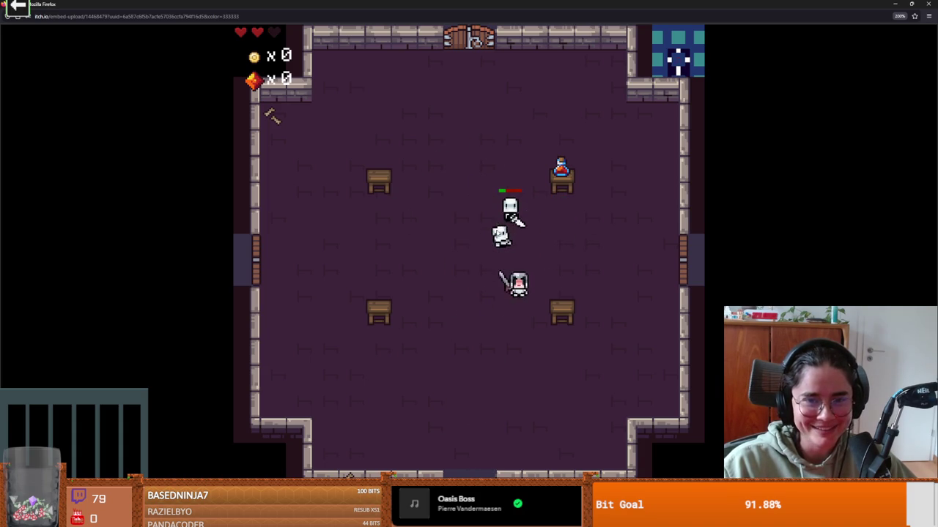
key("w")
key("w")
key("s")
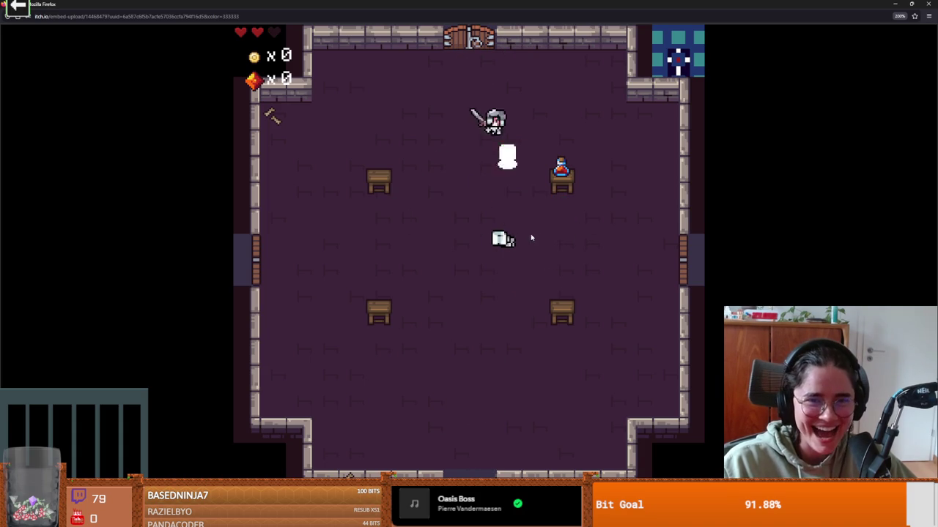
key("d")
key("a")
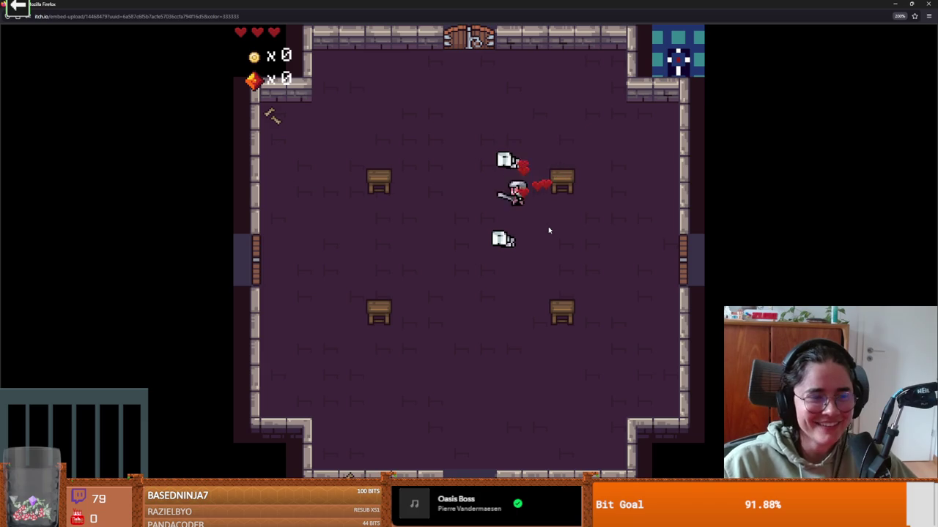
key("a")
key("e")
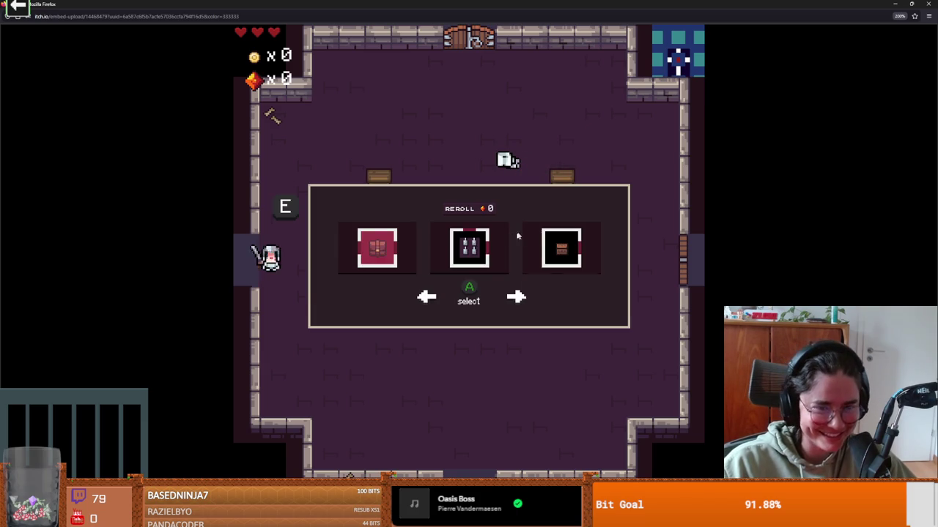
key("a")
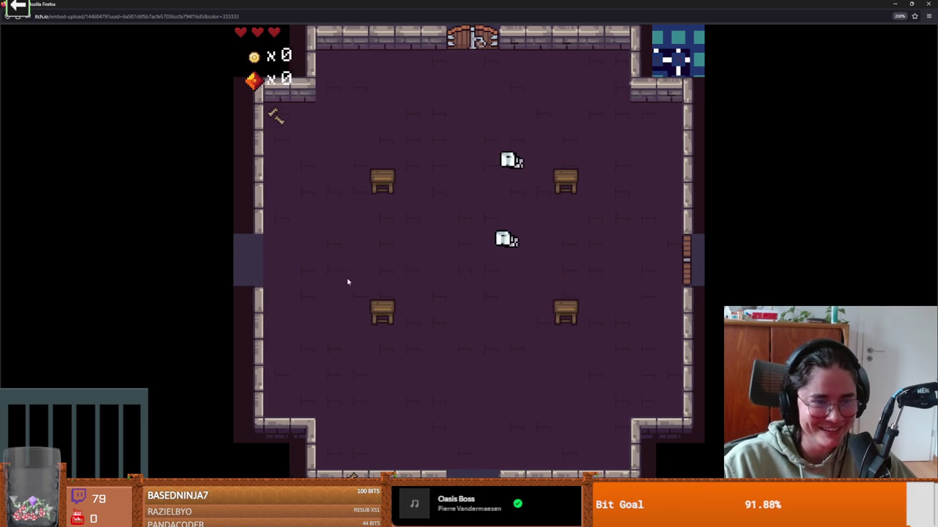
Step: Fight the skeleton and the blue enemy in the next room
key("a")
key("s")
key("d")
key("a")
key("d")
left_click(530, 294)
key("a")
left_click(388, 270)
left_click(389, 268)
key("d")
key("a")
left_click(362, 227)
Step: Smash the crates along the bottom of the room
key("d")
key("s")
key("a")
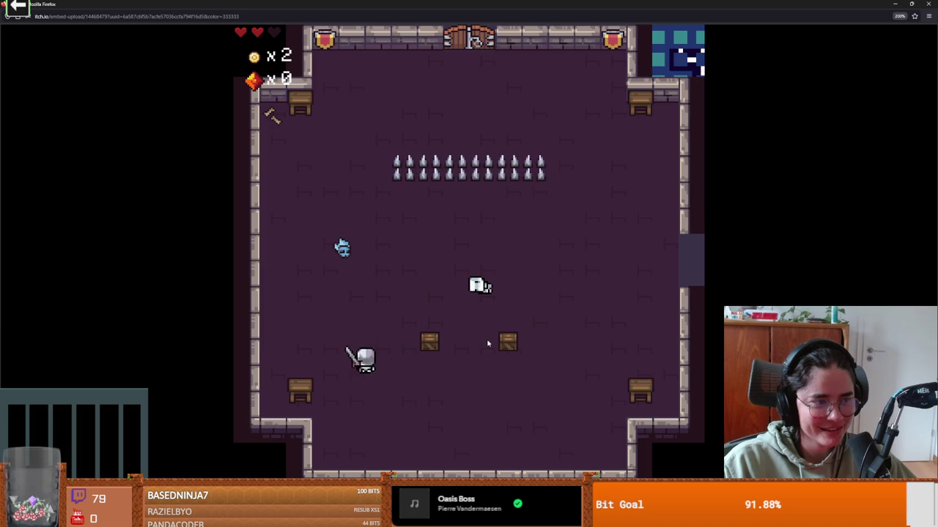
key("d")
left_click(471, 339)
key("a")
left_click(454, 340)
Step: Run past the spike row to the top door, choose the apple reward, and enter the crate room
key("w")
key("d")
key("s")
key("w")
key("a")
key("w")
key("a")
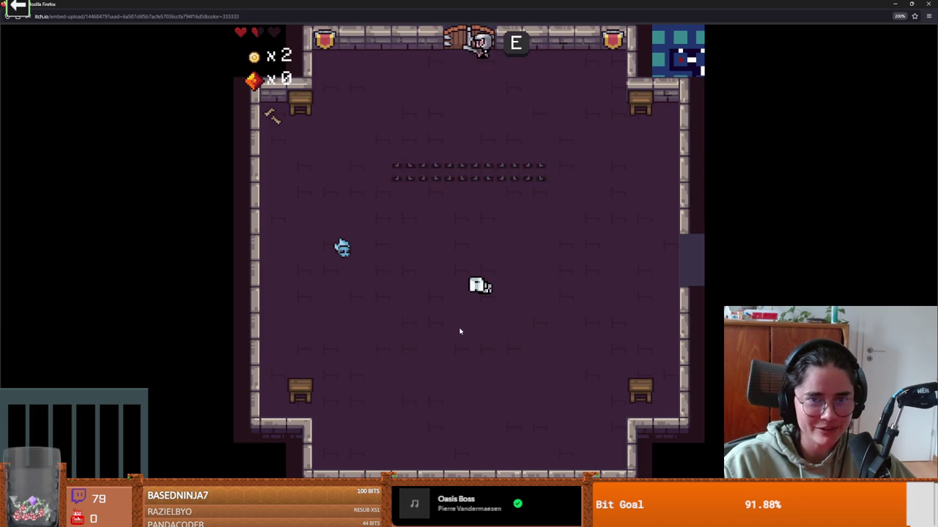
key("e")
left_click(555, 258)
key("w")
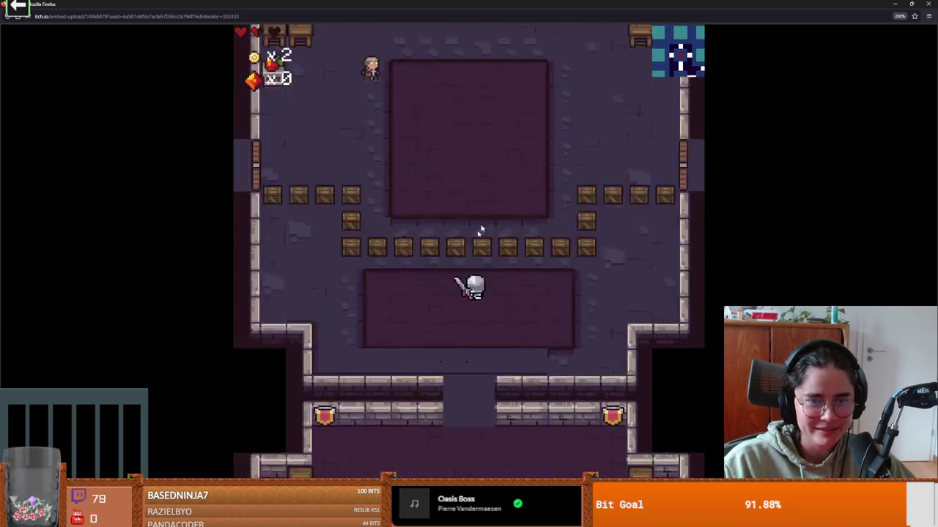
Step: Smash the lower row of crates and pick up the dropped gem
key("a")
key("d")
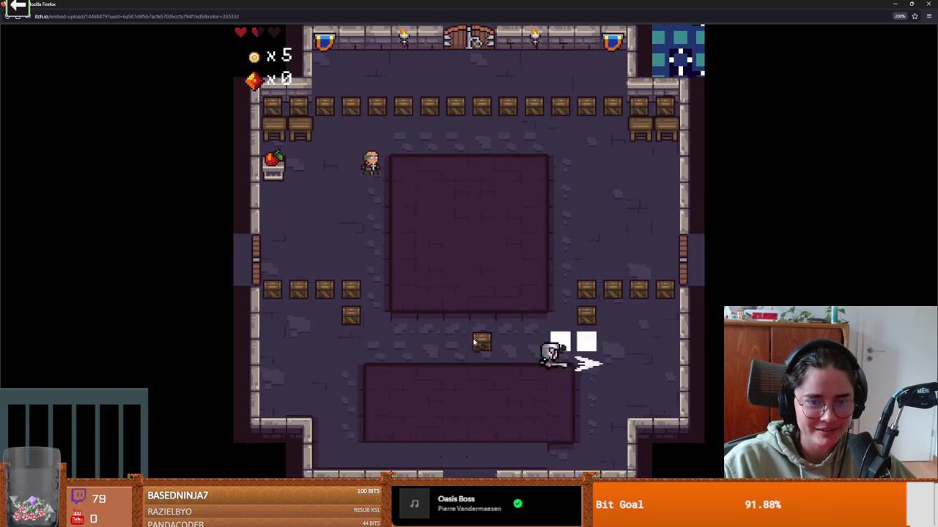
key("a")
key("a")
key("w")
key("d")
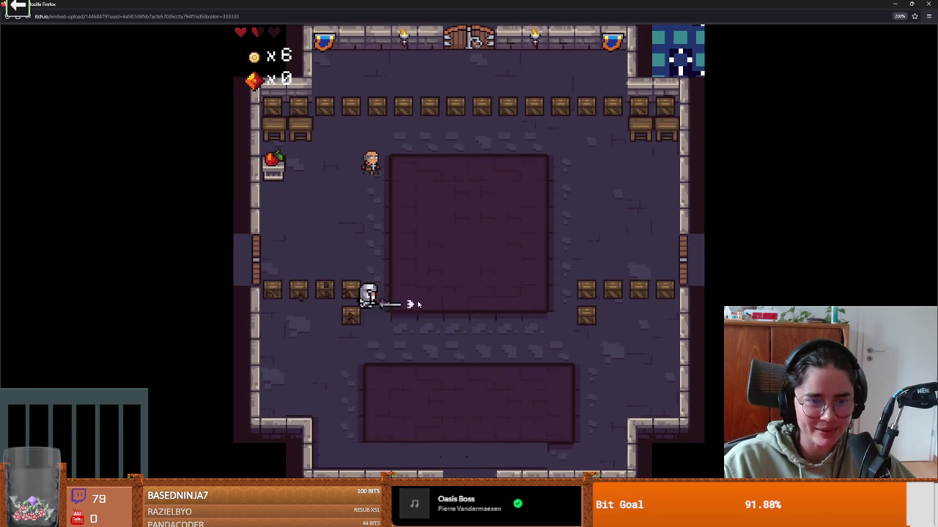
key("s")
key("a")
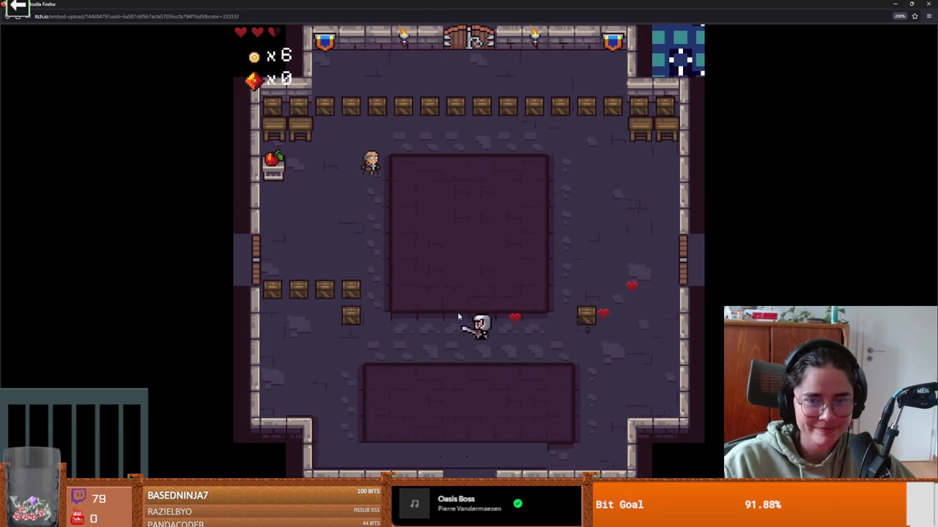
key("w")
key("d")
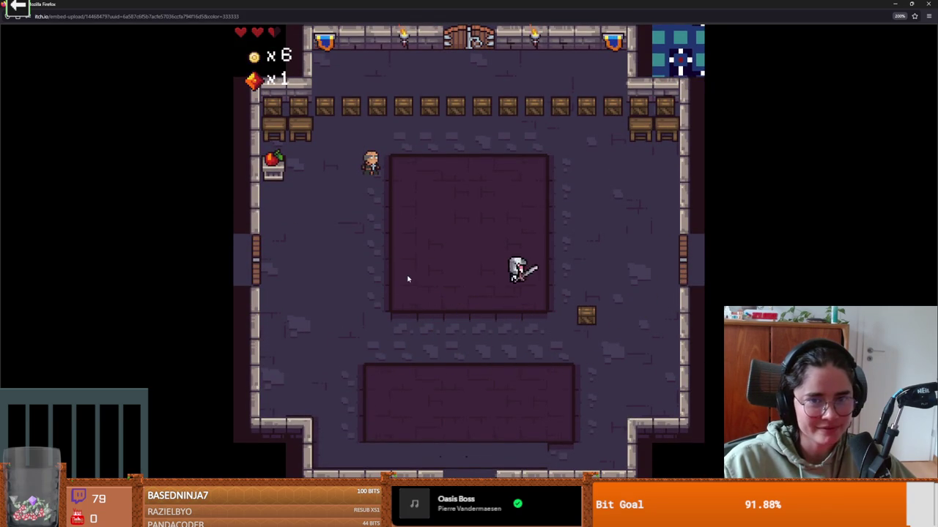
Step: Hack through the lower-right and middle crates and exit through the top door
key("w")
key("s")
key("space")
key("w")
key("a")
key("d")
key("w")
key("space")
key("w")
key("e")
key("e")
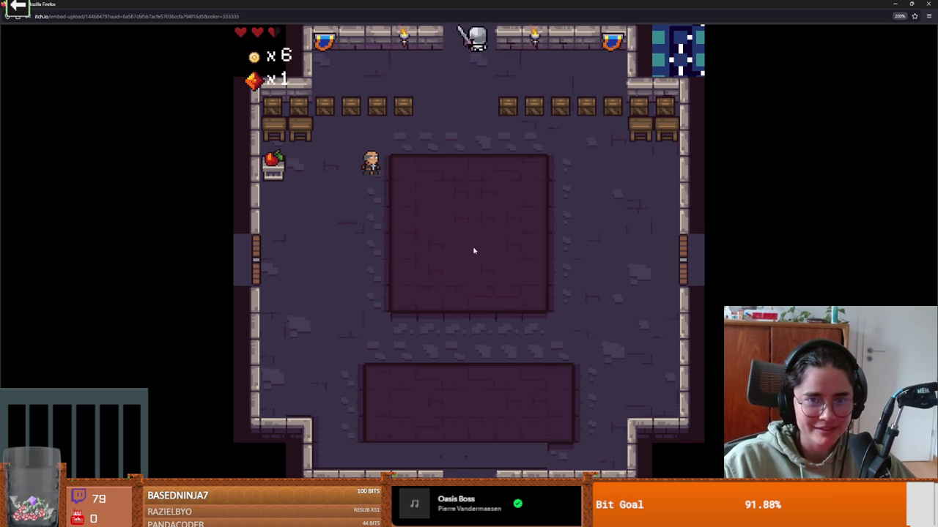
Step: Inspect the Lion Sword pedestals, take the first item card at the east door, and go through
key("d")
key("w")
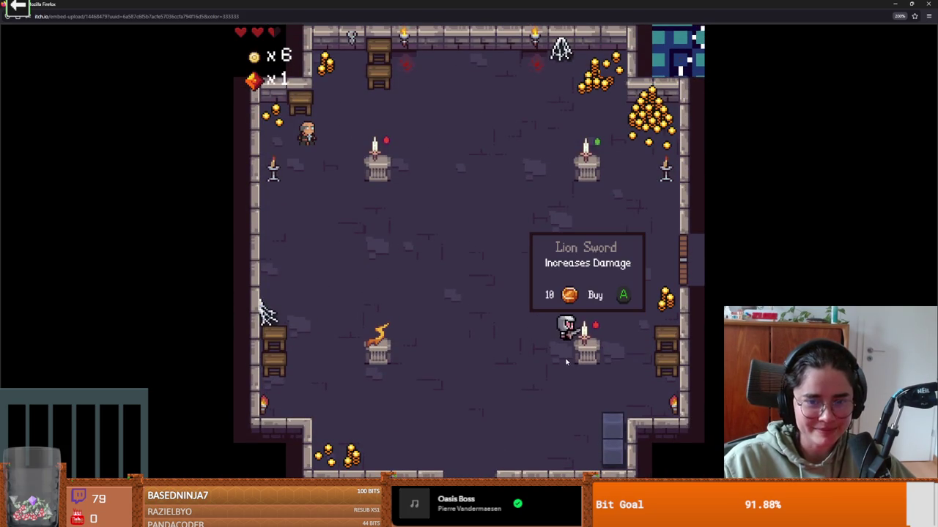
key("w")
key("a")
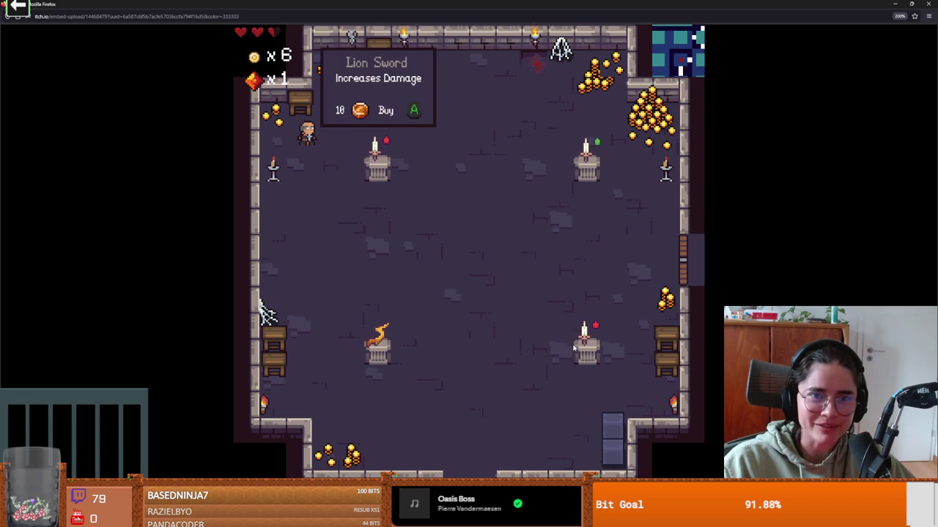
key("s")
key("d")
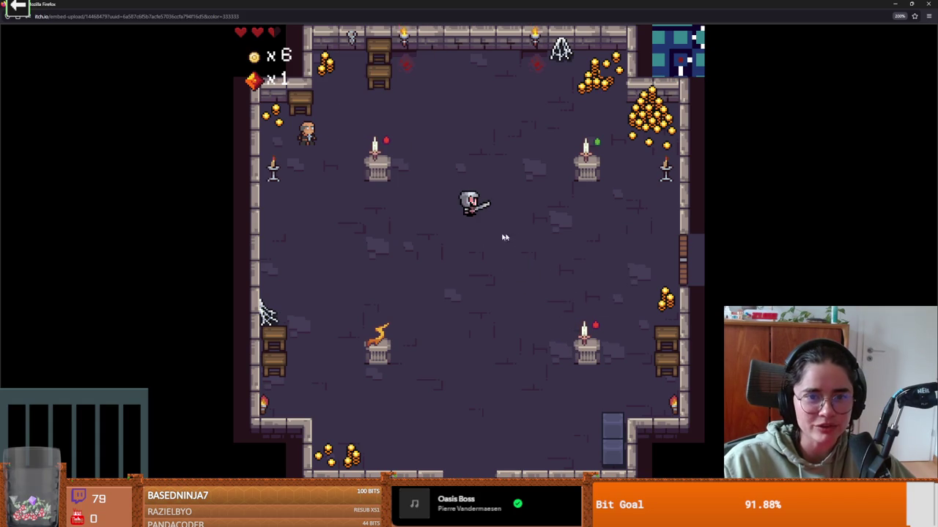
key("s")
key("d")
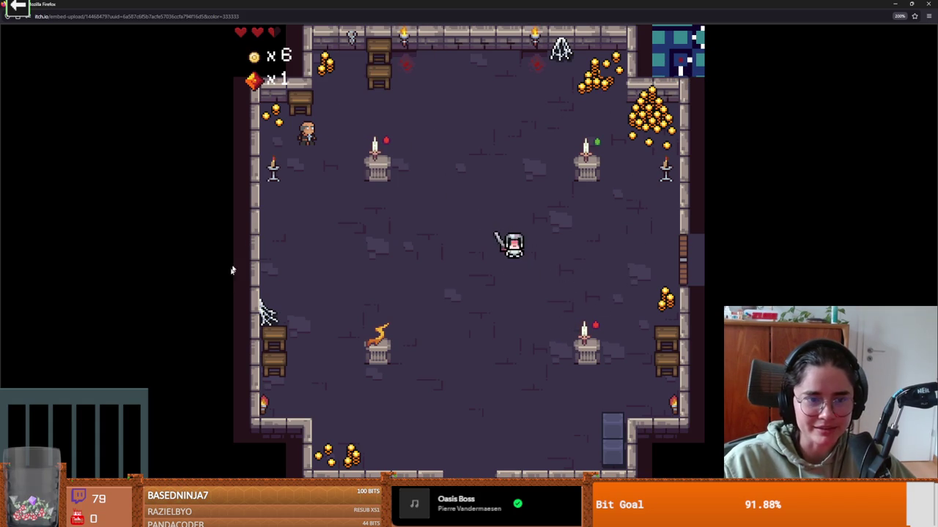
key("d")
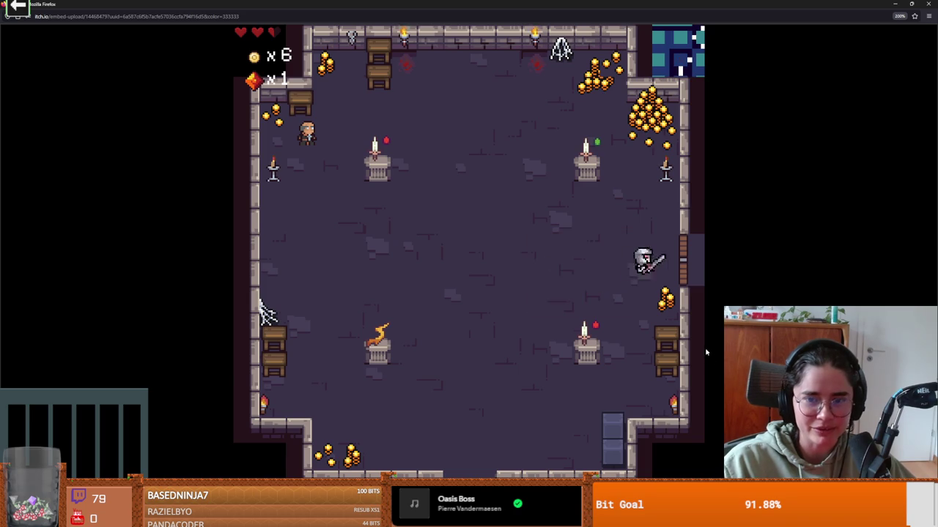
key("e")
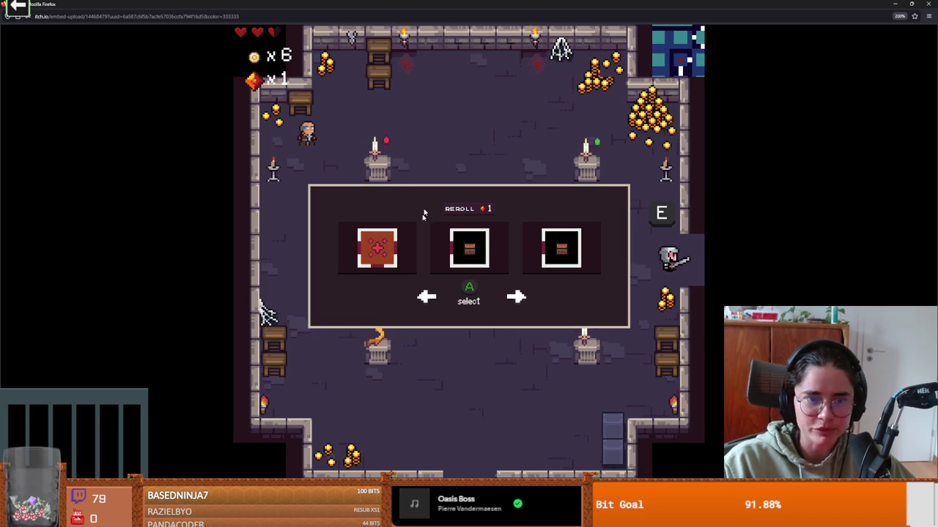
left_click(388, 252)
key("d")
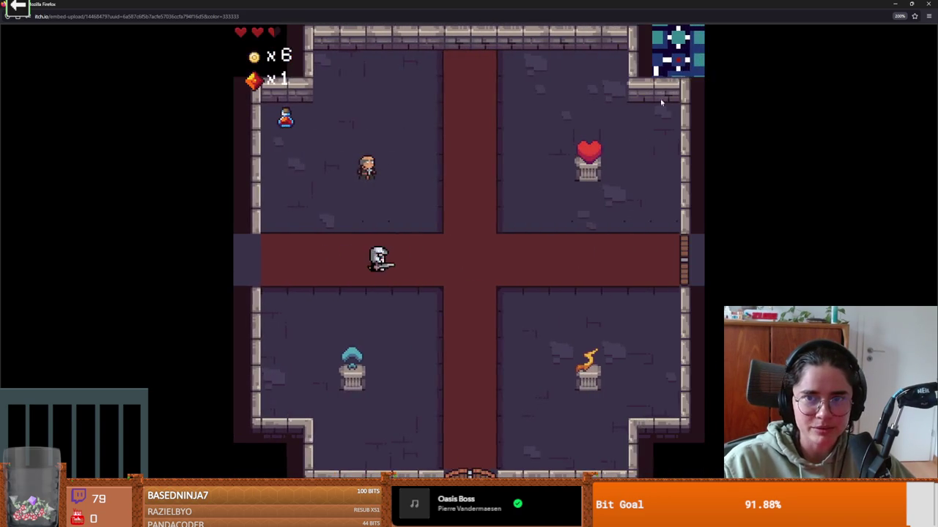
Step: Take the heart upgrade from its pedestal and pick an item card at the east door
key("s")
key("d")
key("w")
key("s")
key("s")
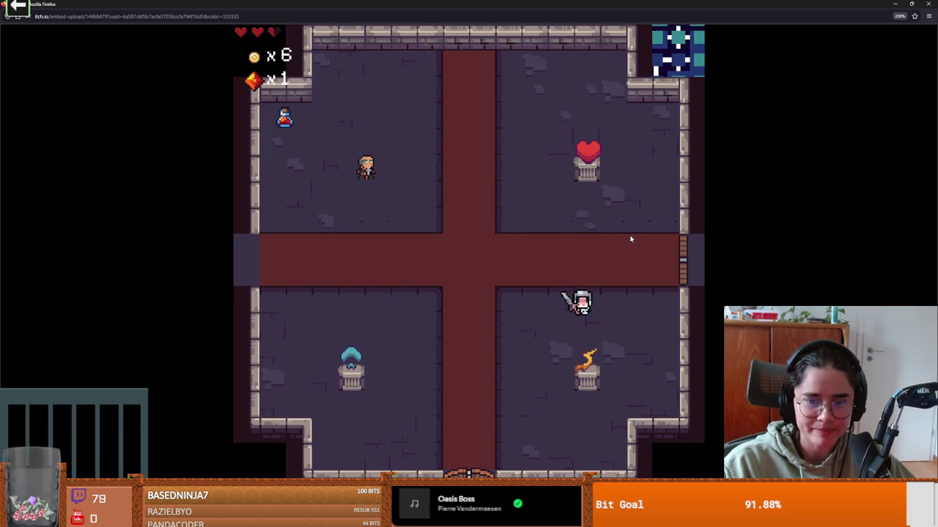
key("s")
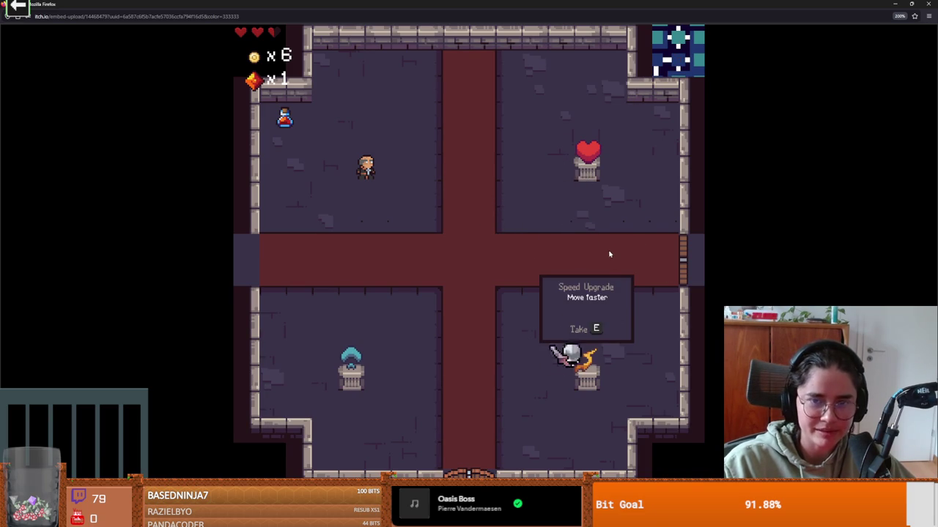
key("w")
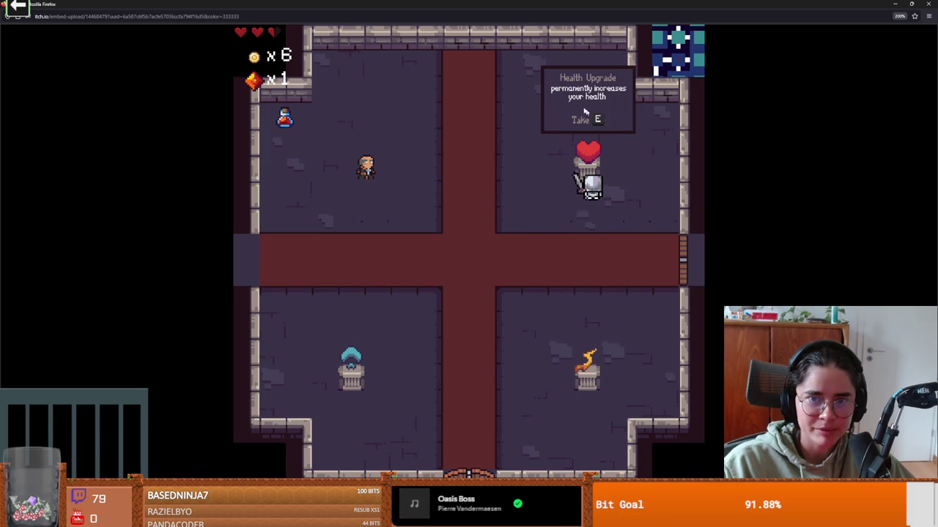
key("e")
key("s")
key("d")
key("e")
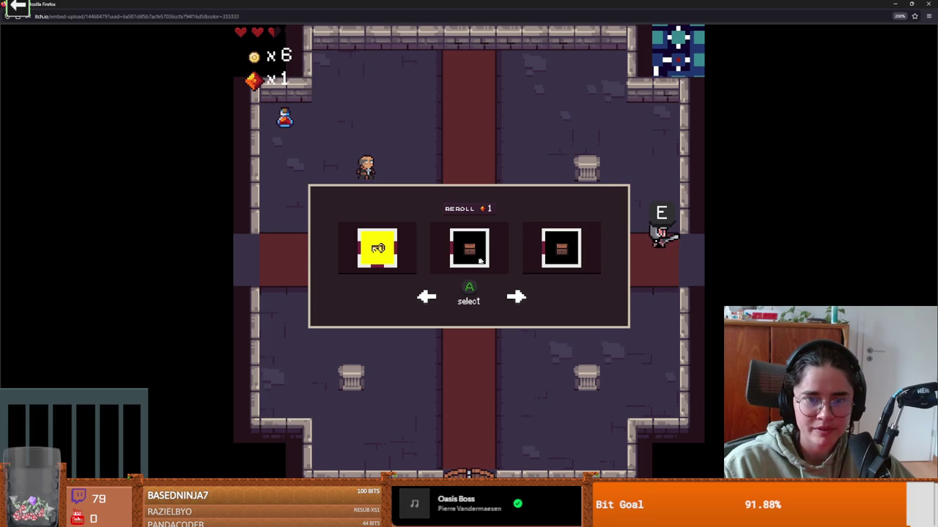
left_click(365, 255)
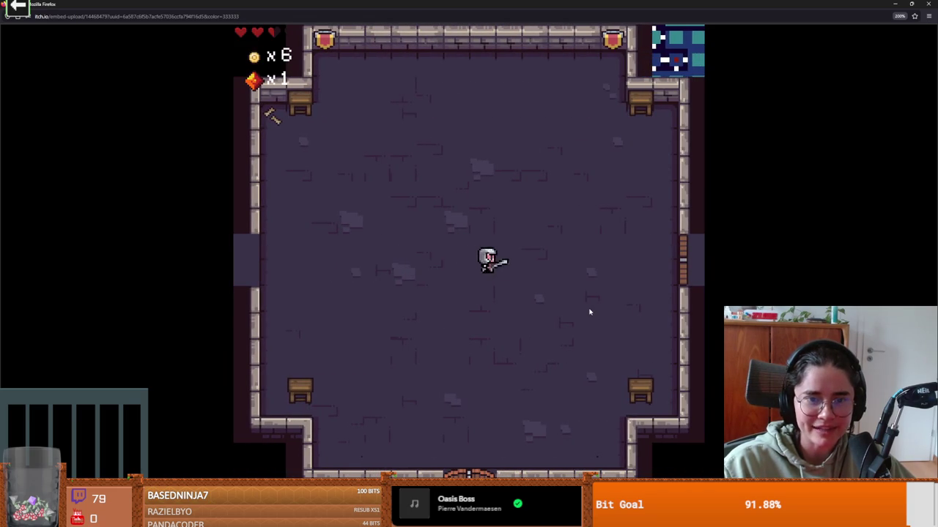
Step: At the east door, reroll the three item cards, pick one, and walk through
key("d")
key("e")
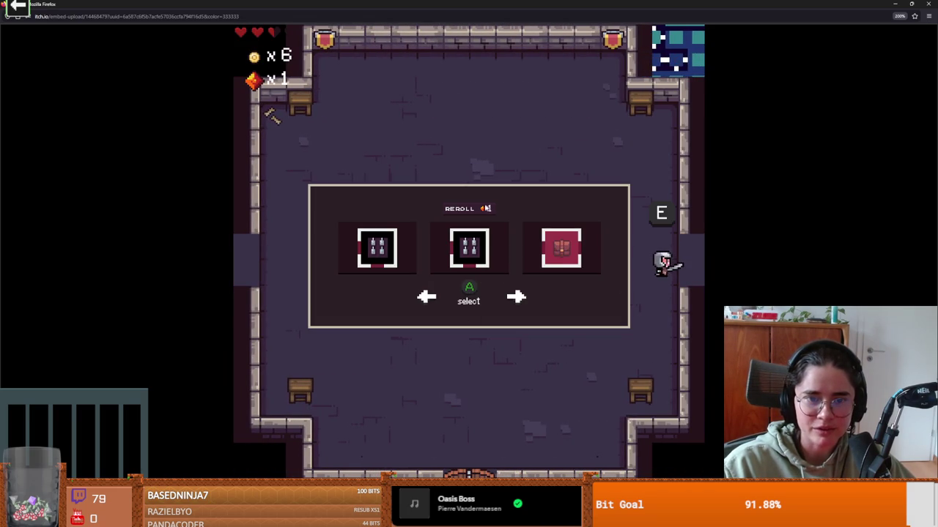
left_click(478, 210)
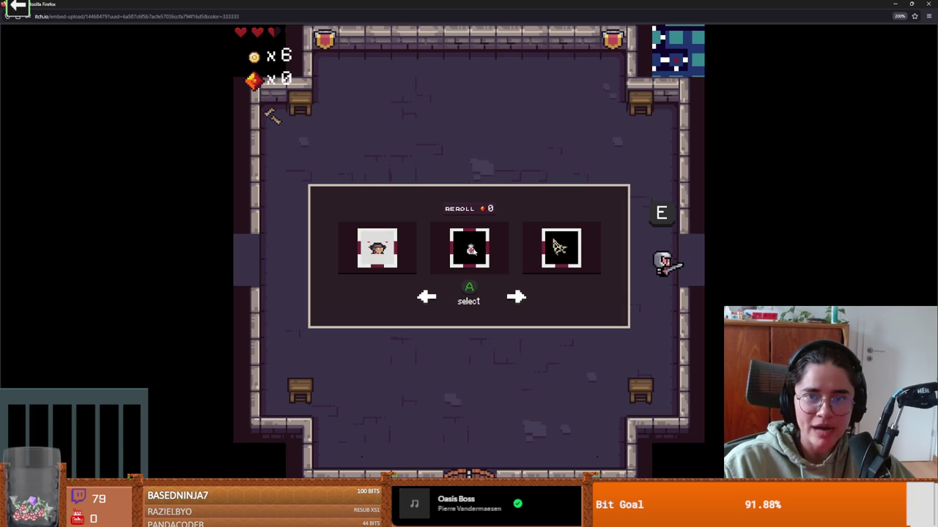
left_click(472, 250)
key("d")
Step: Fight the green enemy and the skeleton in the next room
key("d")
key("s")
left_click(504, 268)
key("a")
key("w")
key("s")
key("d")
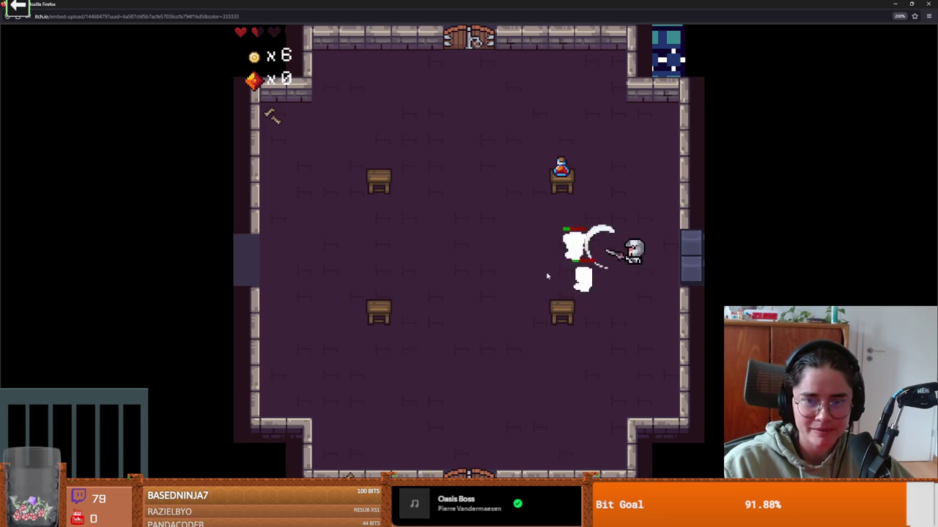
left_click(527, 256)
Step: Take the apple reward at the top door and enter the crate room, smashing crates
key("w")
key("a")
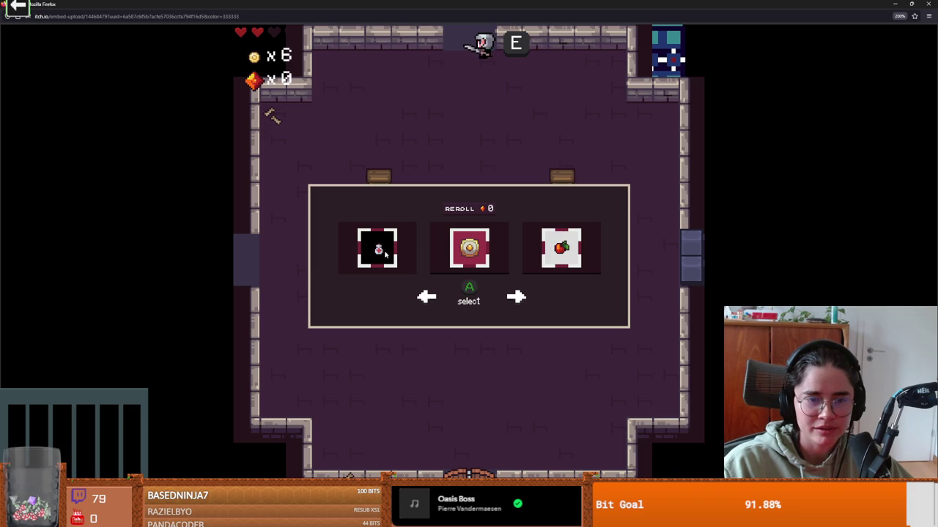
left_click(563, 252)
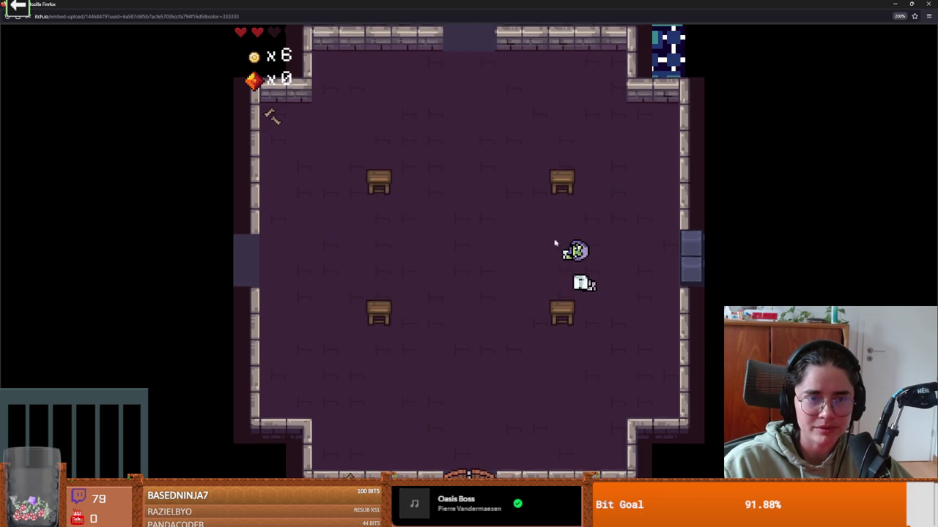
key("w")
key("d")
left_click(523, 332)
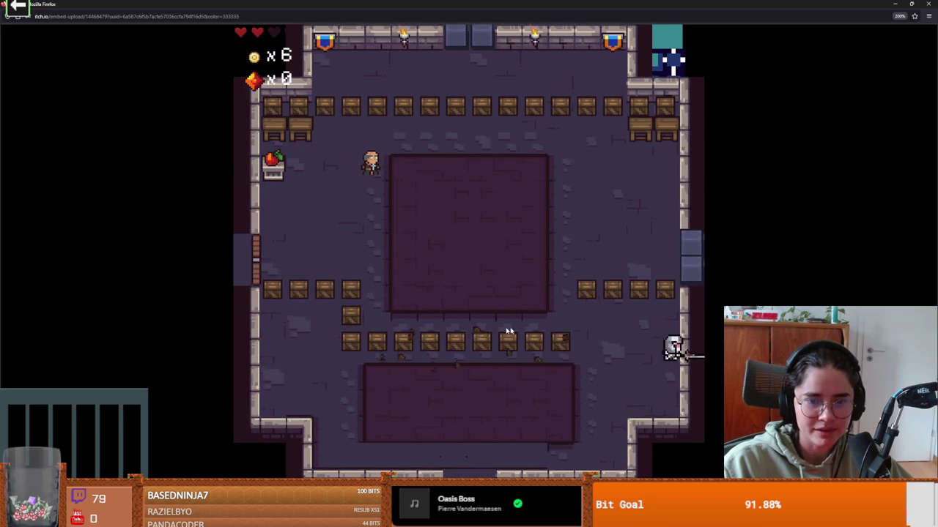
Step: Smash the crate beside the knight and the crates along the top row
key("a")
key("w")
left_click(339, 302)
key("w")
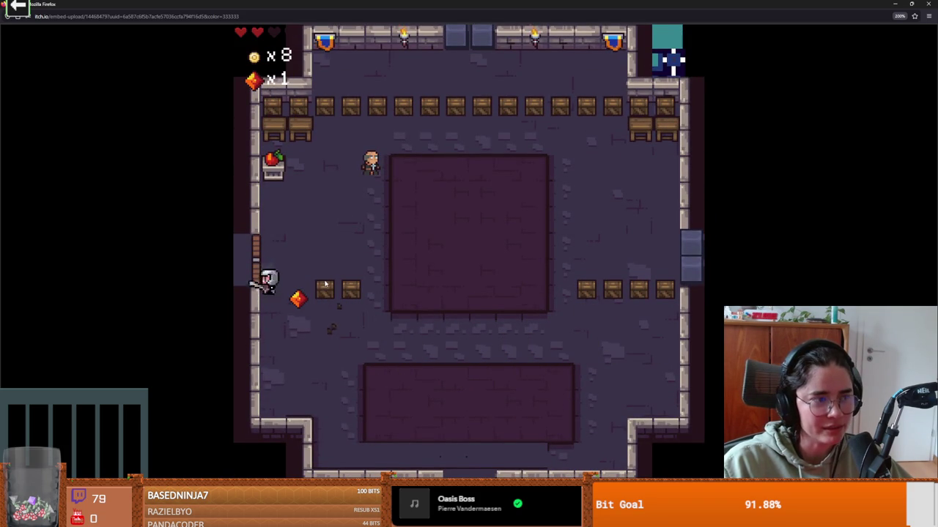
key("w")
left_click(369, 190)
key("d")
left_click(424, 142)
left_click(467, 188)
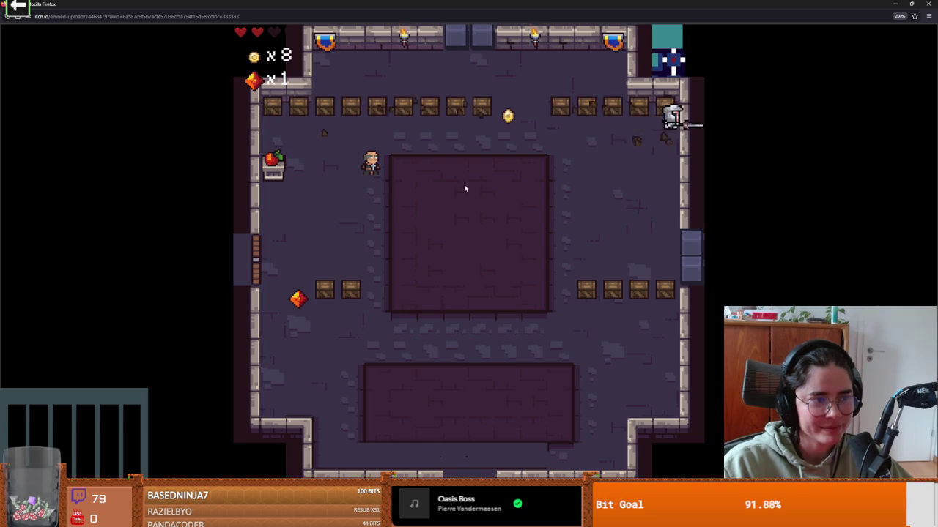
left_click(343, 172)
key("a")
left_click(344, 172)
left_click(356, 171)
Step: Smash the two left crates, the middle-row crates and the two by the right wall
key("s")
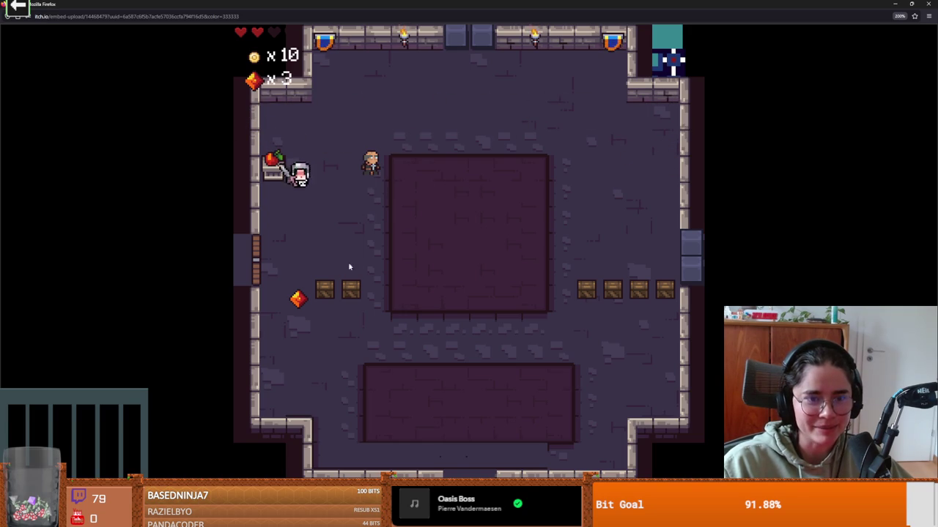
key("d")
left_click(347, 284)
key("w")
key("a")
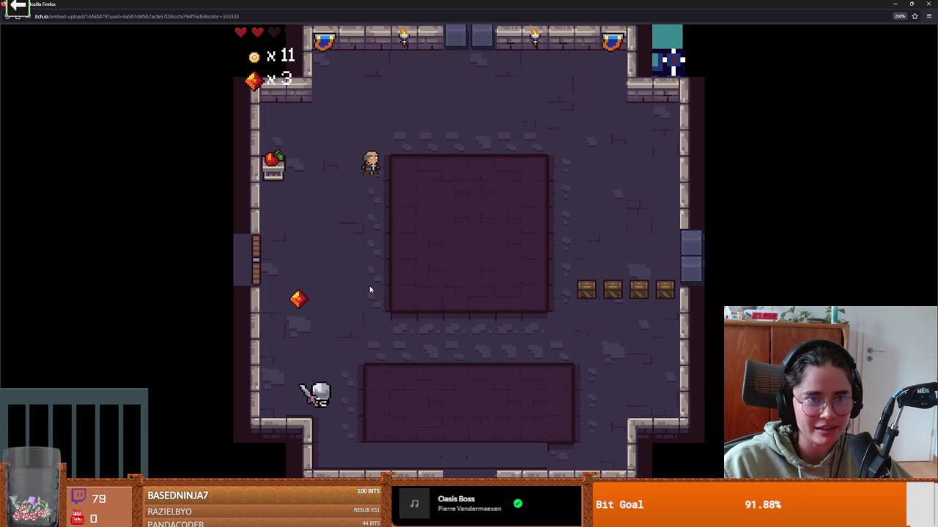
key("d")
left_click(578, 306)
left_click(601, 310)
key("a")
key("d")
left_click(663, 314)
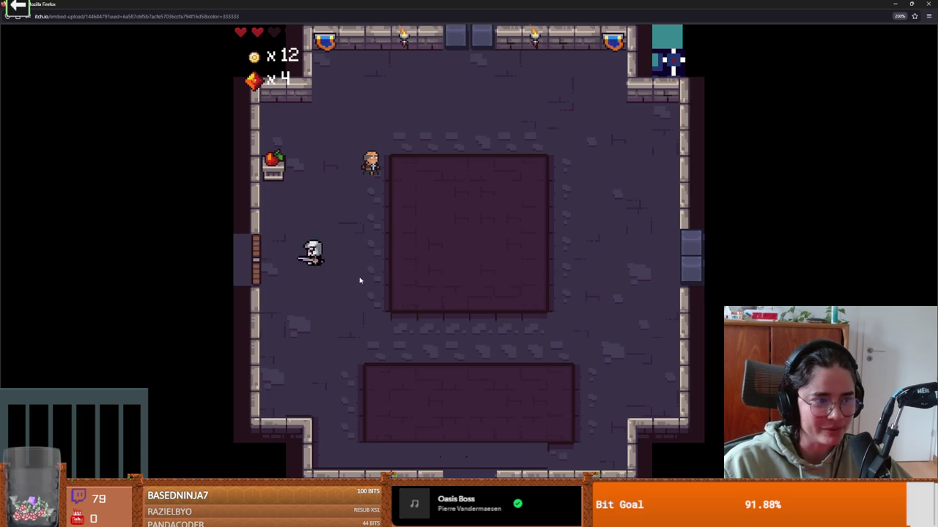
Step: Go through the west door into the shop and buy the health potion
key("a")
key("e")
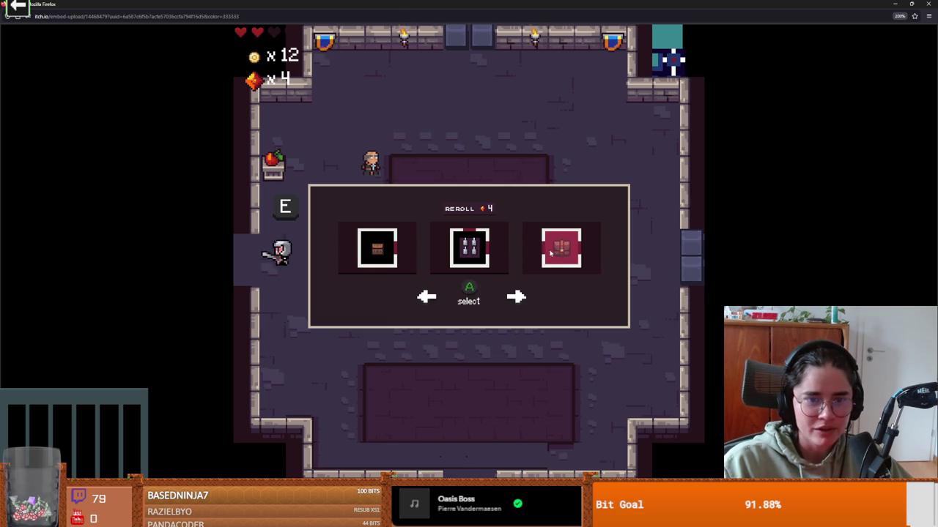
key("a")
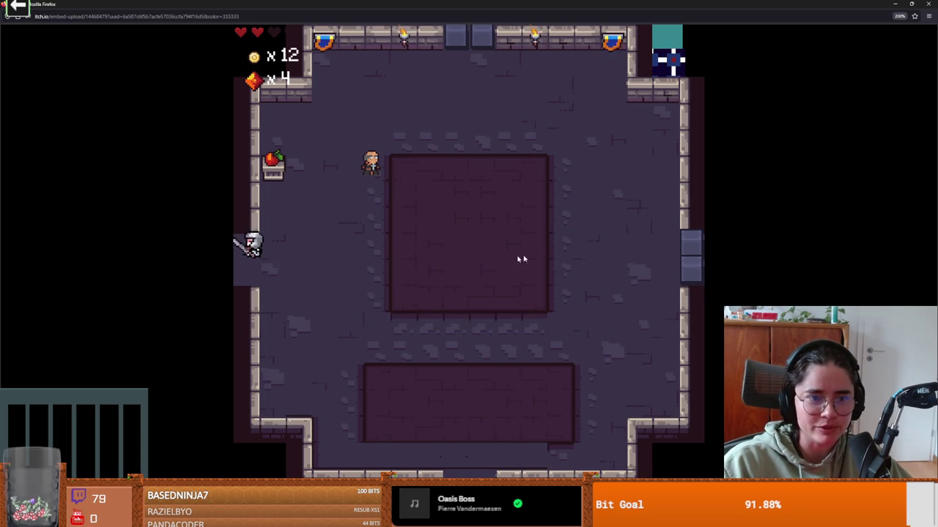
key("s")
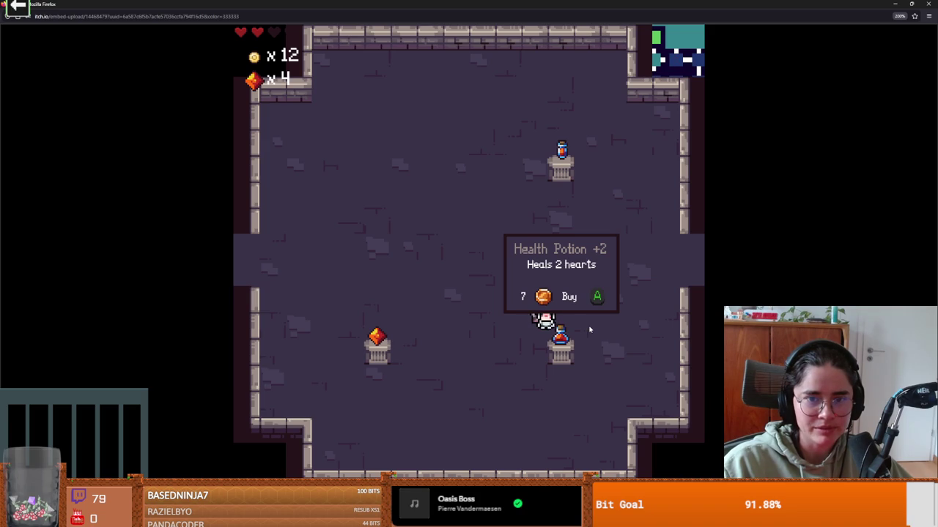
key("e")
Step: Walk the knight up to the top door and enter the boss room
key("w")
key("a")
key("a")
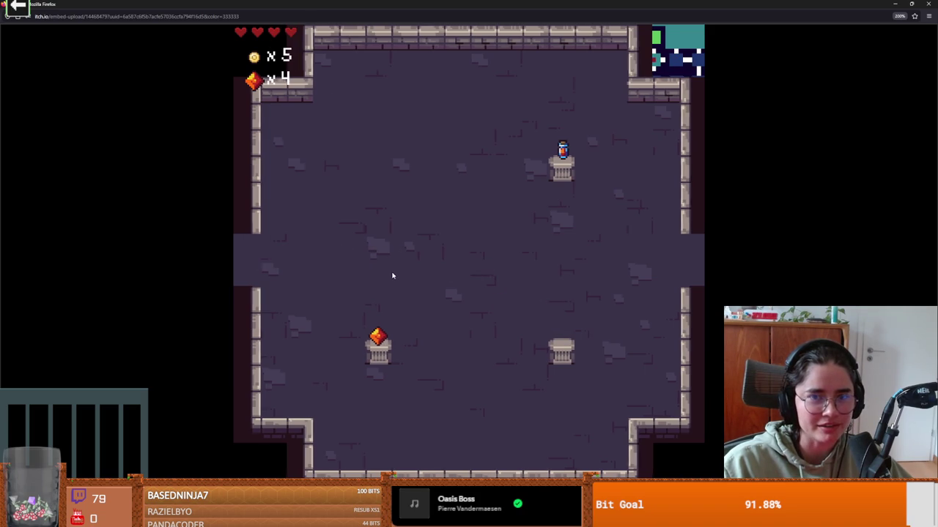
key("w")
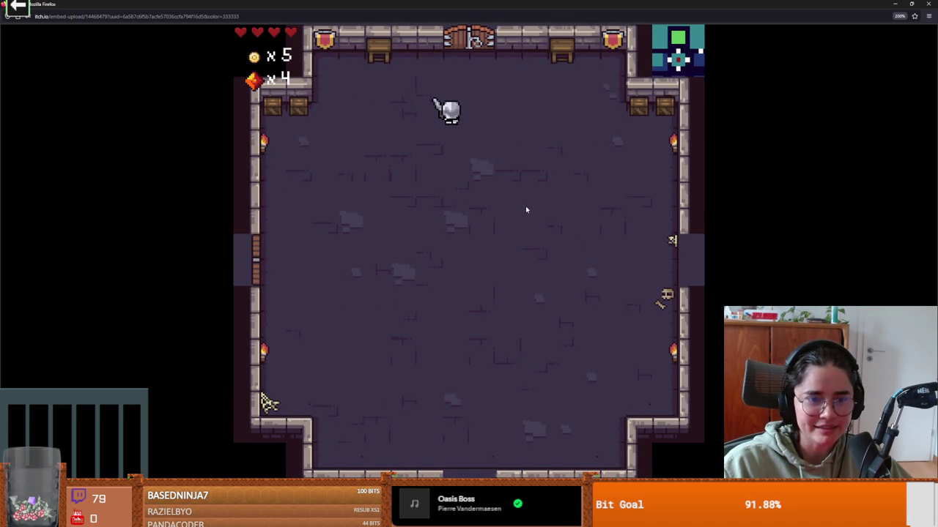
key("e")
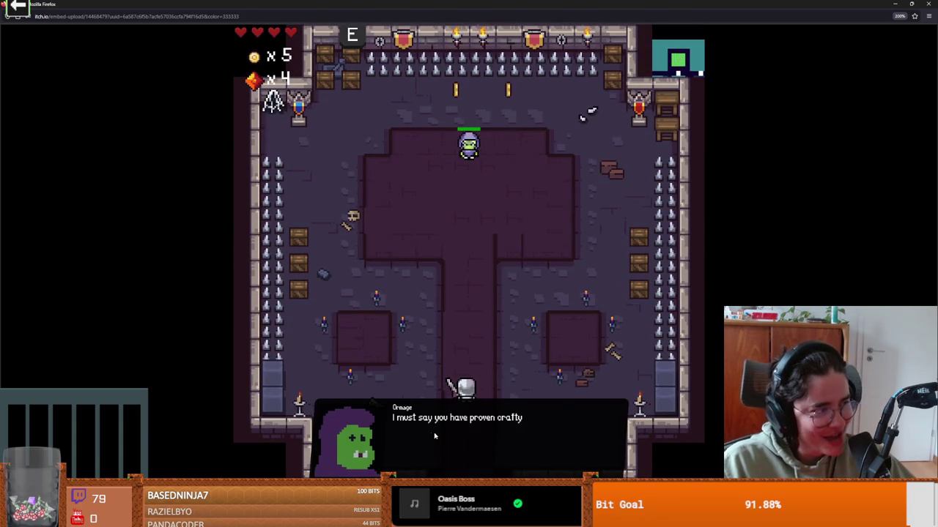
Step: Get through the boss dialogue and start swinging the sword at the boss
left_click(508, 417)
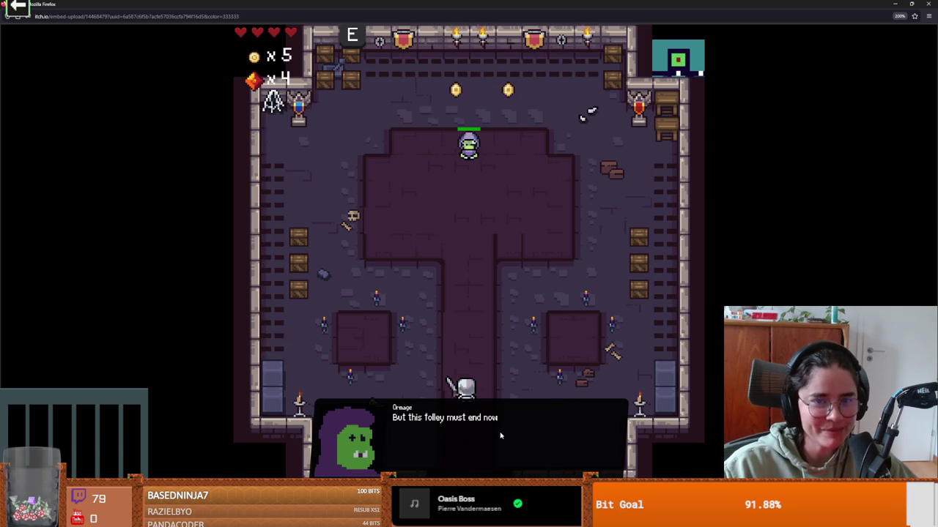
left_click(500, 431)
key("w")
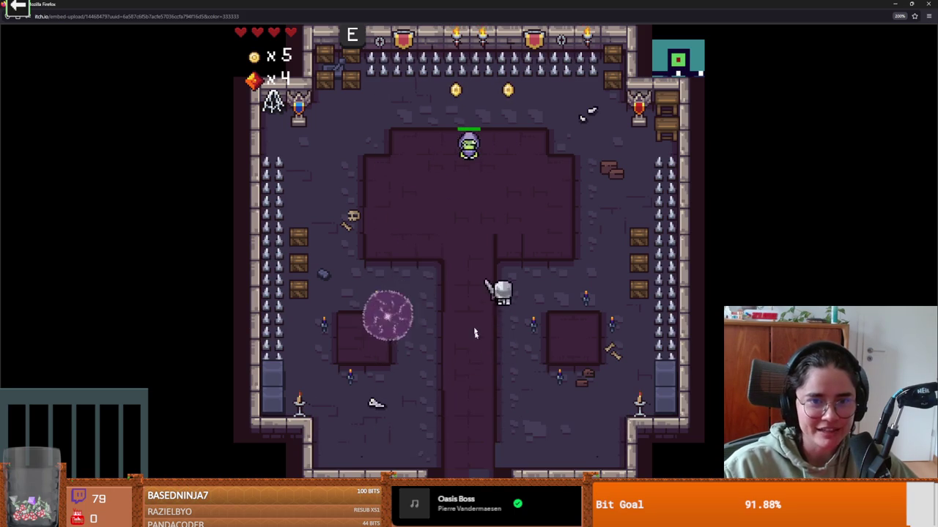
left_click(449, 266)
key("d")
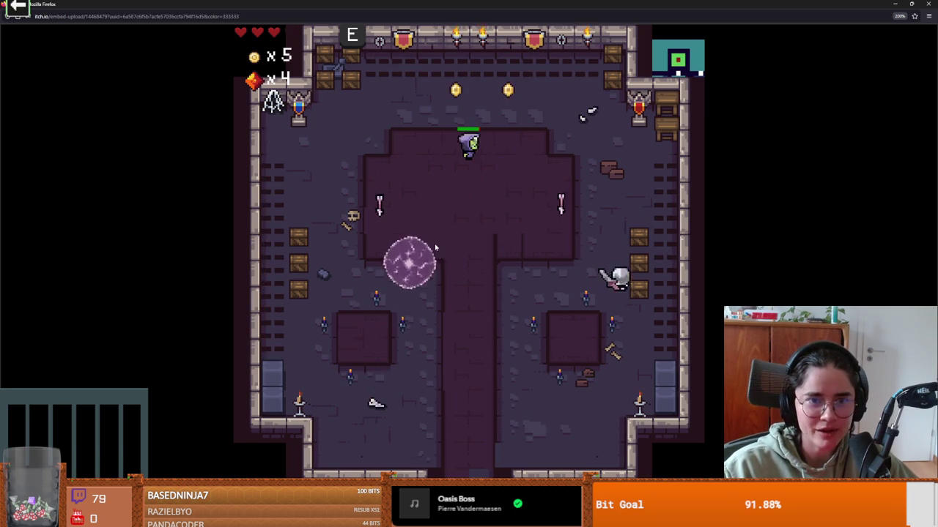
key("w")
key("a")
left_click(432, 245)
key("s")
key("d")
left_click(498, 220)
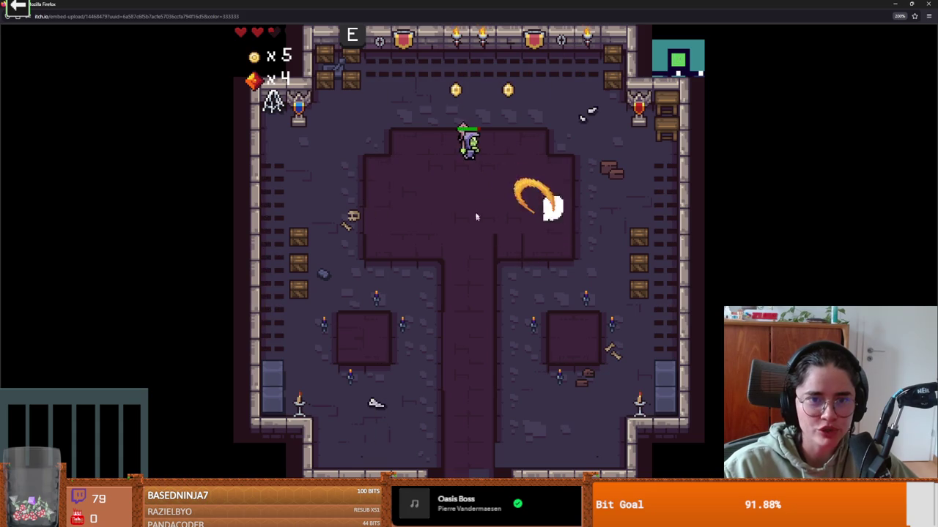
Step: Keep dodging around the boss and slashing it until the game ends
key("w")
key("a")
left_click(488, 209)
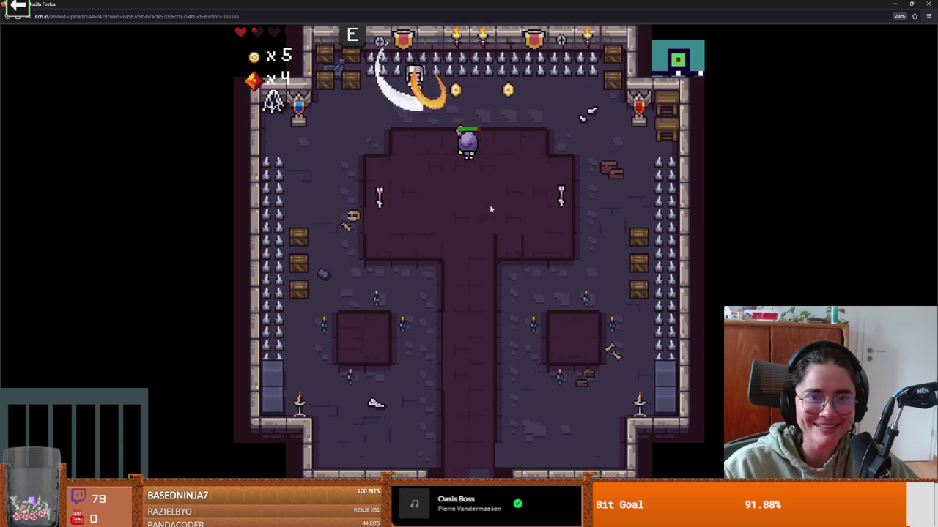
key("d")
left_click(507, 189)
key("a")
key("s")
key("d")
key("w")
key("a")
left_click(509, 208)
key("s")
key("a")
key("w")
key("w")
left_click(475, 194)
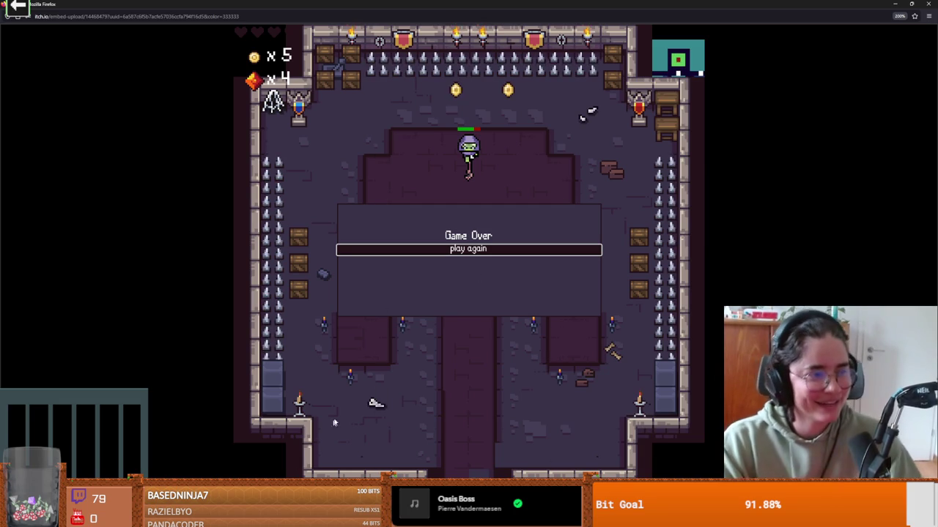
Step: Choose play again after game over, then leave full screen and close the game
left_click(469, 249)
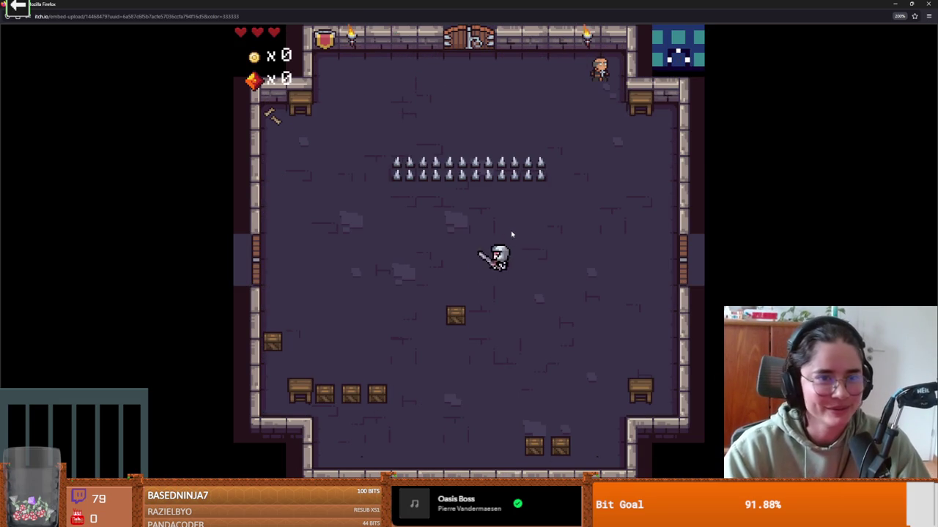
key("super+Down")
key("ctrl+w")
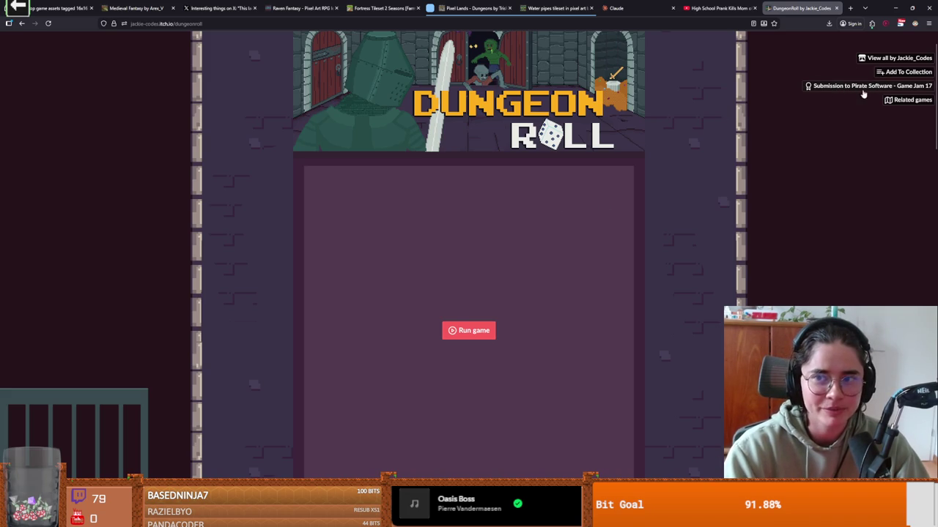
Step: Open the Pirate Software - Game Jam 17 submission page and scroll through its comments
left_click(886, 90)
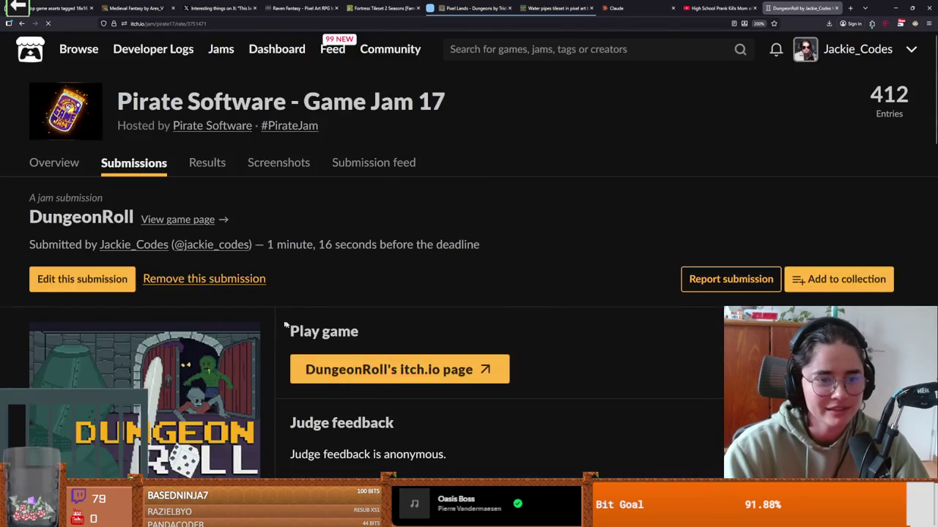
scroll(341, 335, "down", 10)
scroll(341, 335, "up", 1)
scroll(340, 335, "down", 4)
scroll(479, 274, "up", 2)
scroll(486, 277, "down", 1)
scroll(486, 276, "down", 4)
scroll(486, 276, "up", 5)
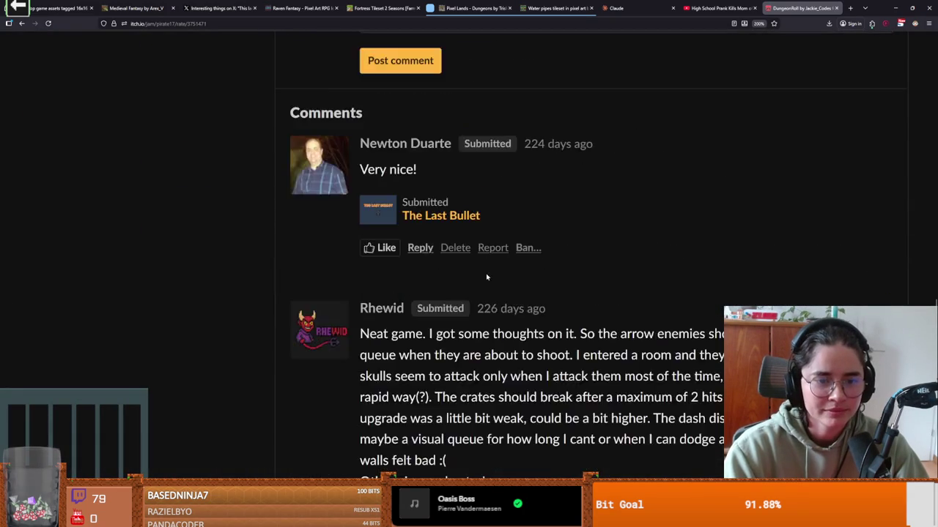
scroll(486, 276, "up", 10)
scroll(262, 295, "down", 5)
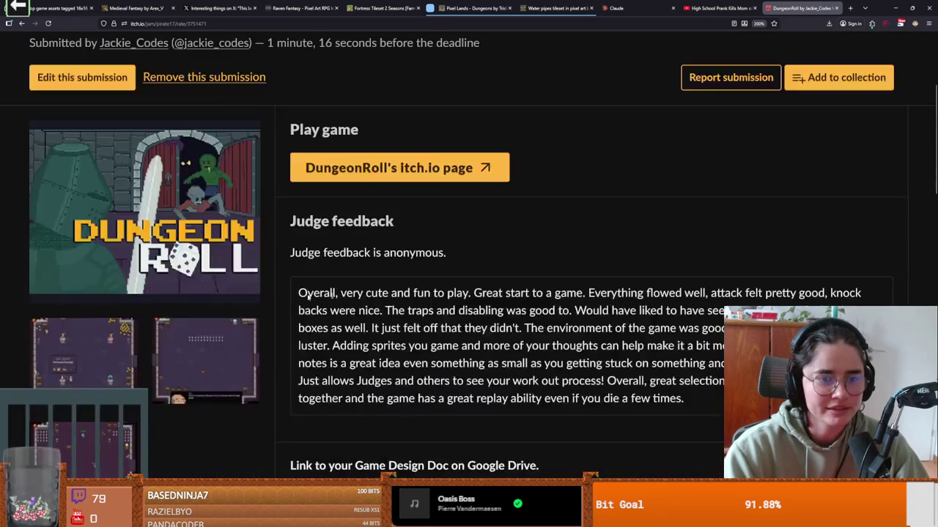
scroll(385, 299, "up", 1)
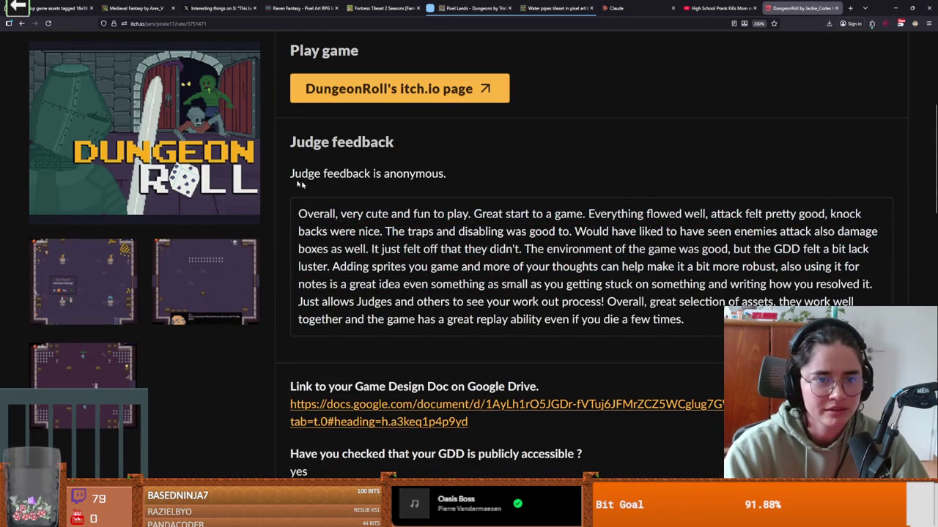
scroll(474, 184, "down", 1)
scroll(366, 208, "up", 1)
Step: Highlight lines of the judge feedback, including 'Judge feedback is anonymous.', then return to Godot
left_click_drag(314, 175, 391, 175)
left_click(449, 178)
left_click_drag(298, 232, 872, 250)
left_click(323, 214)
triple_click(432, 175)
scroll(381, 236, "up", 4)
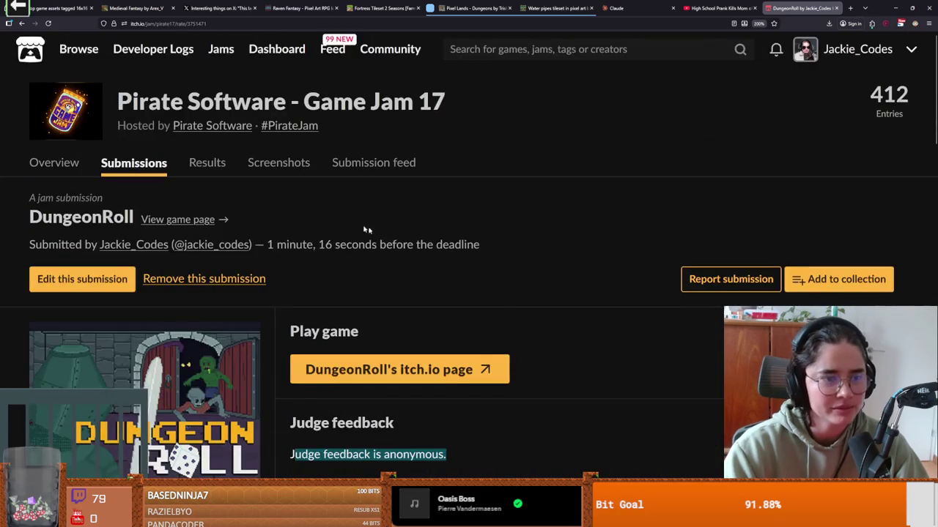
scroll(381, 236, "down", 5)
scroll(381, 236, "up", 1)
scroll(381, 236, "down", 1)
left_click_drag(486, 266, 554, 283)
left_click(393, 199)
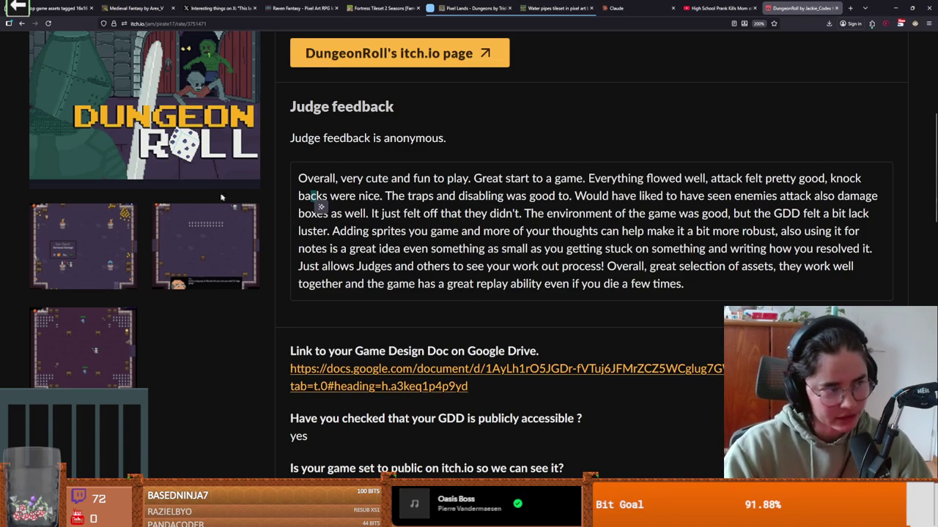
scroll(310, 195, "up", 5)
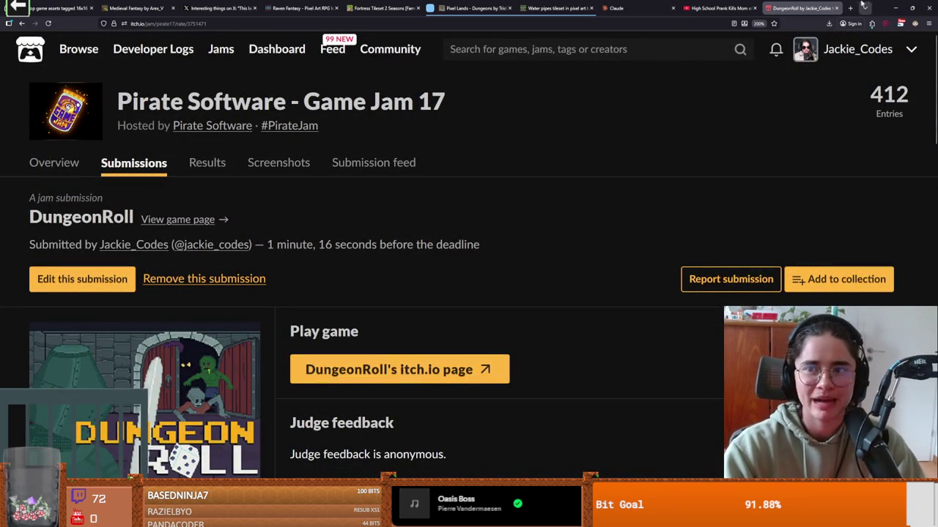
key("alt+Tab")
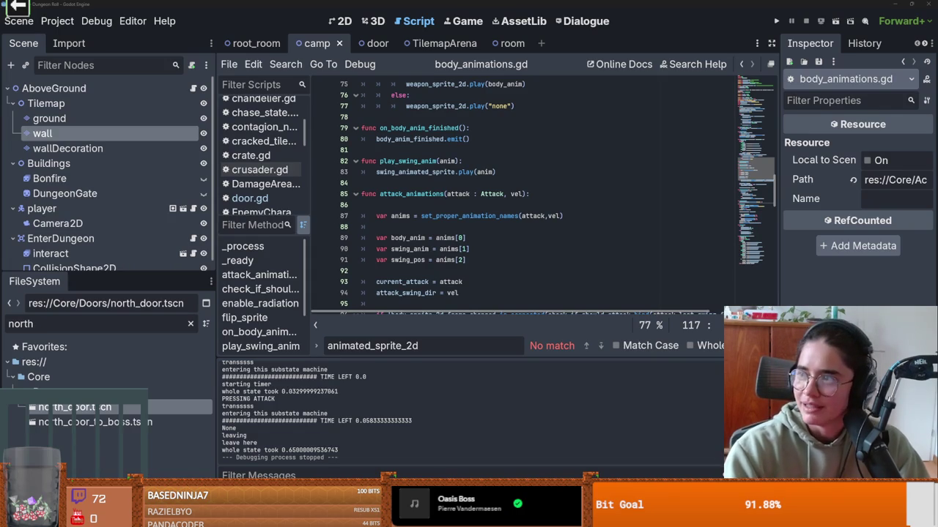
Step: Enlarge the Water pipes tileset preview, close it, and return to body_animations.gd in Godot
key("alt+Tab")
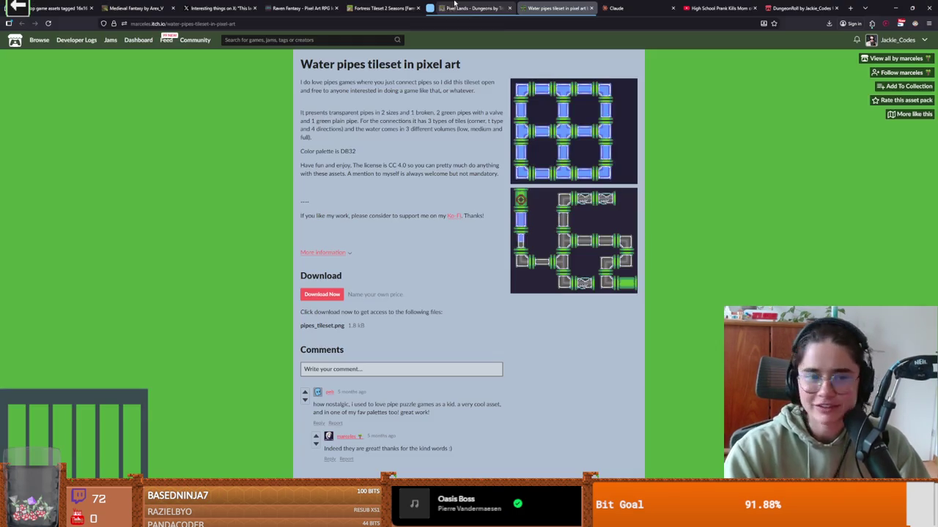
left_click(561, 156)
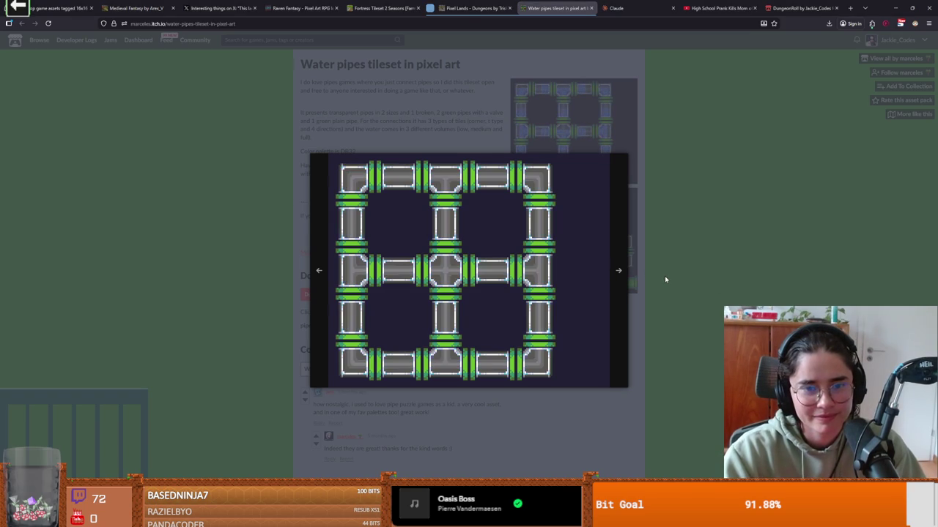
left_click(737, 264)
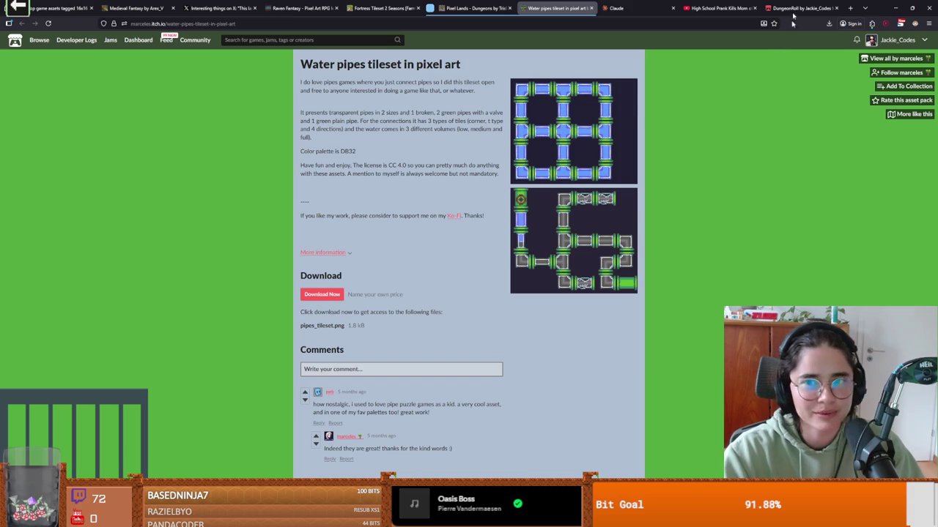
key("alt+Tab")
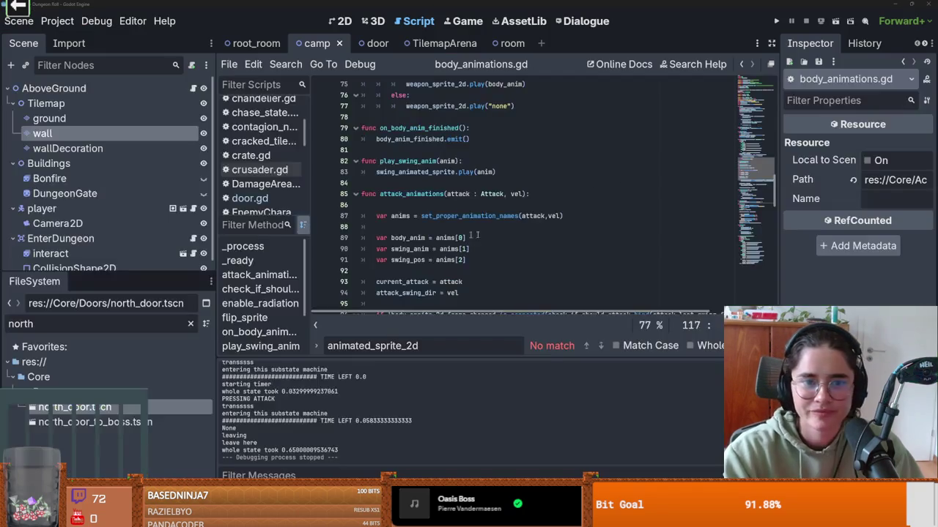
scroll(467, 249, "up", 5)
scroll(475, 246, "down", 1)
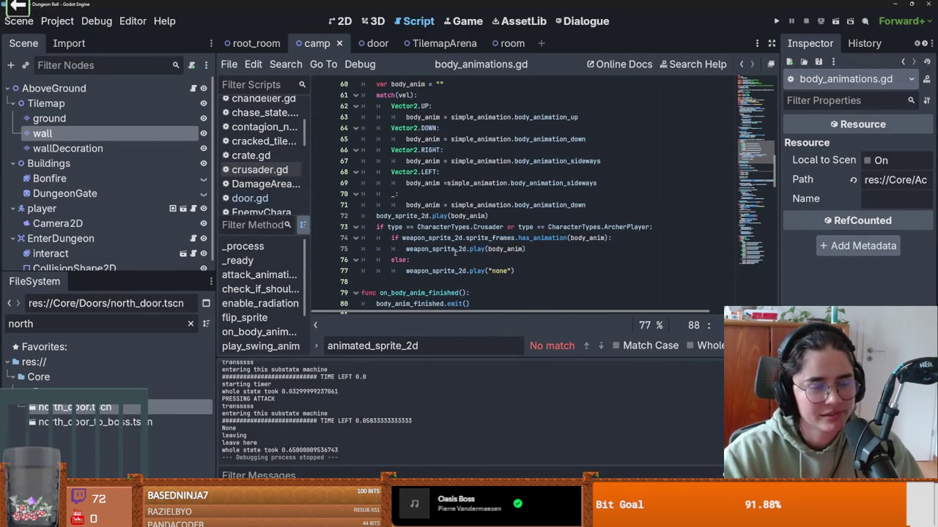
Step: Go to the body_sprite_2d play call on line 72, save, and run the project
mouse_move(456, 252)
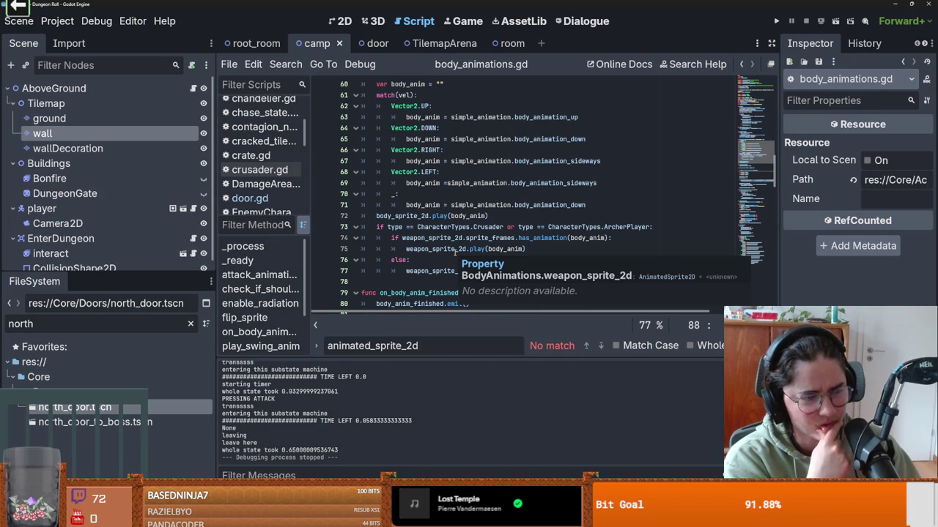
left_click(452, 216)
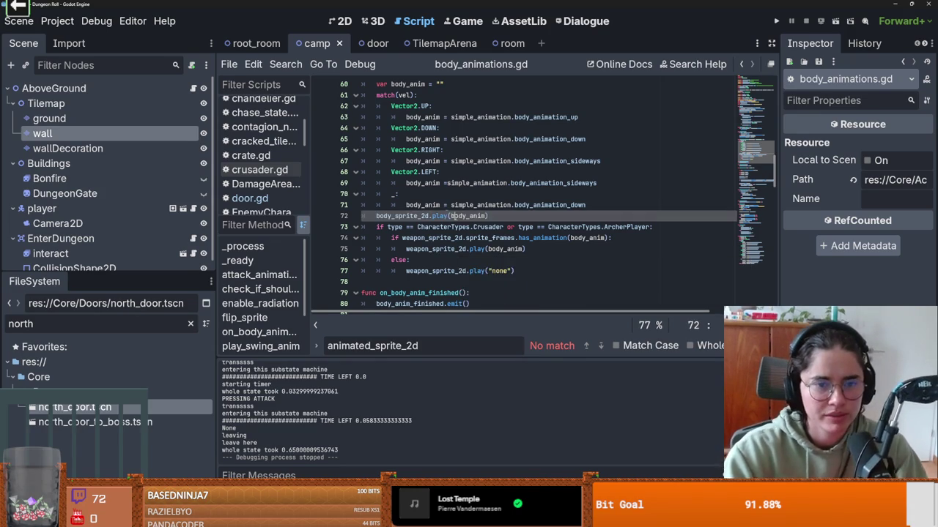
key("ctrl+z")
key("ctrl+s")
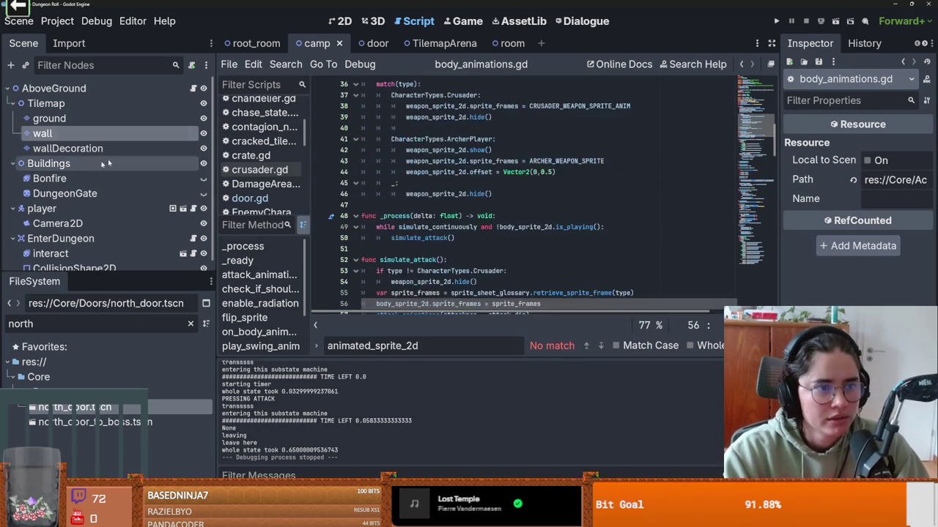
left_click(782, 22)
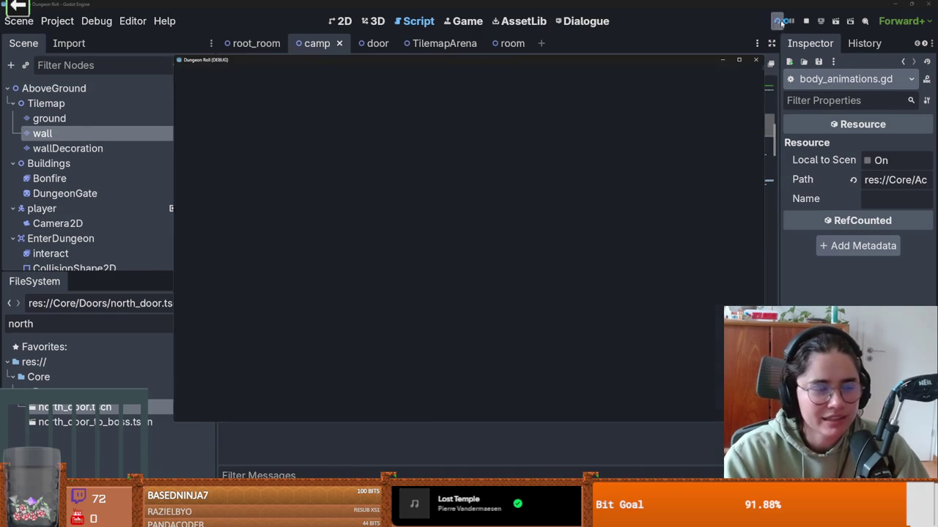
Step: Play as the Crusader, collect the fire pickups and the sword, then stop with F8
left_click(740, 61)
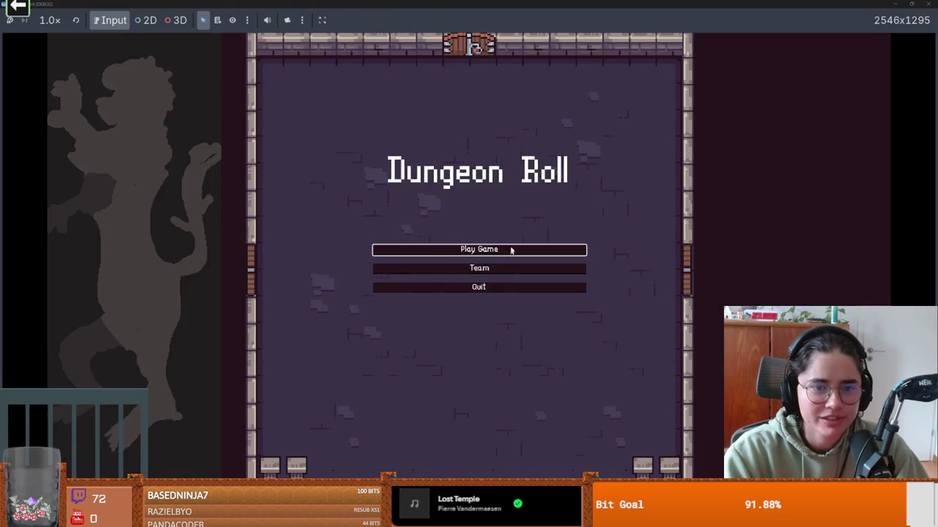
left_click(446, 254)
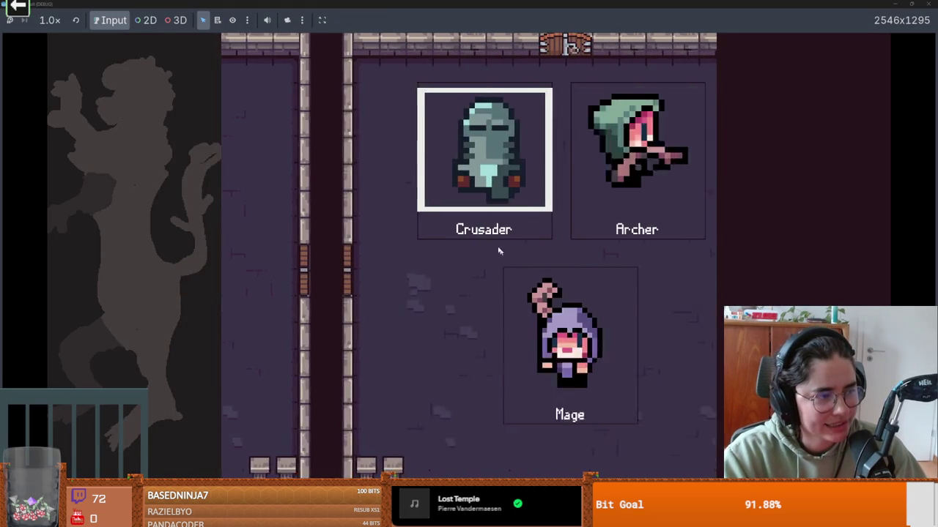
key("Return")
key("s+d")
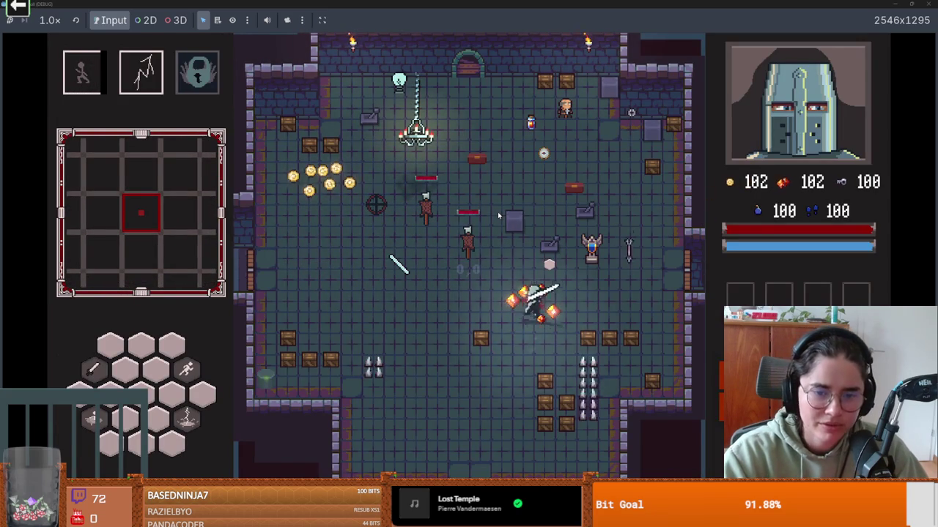
key("w")
key("a")
key("a")
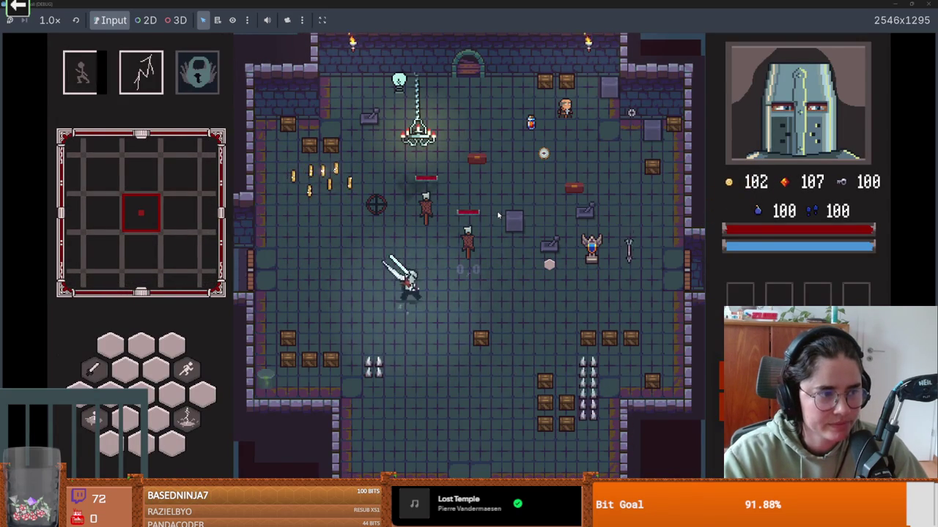
key("w")
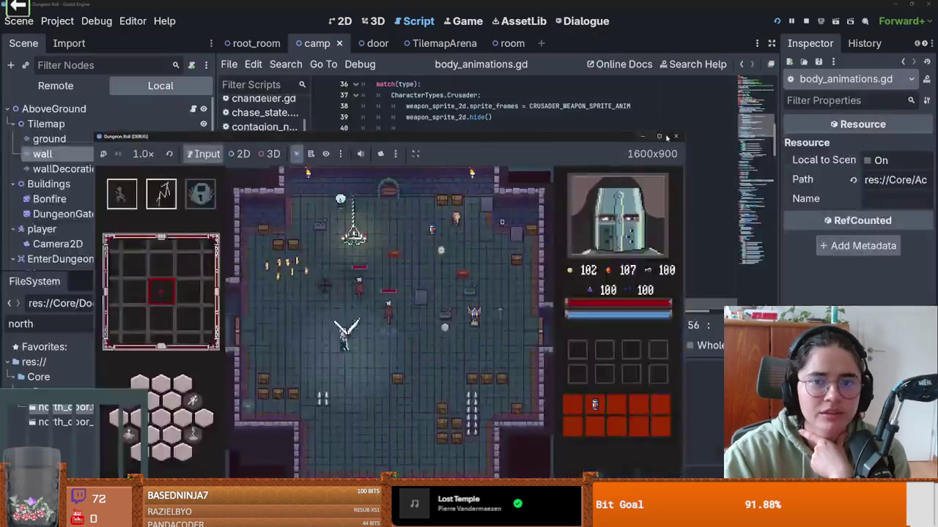
key("F8")
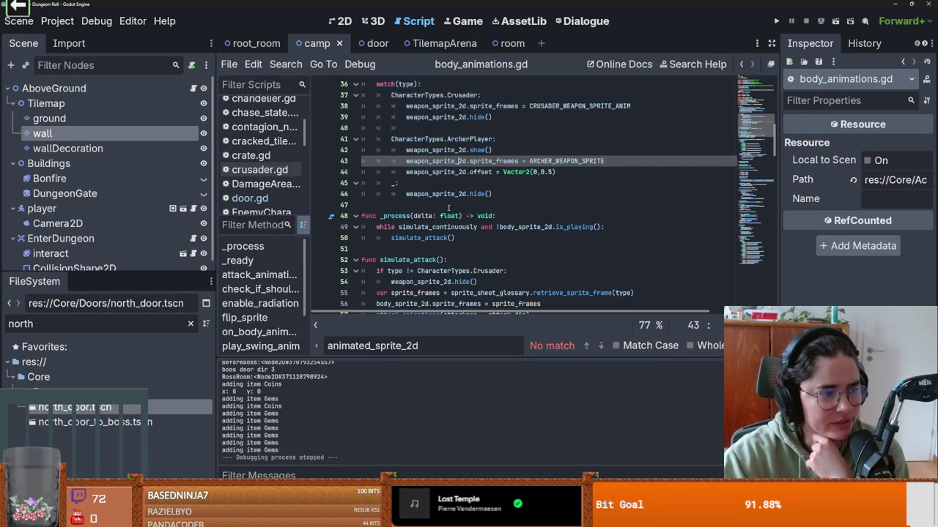
Step: Save the scene from body_animations.gd, leave the caret on empty line 40, and switch to the browser
scroll(465, 214, "up", 3)
left_click(428, 237)
key("ctrl+s")
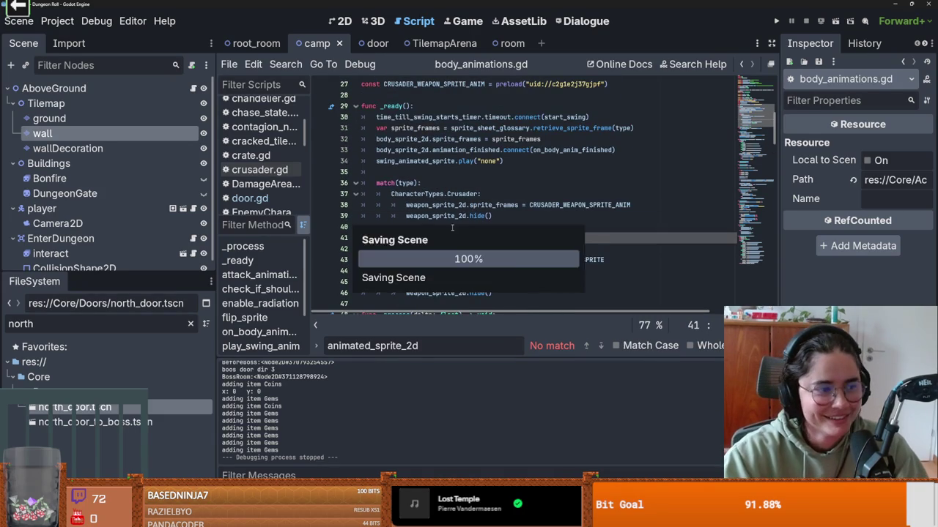
left_click(453, 227)
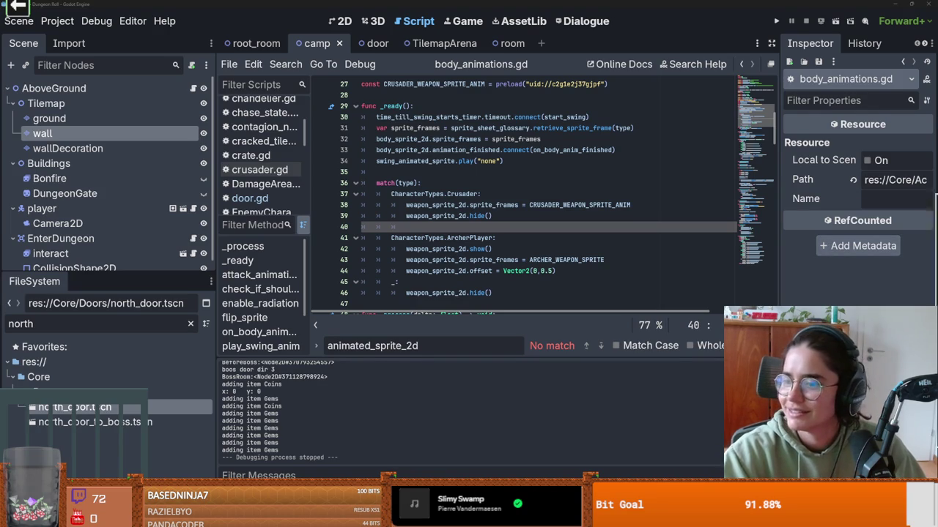
key("alt+Tab")
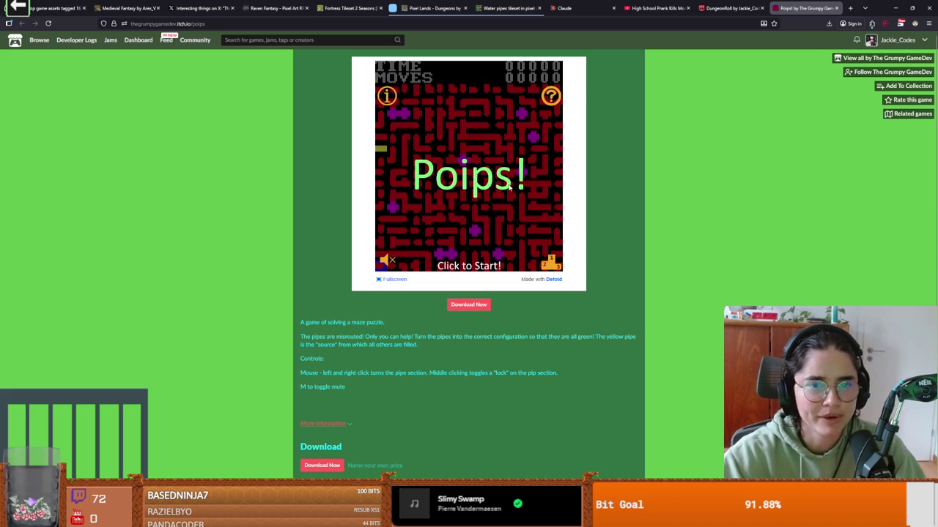
Step: Unmute Poips, start the puzzle and rotate a few pipe pieces
key("m")
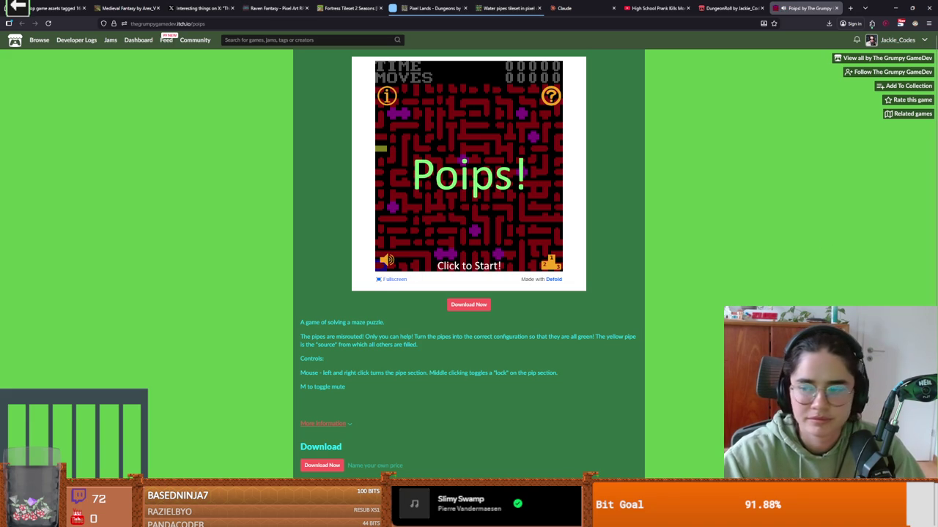
left_click(464, 159)
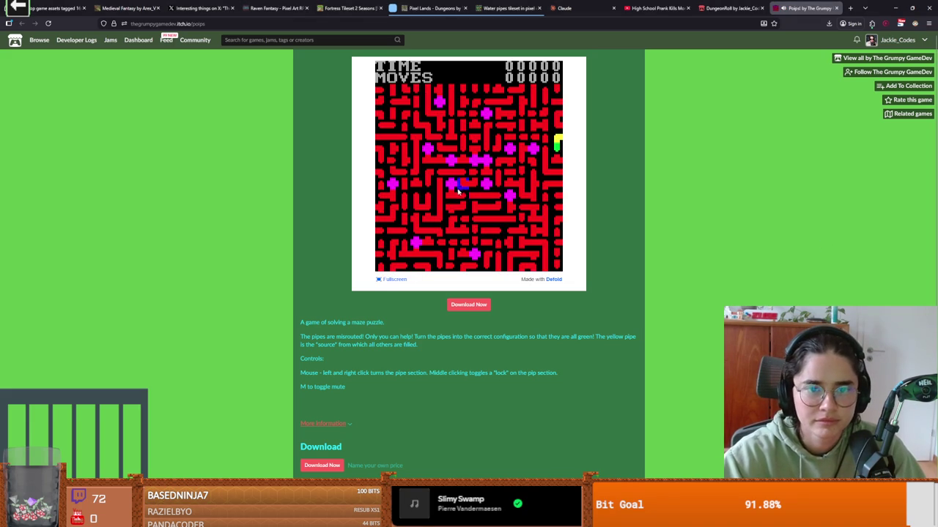
left_click(546, 151)
left_click(556, 160)
left_click(556, 160)
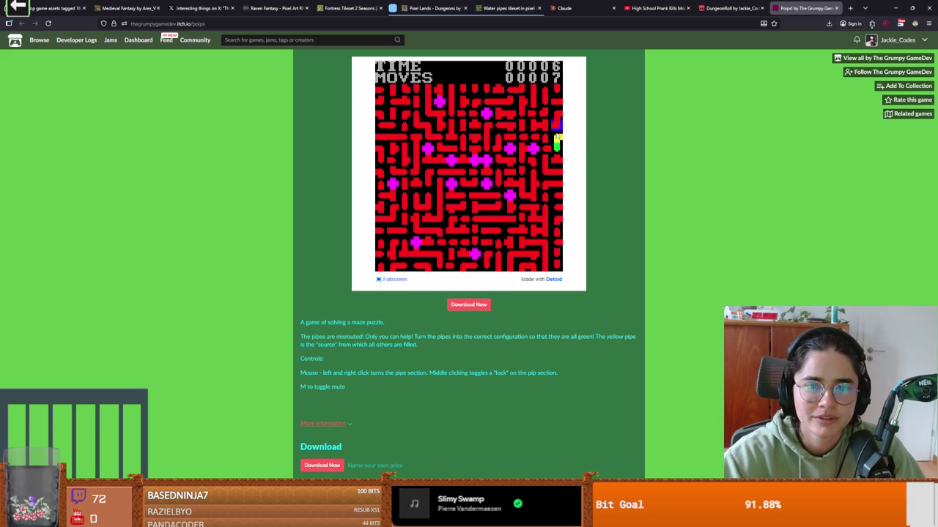
left_click(534, 166)
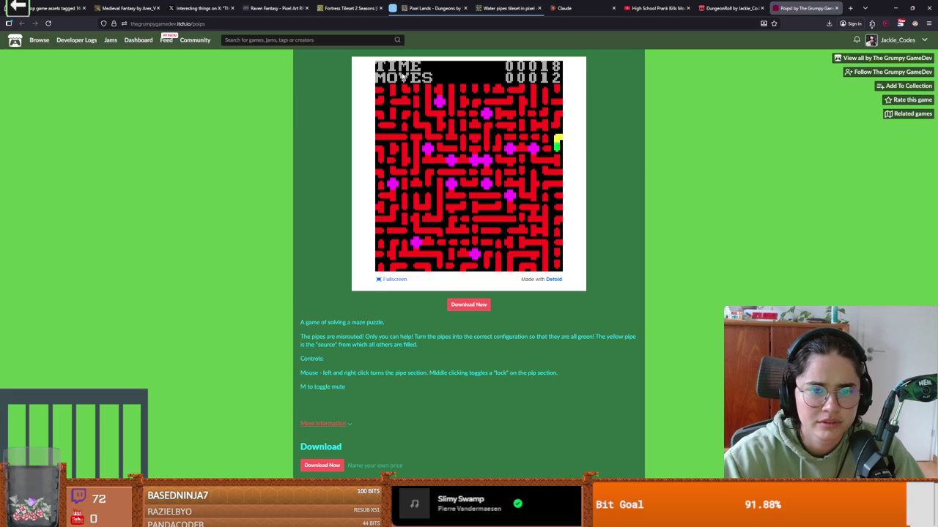
Step: Switch the Poips game to fullscreen
scroll(513, 227, "down", 2)
scroll(467, 231, "up", 2)
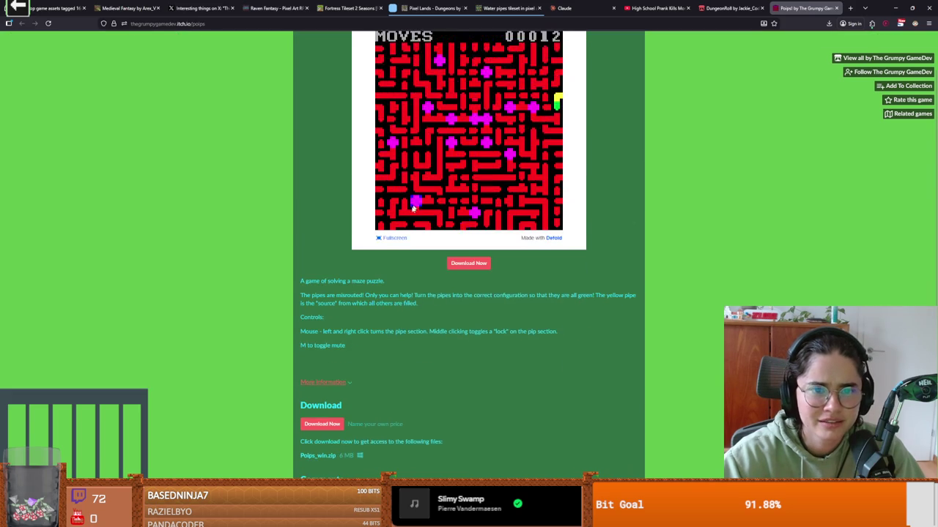
left_click(380, 280)
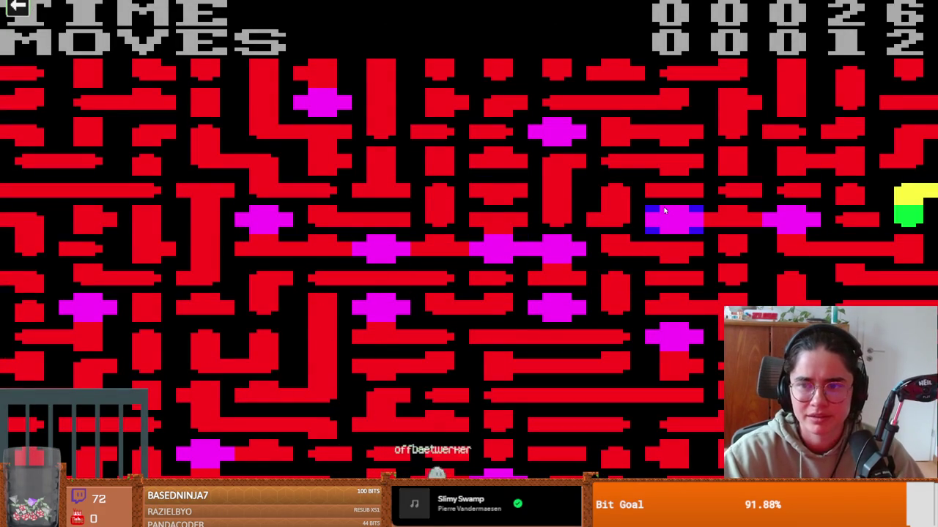
Step: Rotate the right-edge pipes beside the yellow source up to 24 moves, then exit fullscreen
left_click(914, 211)
double_click(911, 218)
left_click(909, 225)
left_click(907, 233)
left_click(906, 235)
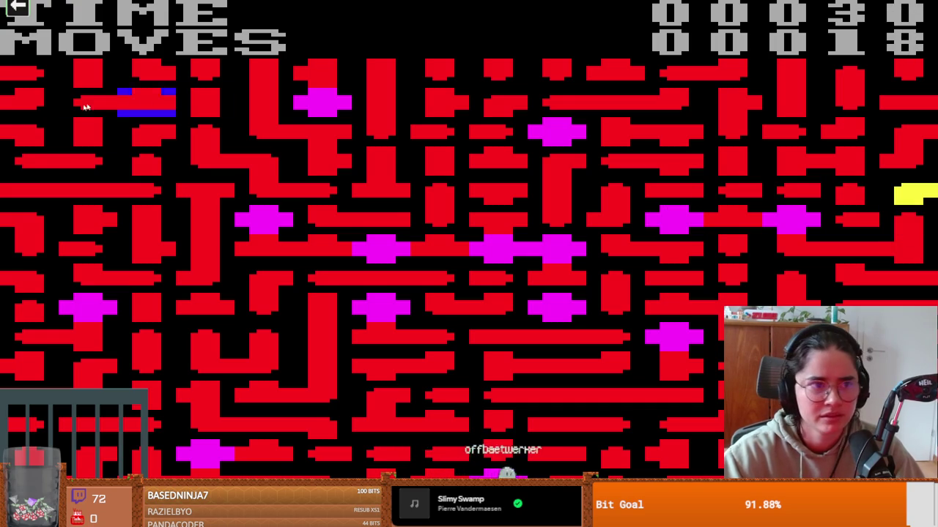
left_click(907, 231)
left_click(906, 231)
left_click(905, 242)
left_click(904, 247)
left_click(903, 248)
left_click(904, 248)
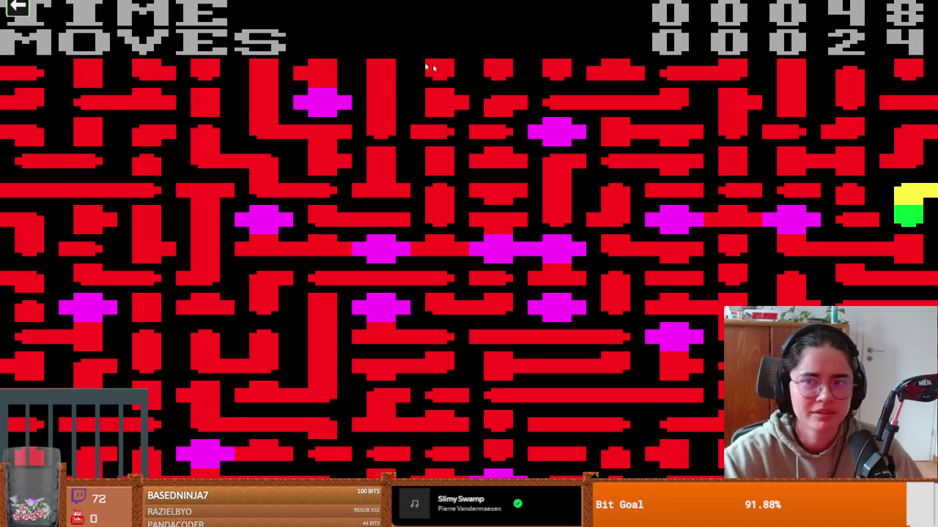
key("Escape")
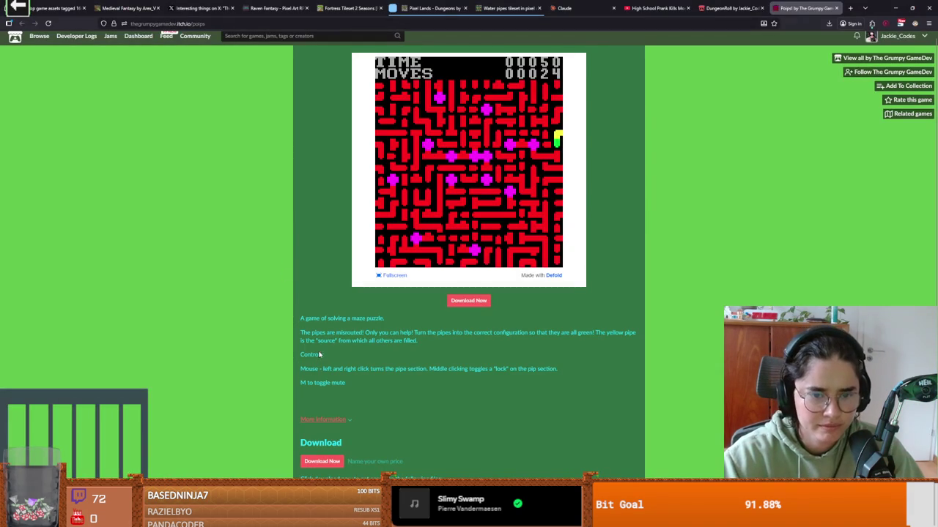
Step: Expand Poips' More information details and open the author's creator page of games
left_click(548, 335)
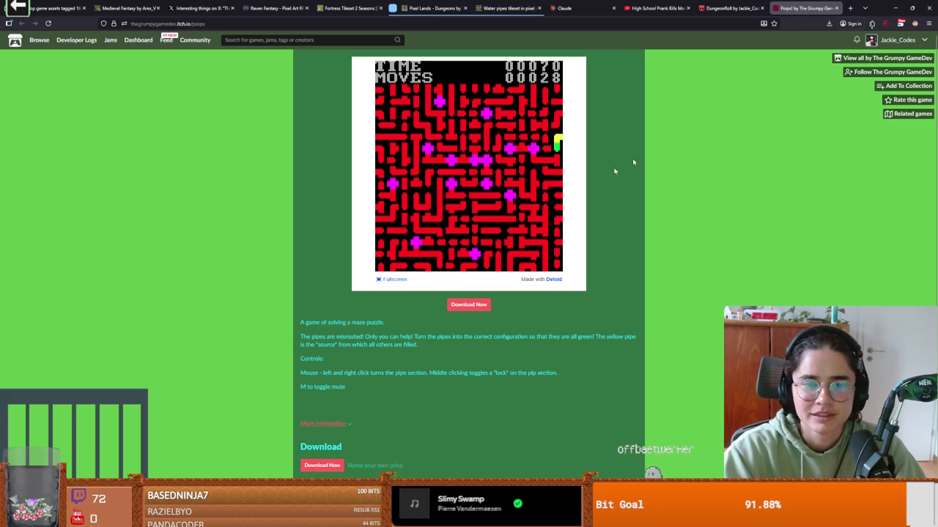
scroll(344, 319, "down", 3)
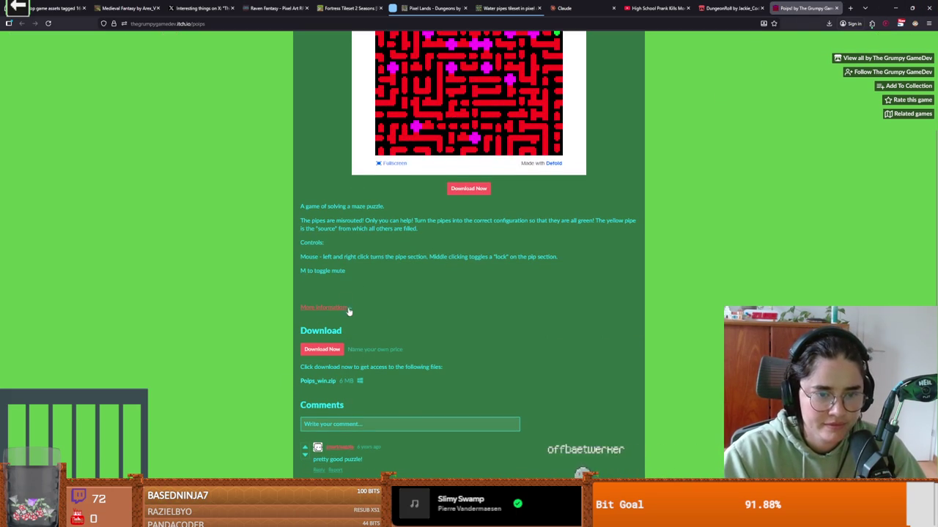
left_click(348, 309)
left_click(375, 372)
scroll(388, 335, "down", 5)
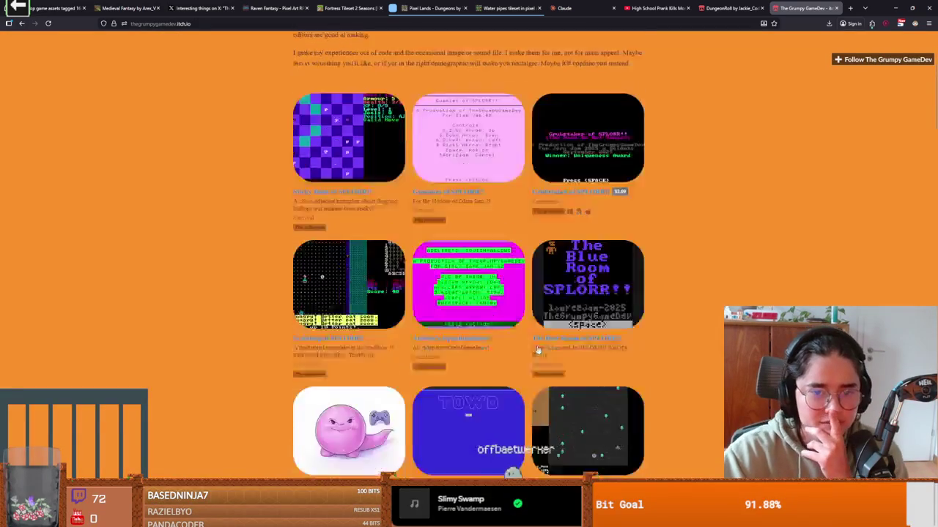
Step: Scroll the developer's itch.io game catalogue and open the Abattoir of SPLORR!! page
scroll(537, 351, "down", 3)
scroll(700, 381, "down", 5)
scroll(700, 381, "down", 9)
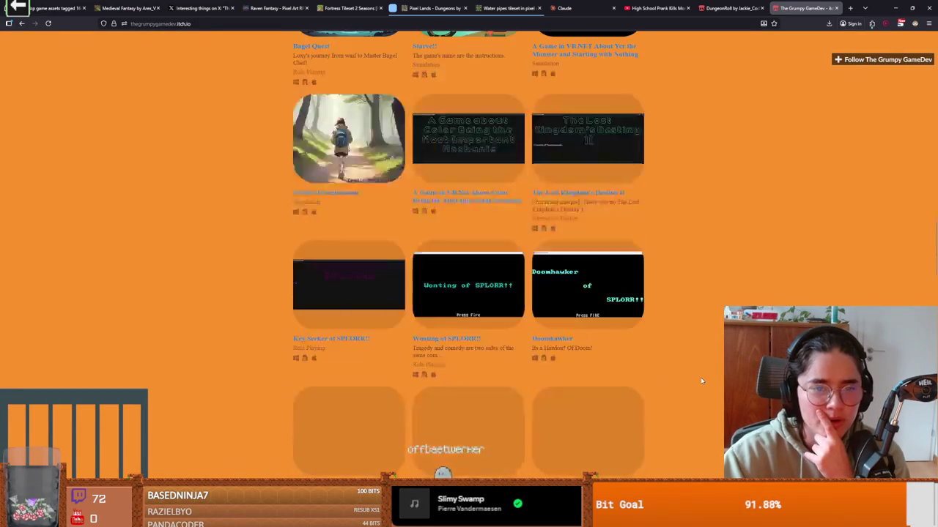
scroll(700, 381, "down", 2)
scroll(699, 381, "down", 4)
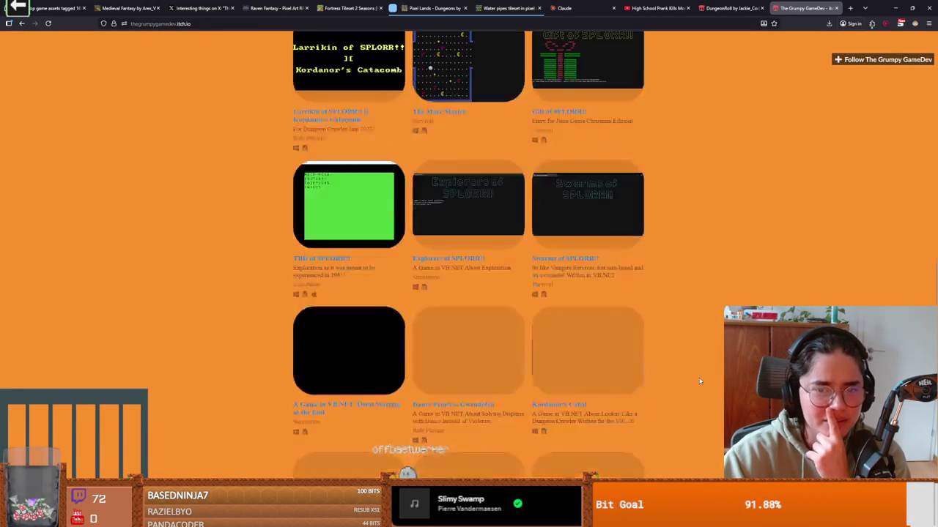
scroll(699, 381, "down", 5)
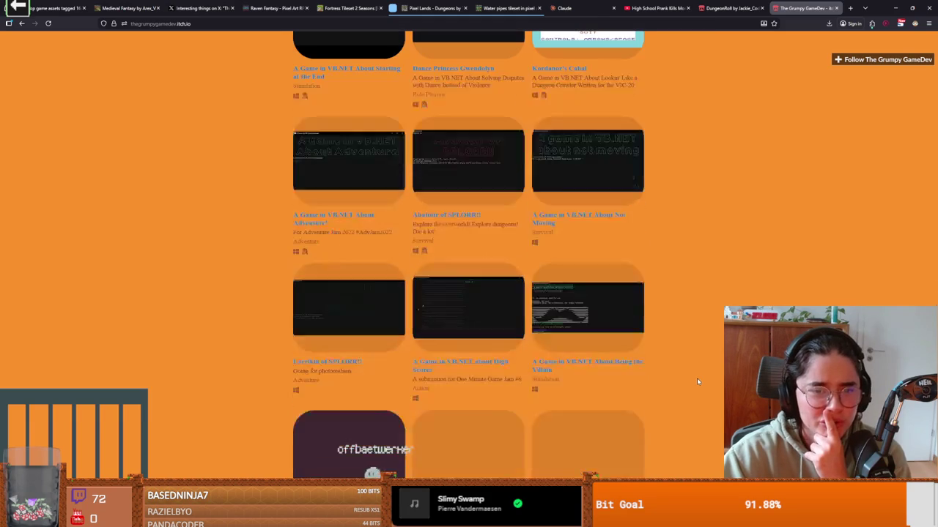
left_click(463, 195)
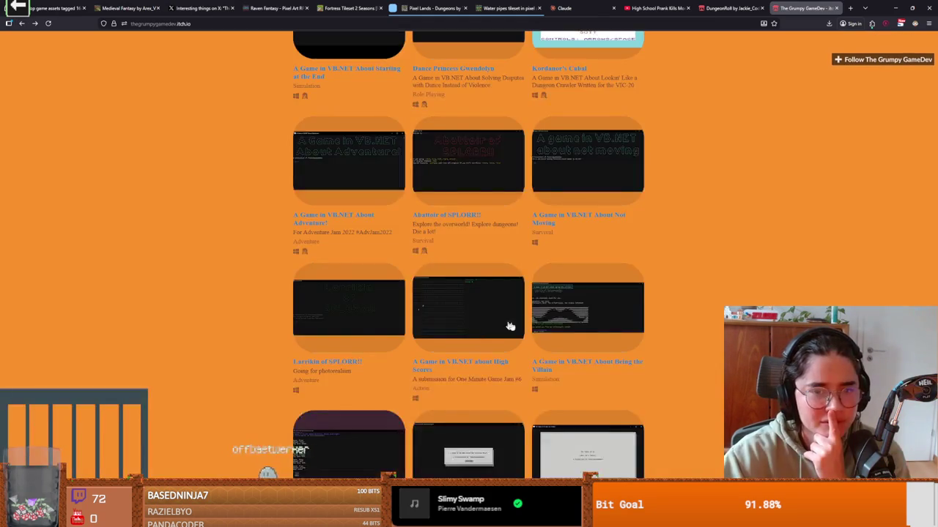
Step: Look over the Abattoir of SPLORR!! page, go back to the games list, and return to Godot
scroll(513, 329, "down", 5)
scroll(574, 341, "down", 4)
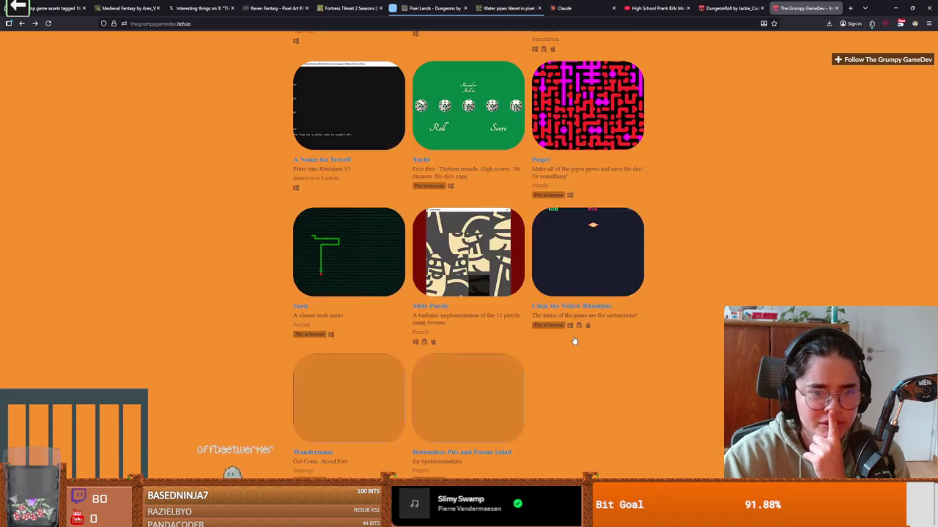
scroll(461, 205, "up", 3)
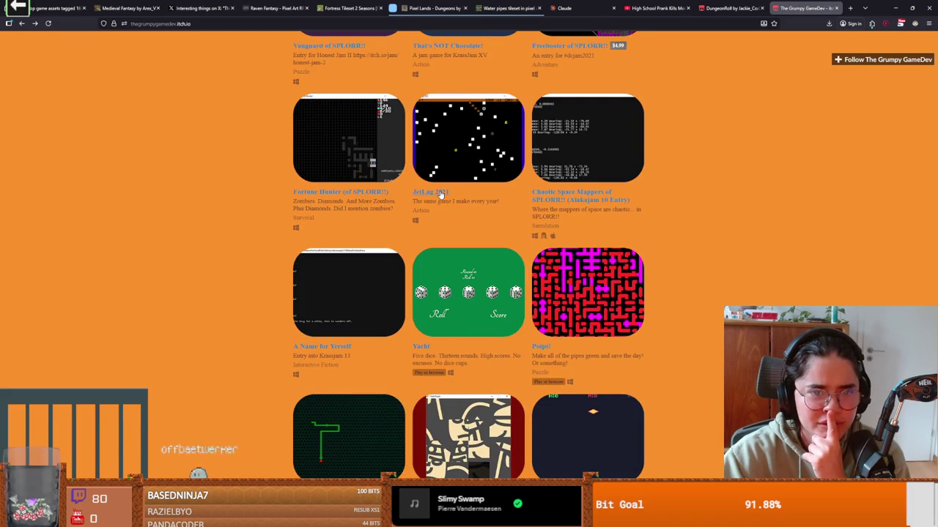
scroll(533, 257, "down", 3)
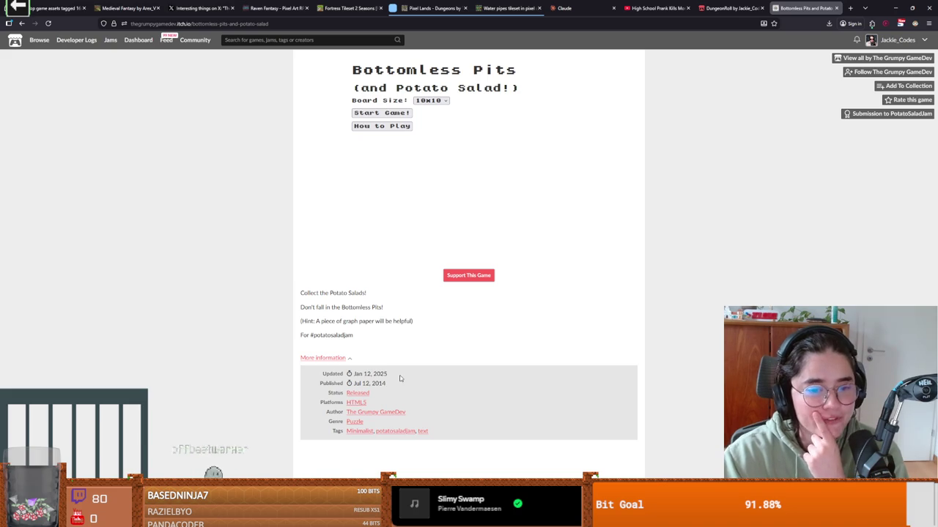
left_click(22, 24)
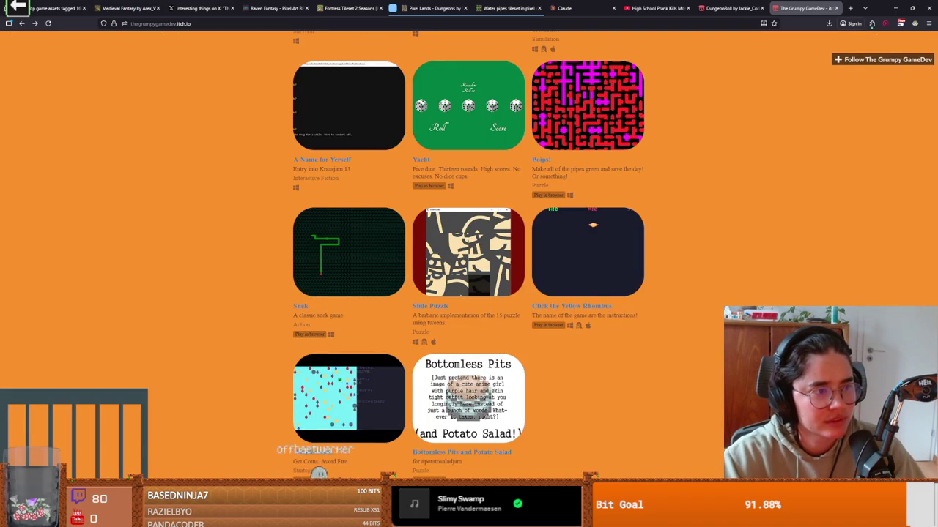
key("alt+Tab")
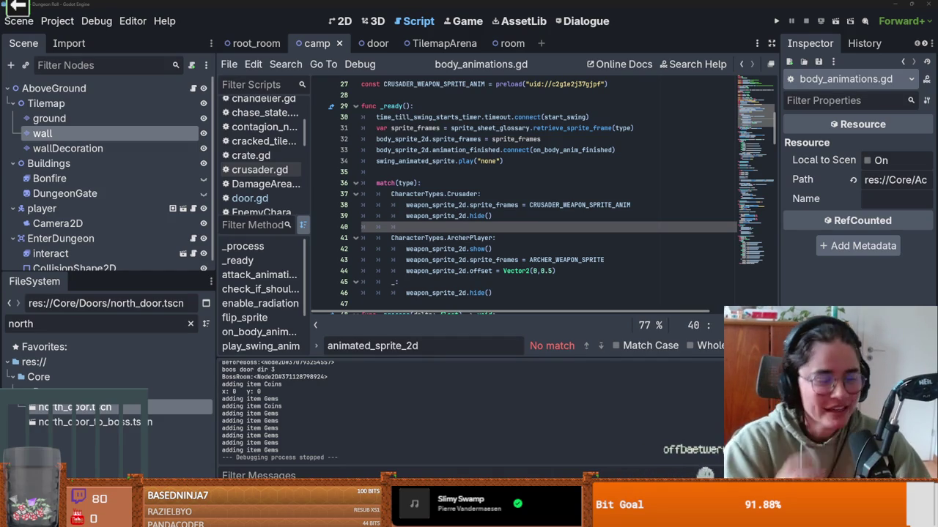
Step: Save body_animations.gd at line 41, then switch to the root_room scene tab
left_click(429, 241)
key("ctrl+s")
scroll(440, 282, "down", 1)
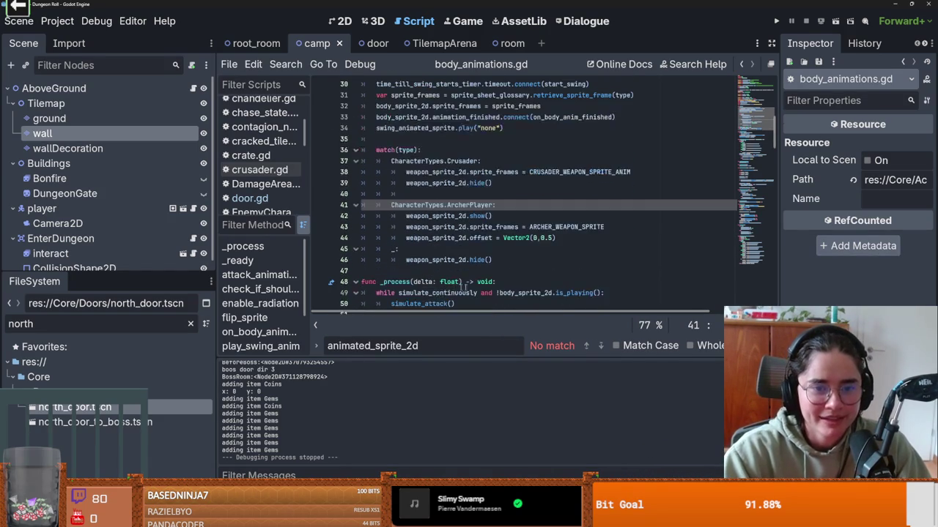
scroll(377, 221, "up", 2)
key("ctrl+s")
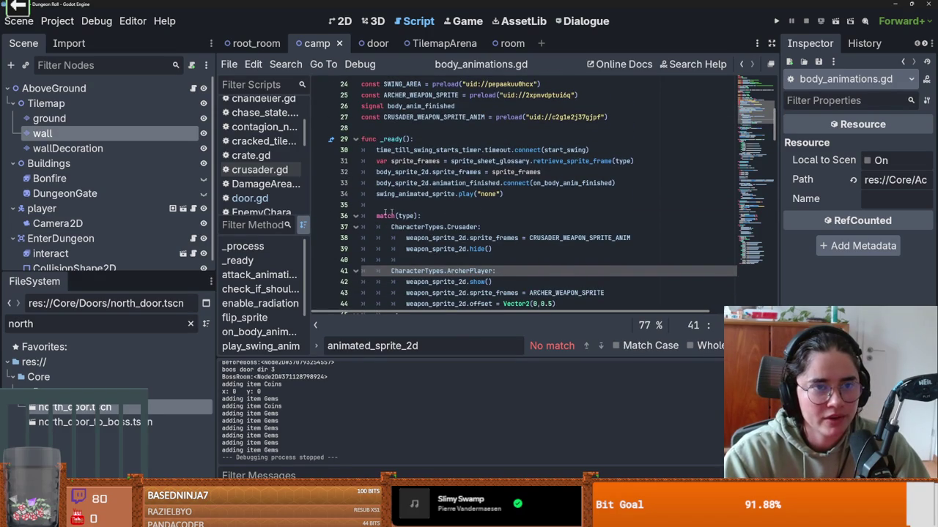
left_click(256, 43)
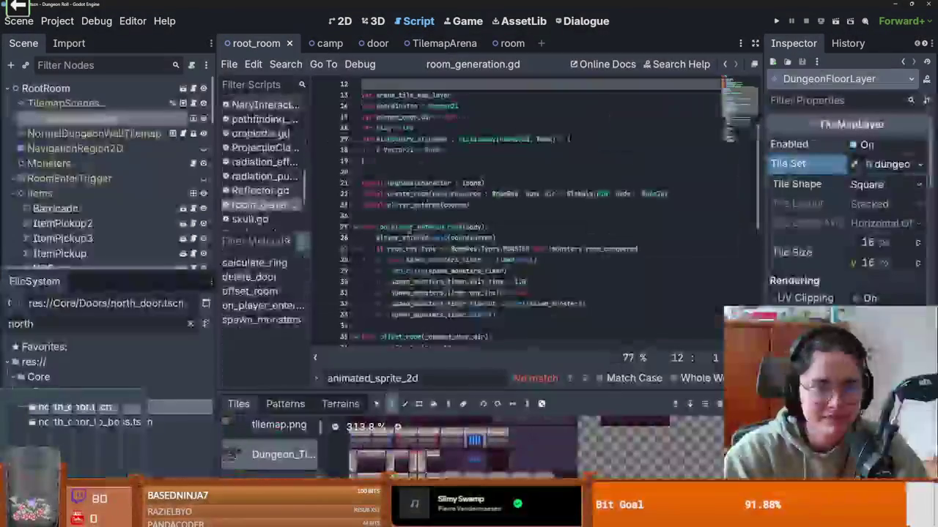
Step: Save root_room and show it in the 2D view
key("ctrl+s")
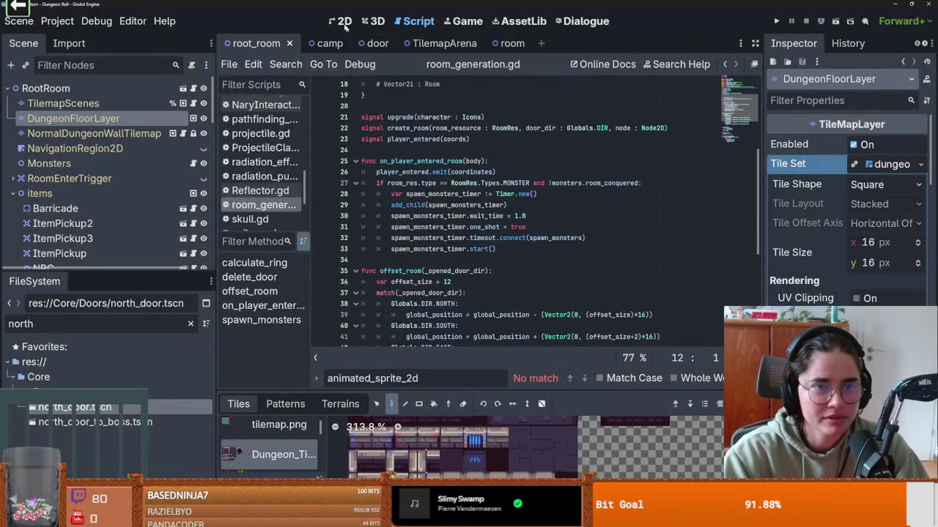
left_click(341, 20)
scroll(536, 318, "down", 2)
scroll(531, 257, "up", 5)
key("ctrl+s")
scroll(531, 257, "up", 1)
scroll(531, 257, "down", 2)
scroll(531, 256, "up", 2)
left_click(99, 321)
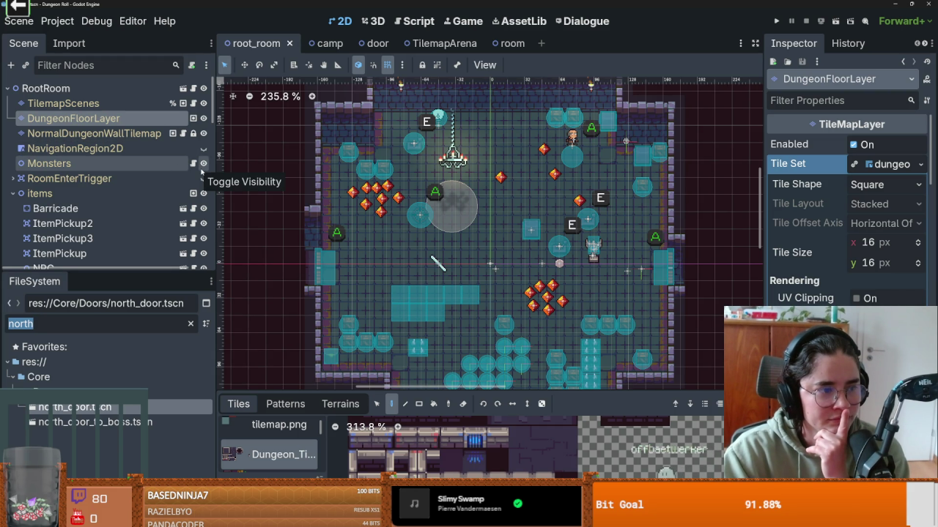
Step: Check the NormalDungeonWallTilemap and DungeonFloorLayer nodes, then switch to the room scene
left_click(94, 134)
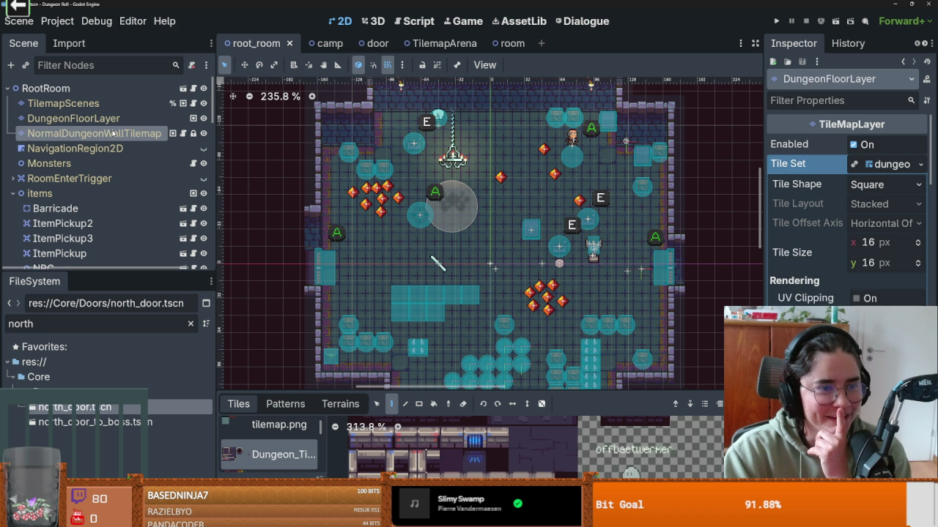
left_click(74, 118)
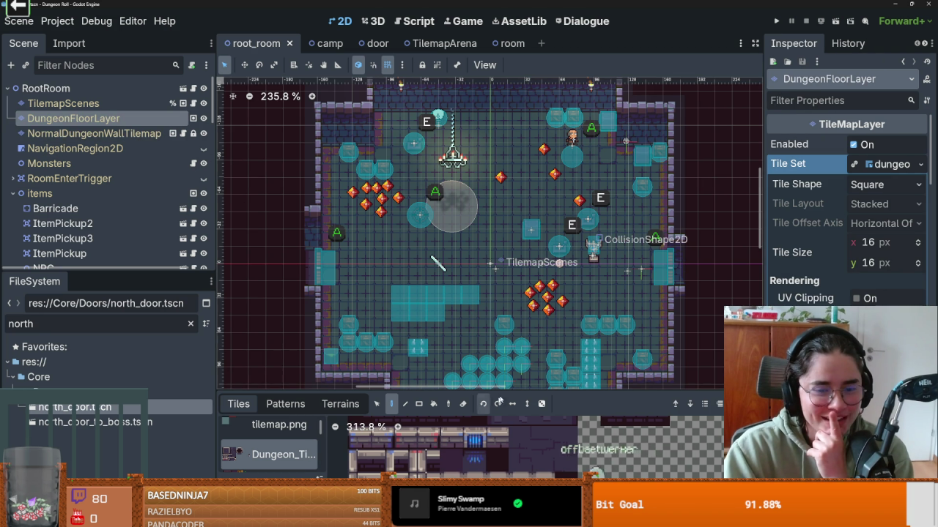
left_click(183, 89)
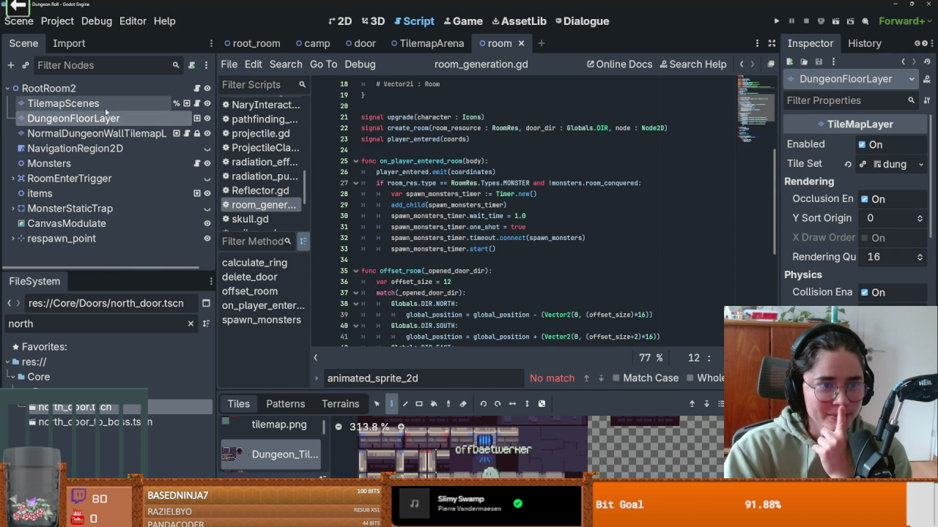
Step: Select DungeonFloorLayer in 2D, enlarge the Tiles dock, and choose the Floor.png tile source
left_click(63, 104)
left_click(73, 118)
scroll(372, 231, "down", 3)
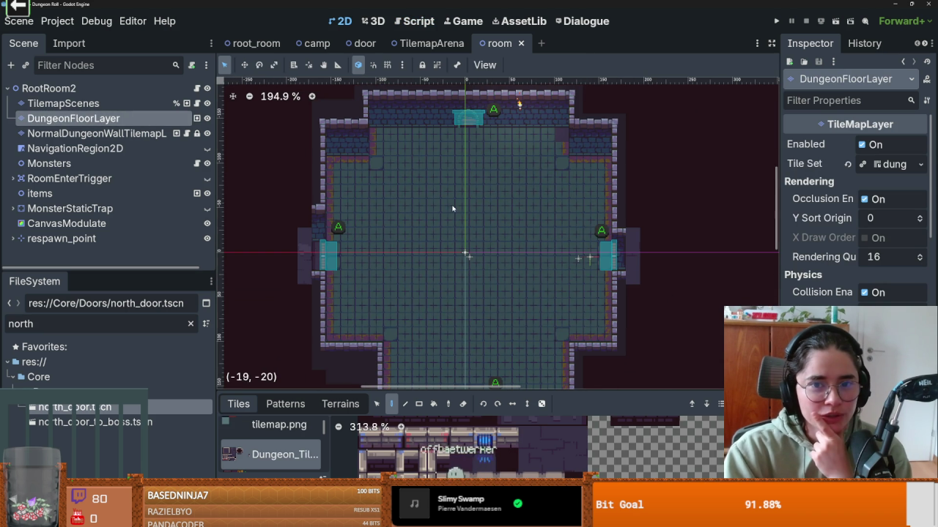
scroll(329, 212, "up", 2)
scroll(324, 207, "down", 1)
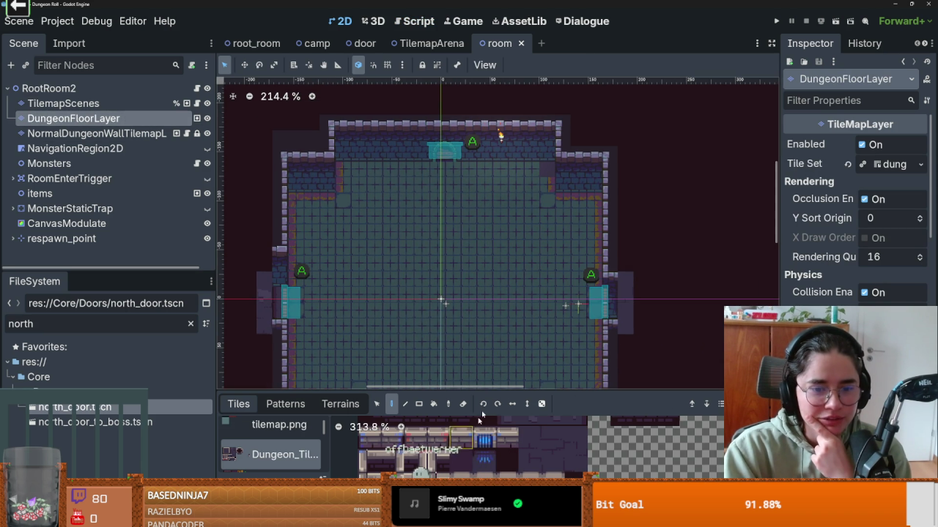
left_click_drag(484, 391, 502, 245)
scroll(271, 366, "down", 2)
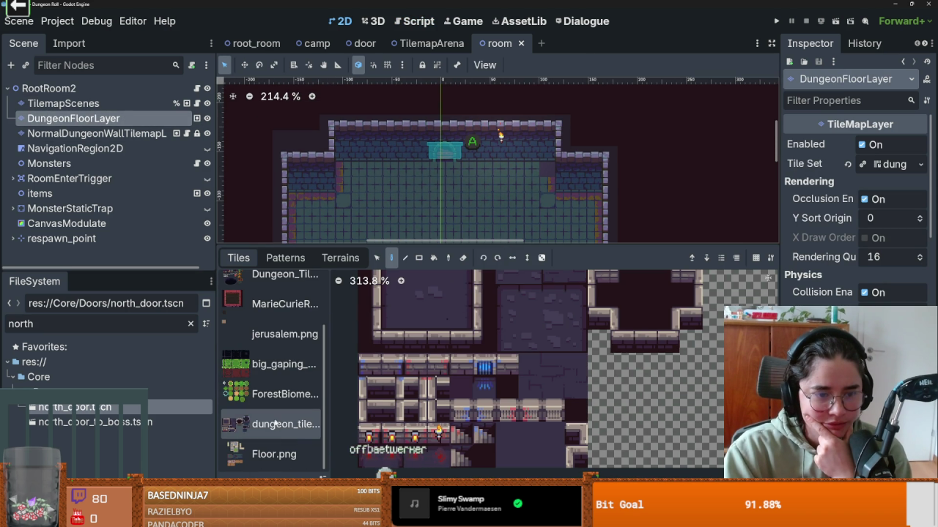
left_click(286, 425)
scroll(552, 400, "down", 3)
scroll(551, 400, "up", 2)
left_click(274, 454)
Step: Try the top-left and neighbouring floor tiles in the Floor.png atlas
scroll(510, 350, "down", 1)
scroll(511, 349, "up", 2)
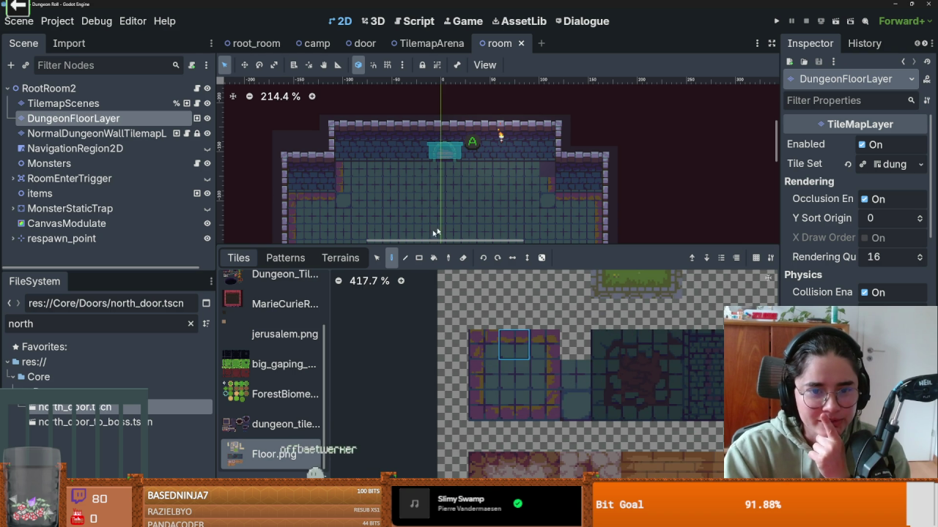
left_click(362, 167)
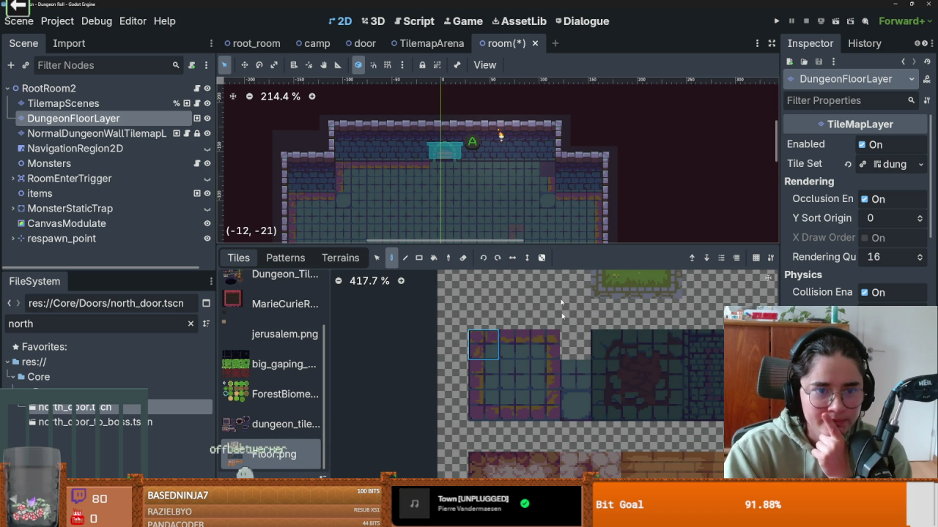
left_click(523, 174, "ctrl")
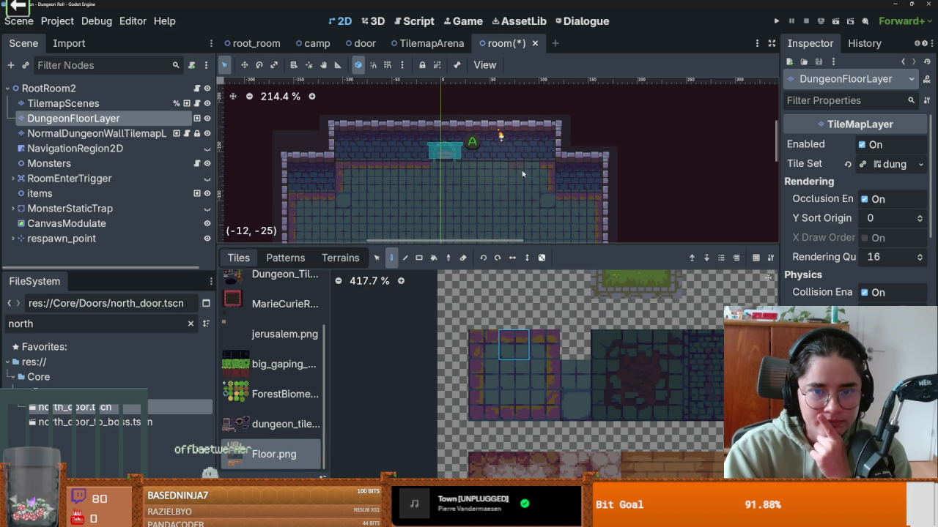
scroll(449, 186, "down", 5)
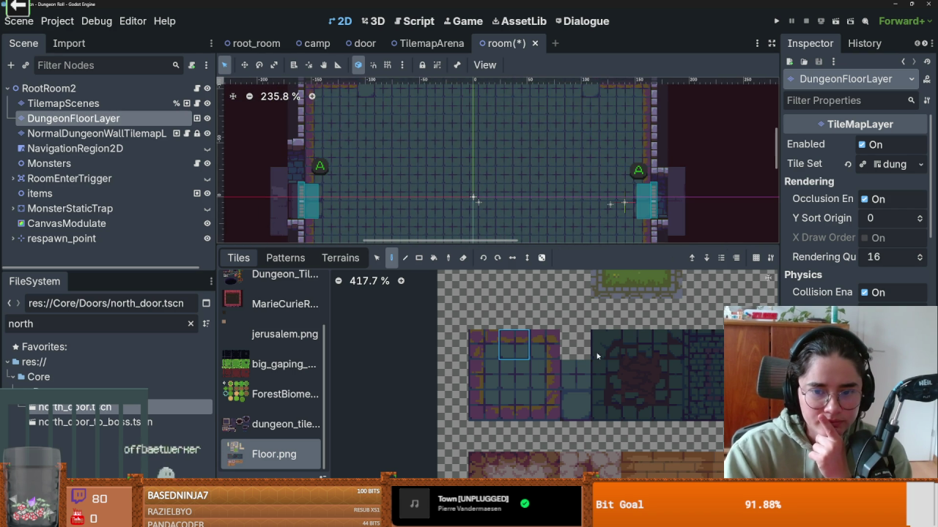
scroll(595, 353, "down", 3)
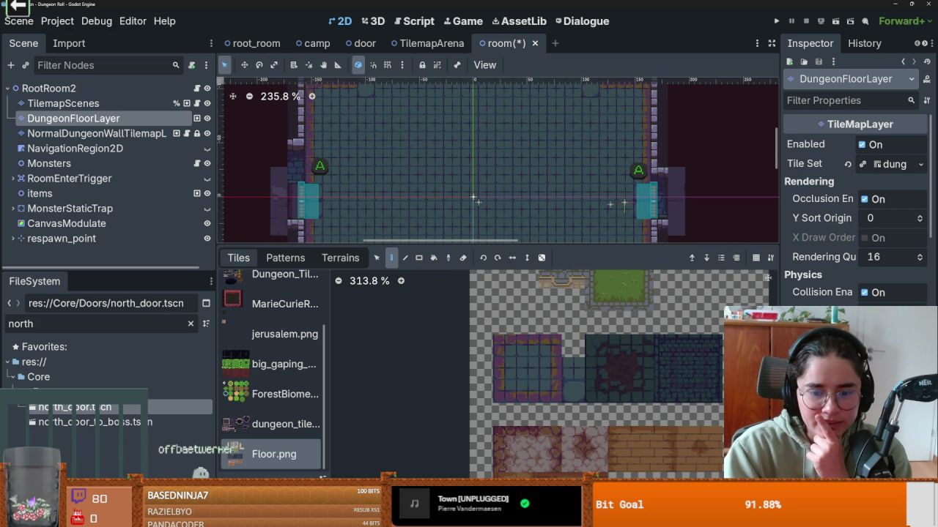
scroll(516, 379, "down", 1)
scroll(563, 342, "up", 5)
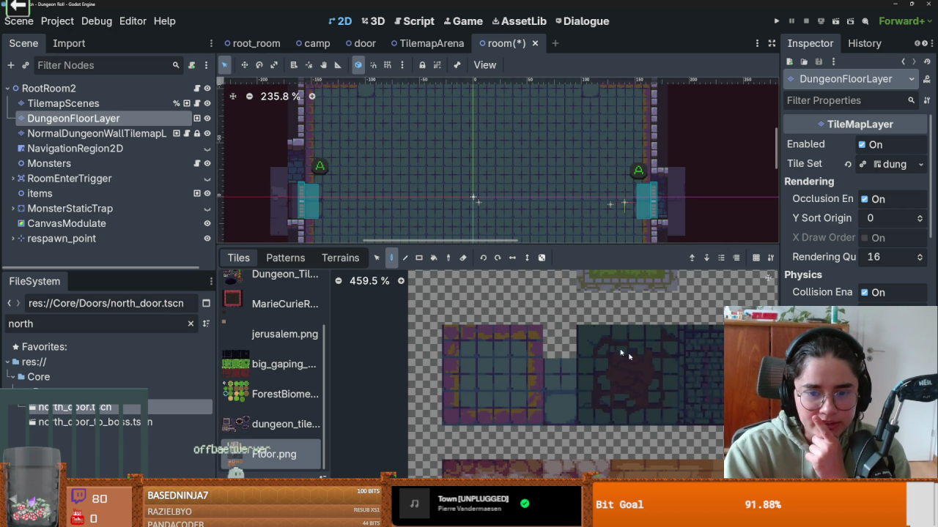
Step: Inspect Floor.png's atlas properties in the TileSet panel, then pick the cracked floor tile
left_click_drag(452, 249, 452, 392)
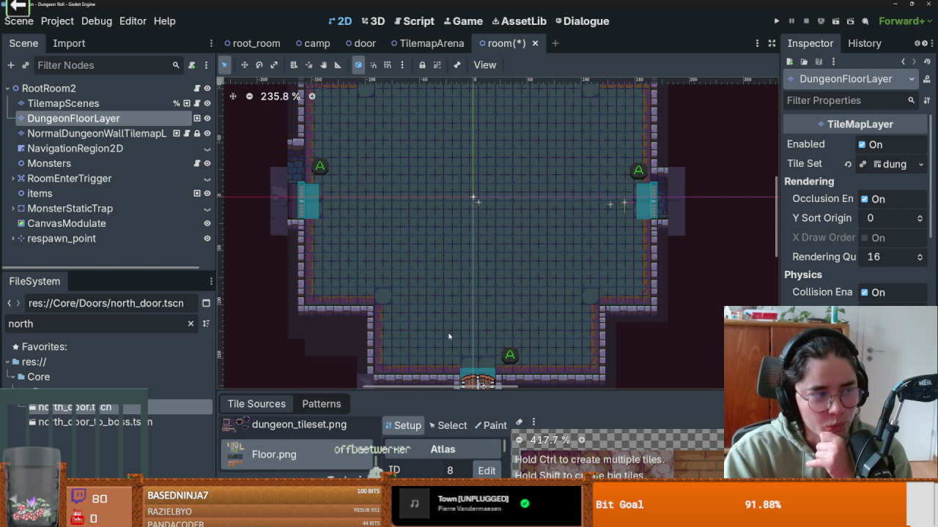
left_click_drag(586, 394, 602, 206)
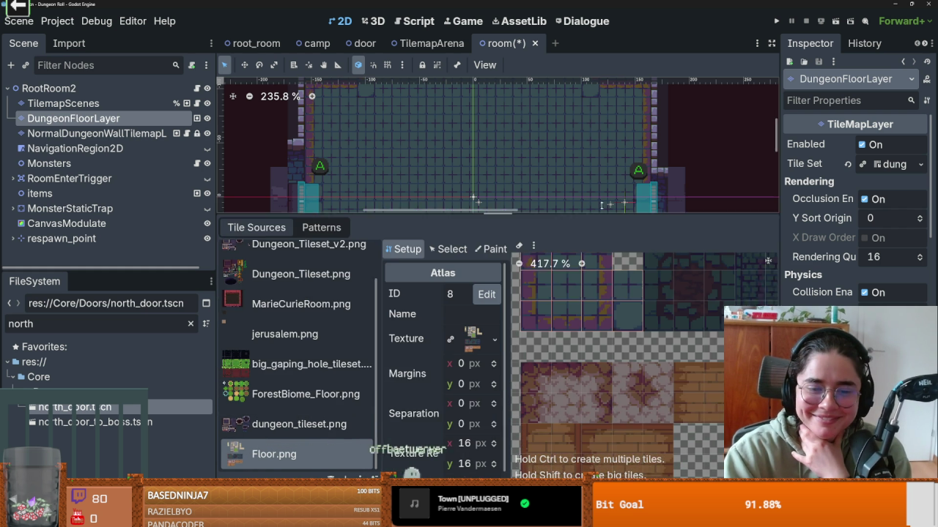
scroll(603, 356, "down", 2)
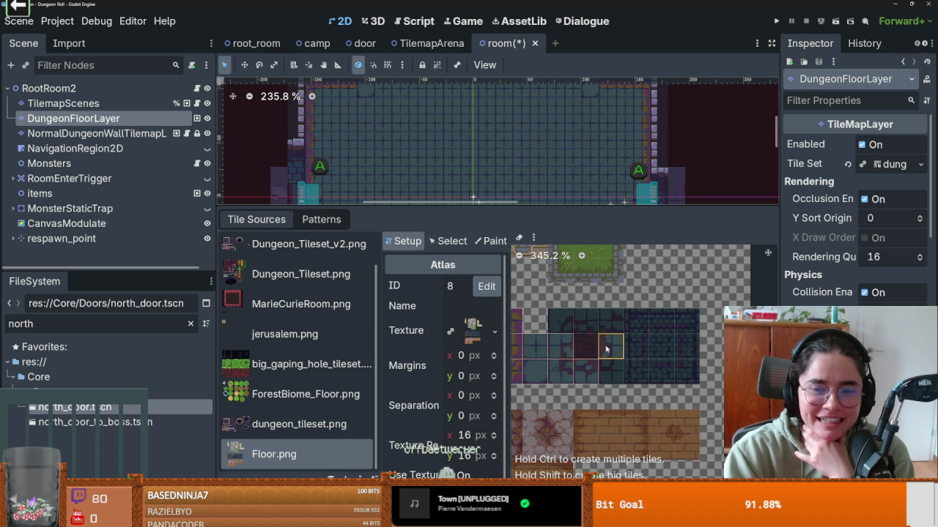
scroll(676, 372, "up", 1)
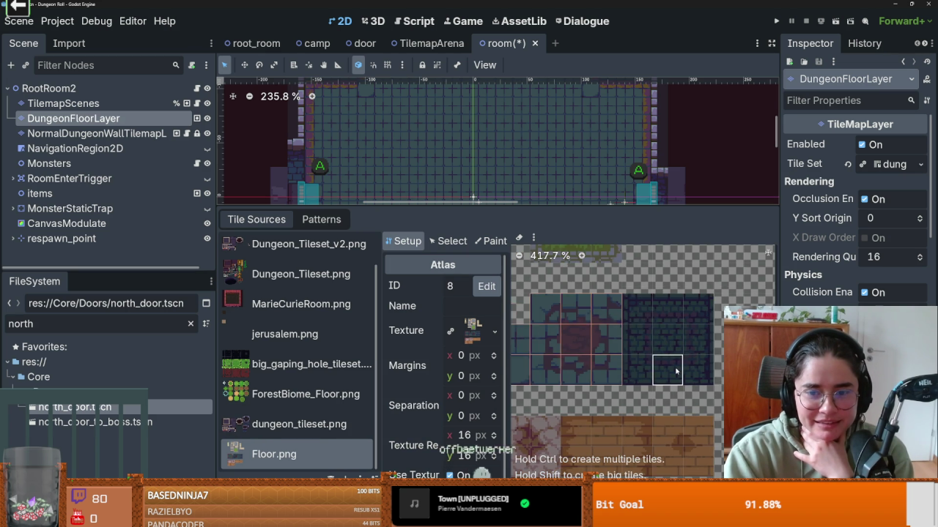
scroll(677, 372, "up", 1)
scroll(623, 365, "left", 2)
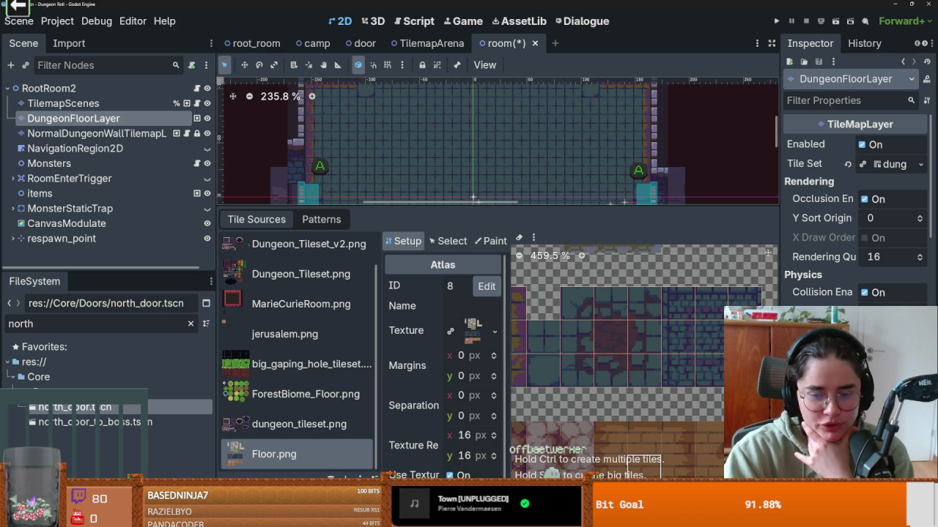
left_click(469, 518)
left_click(515, 308)
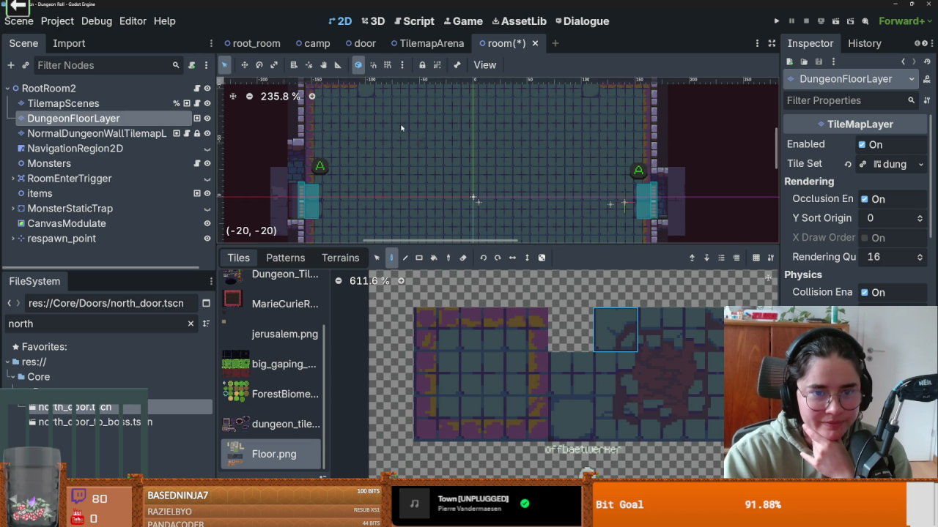
Step: Bring the left floor into view, select a 3x3 block of crack tiles, then narrow it to the top row
scroll(399, 175, "up", 3)
scroll(441, 200, "up", 2)
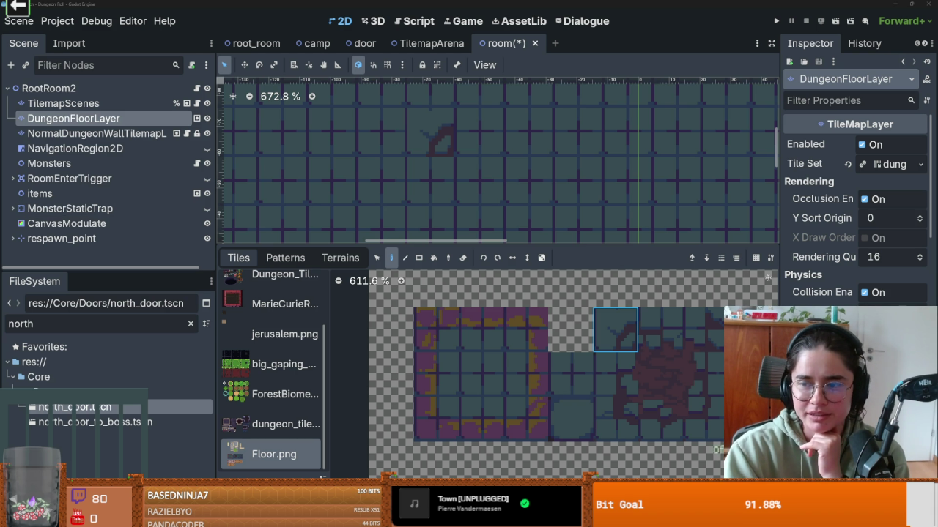
scroll(402, 306, "up", 1)
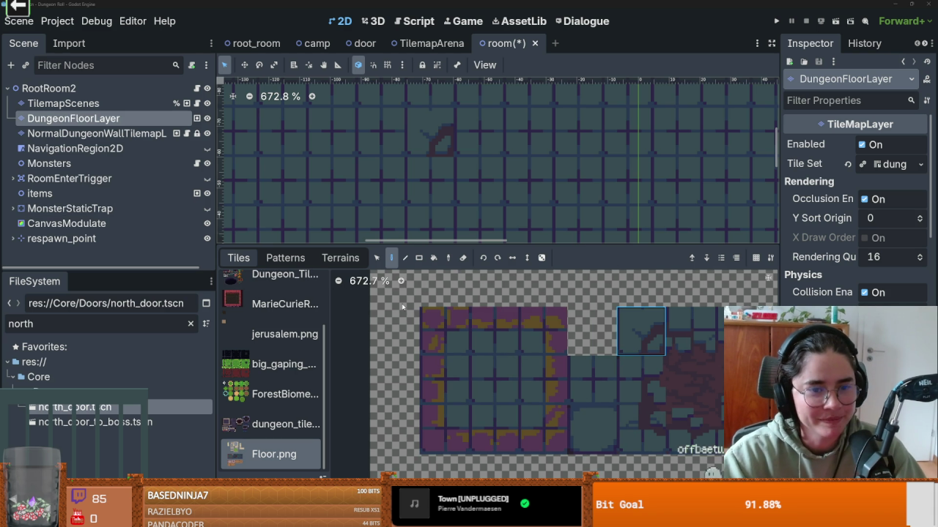
left_click_drag(501, 338, 398, 336)
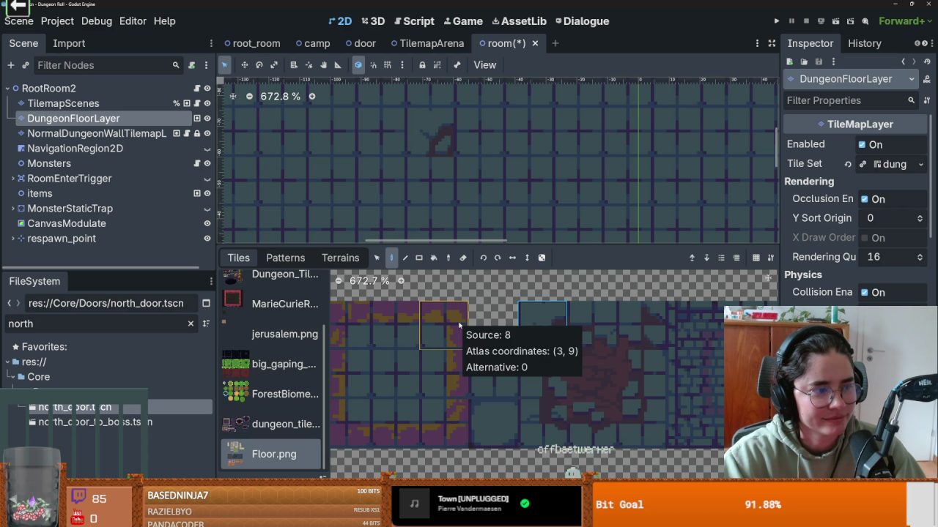
scroll(554, 376, "down", 2)
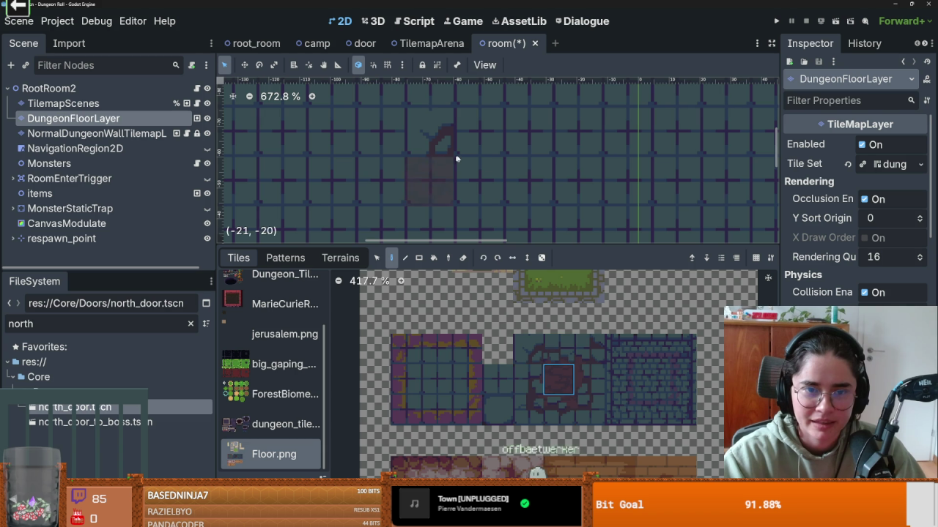
scroll(572, 190, "down", 3)
scroll(572, 191, "up", 1)
left_click_drag(527, 349, 590, 412)
scroll(586, 147, "down", 3)
scroll(582, 132, "down", 1)
left_click_drag(513, 209, 562, 209)
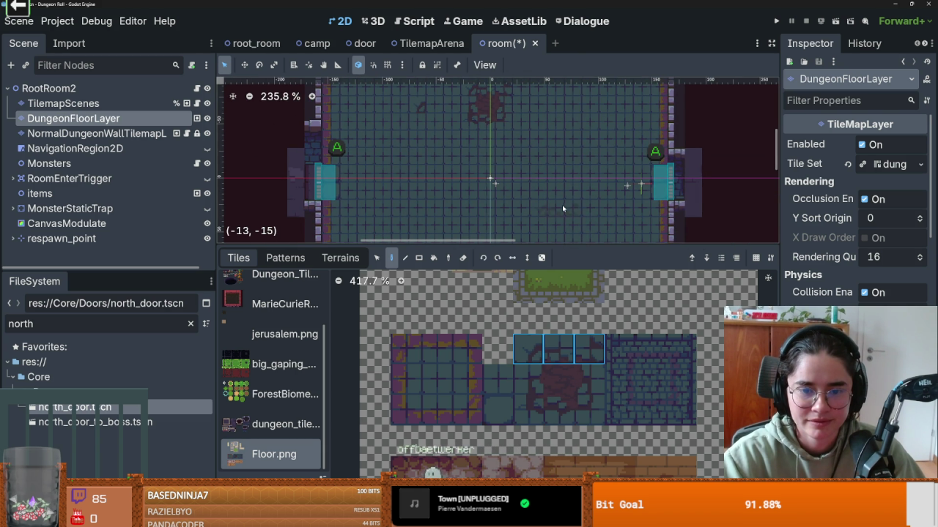
Step: Pick a single plain floor tile, shrink the tile panel, and save the room scene
scroll(568, 208, "down", 2)
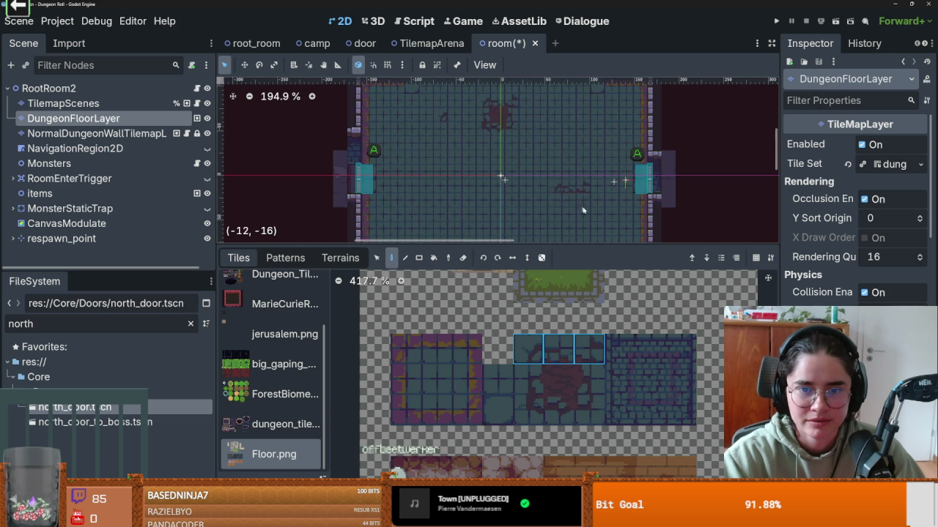
scroll(571, 196, "down", 3)
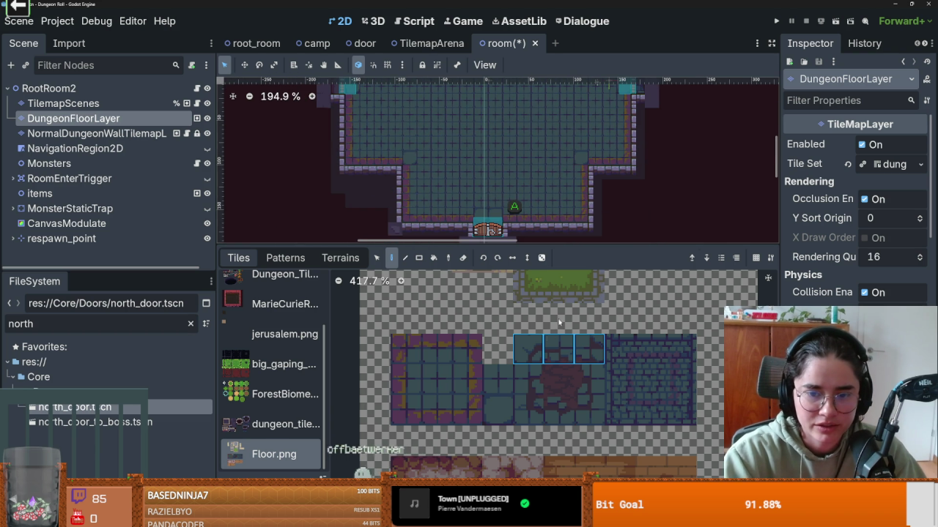
scroll(561, 302, "down", 2)
left_click(498, 388)
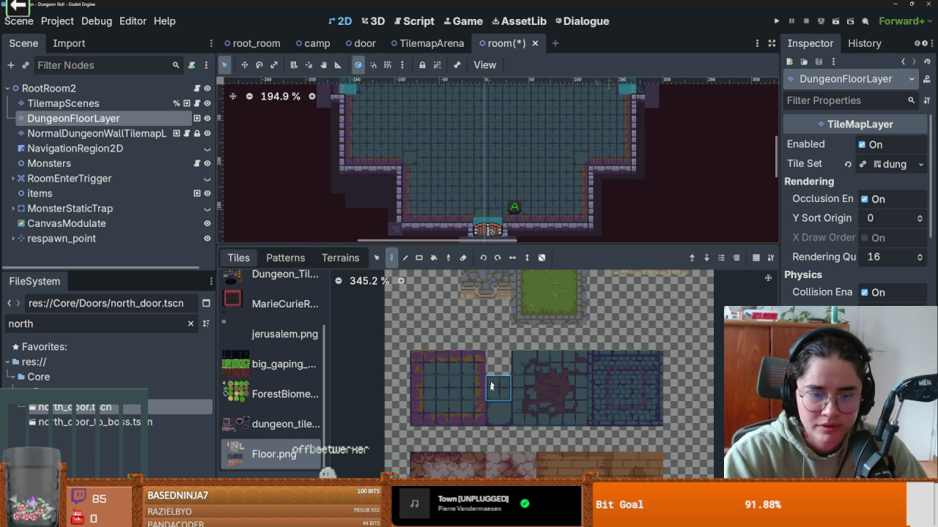
scroll(493, 352, "down", 1)
scroll(503, 296, "down", 3)
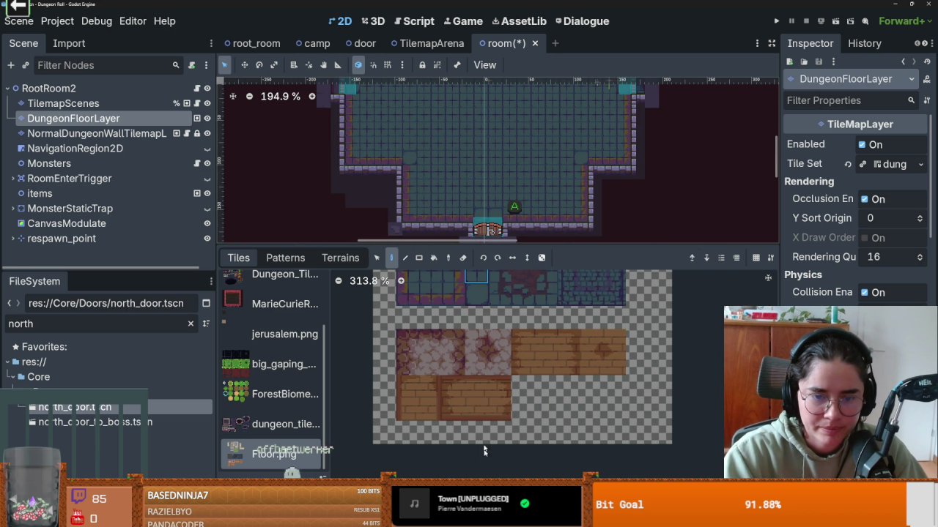
scroll(481, 388, "up", 4)
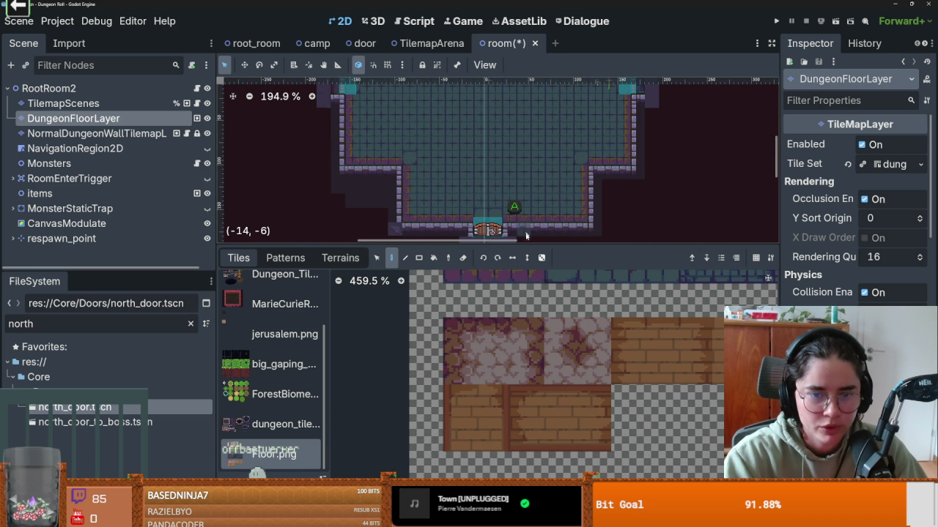
left_click_drag(525, 242, 520, 375)
scroll(518, 265, "up", 3)
key("ctrl+s")
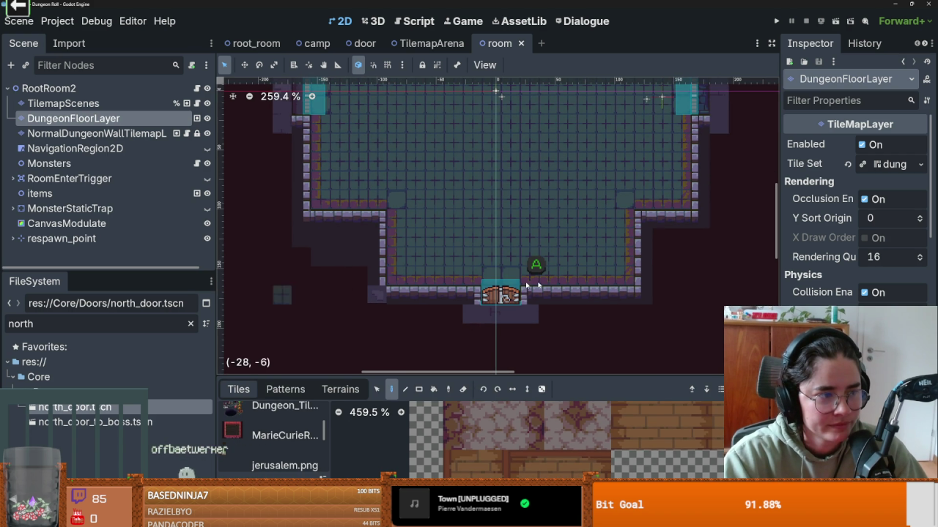
Step: Bring the top wall and north door into view and trim the FileSystem filter text
scroll(464, 194, "up", 2)
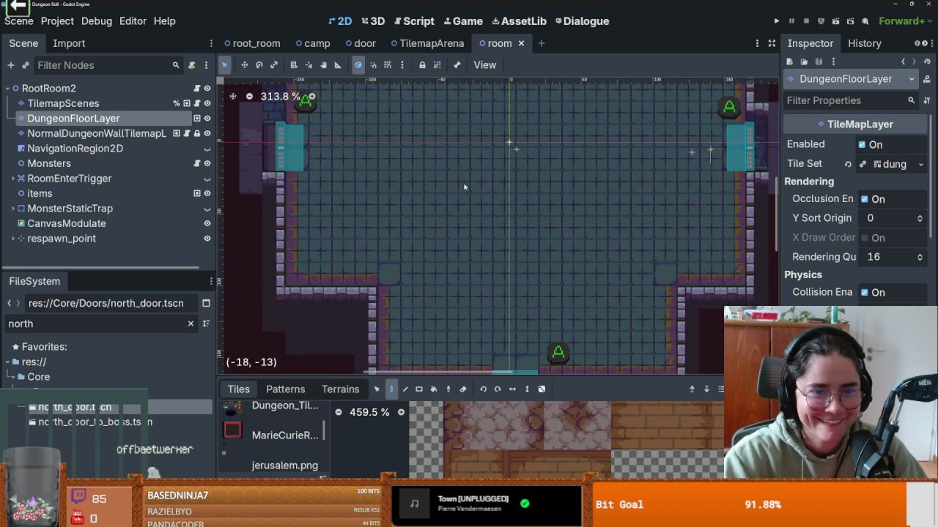
scroll(464, 194, "up", 5)
scroll(417, 198, "down", 1)
scroll(381, 213, "down", 2)
scroll(535, 277, "up", 2)
scroll(535, 276, "down", 1)
scroll(536, 257, "up", 1)
scroll(536, 249, "down", 1)
scroll(535, 247, "up", 3)
mouse_move(536, 248)
left_mouse_down()
mouse_move(537, 286)
mouse_move(533, 250)
mouse_move(527, 282)
left_mouse_up()
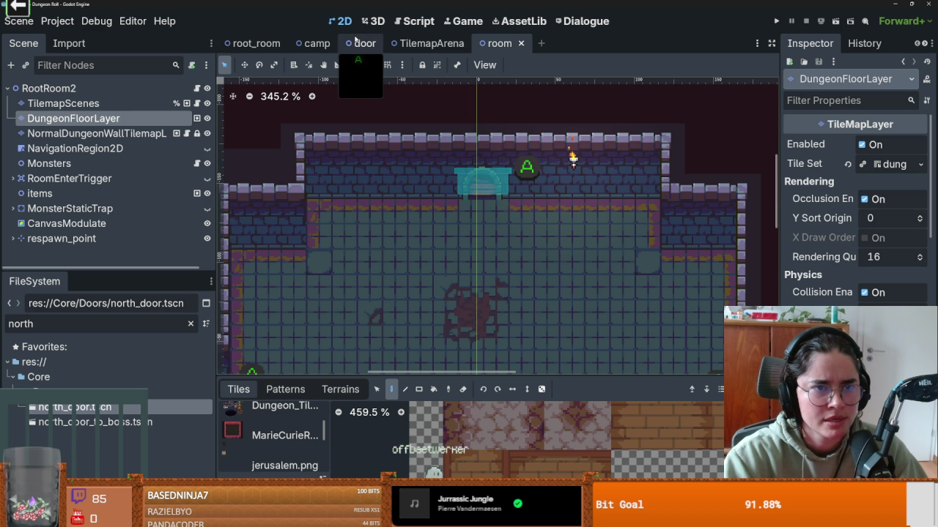
left_click(99, 323)
key("BackSpace")
key("BackSpace")
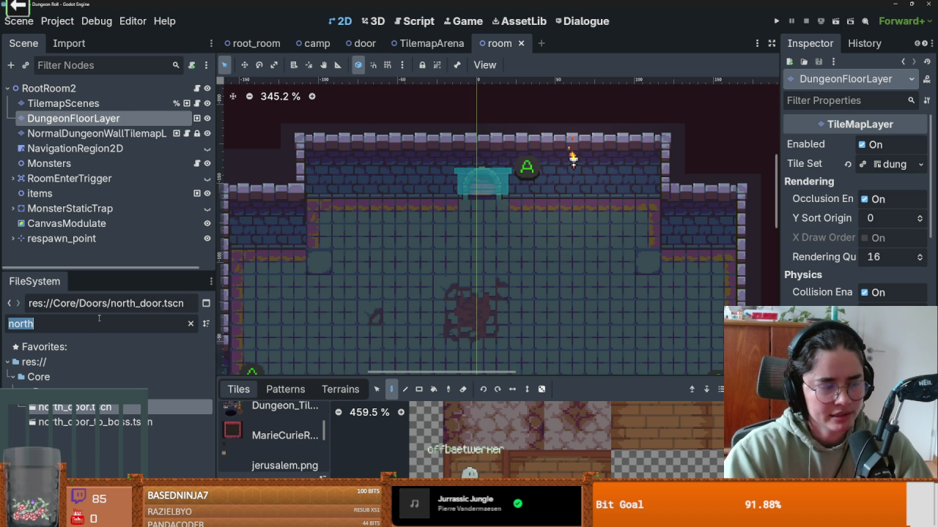
Step: Open north_door.tscn, lower both collision shapes onto the door, save, and return to root_room
type("th")
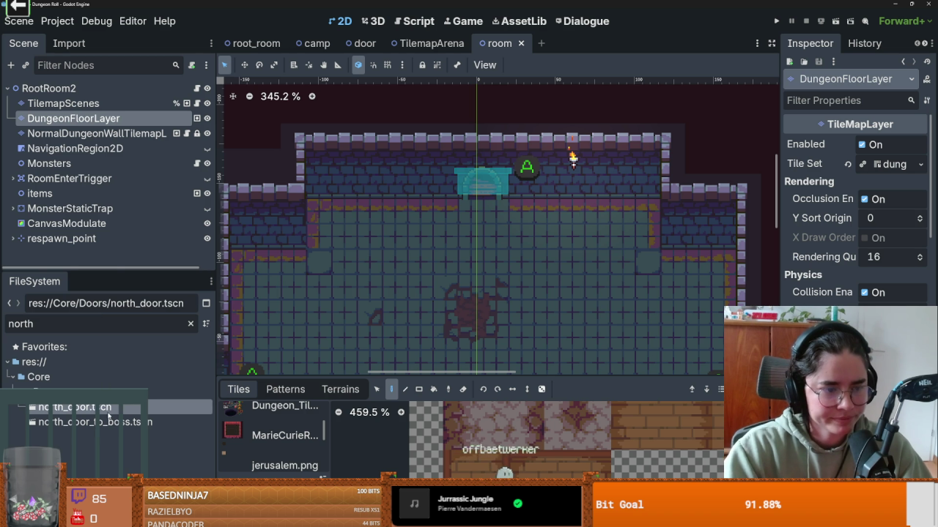
double_click(73, 407)
scroll(452, 278, "up", 1)
left_click(450, 229)
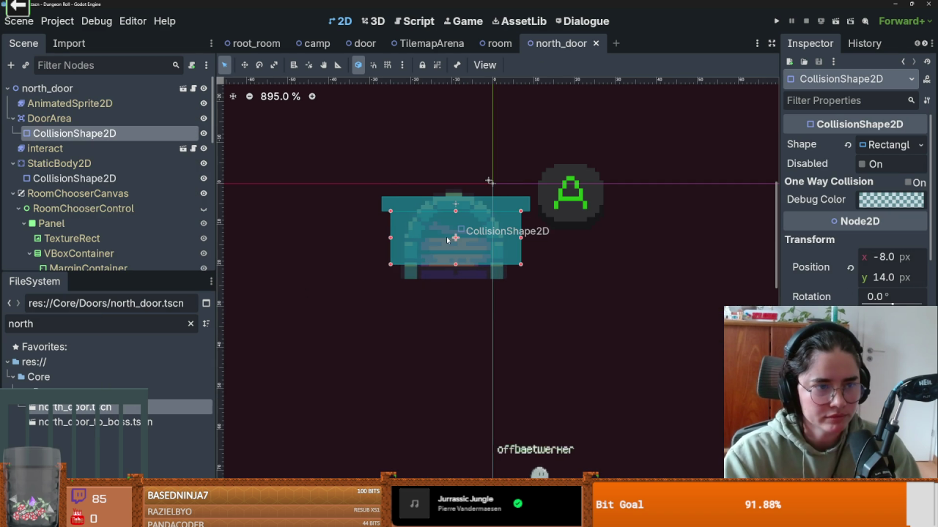
mouse_move(450, 228)
left_mouse_down()
mouse_move(449, 306)
mouse_move(449, 298)
left_mouse_up()
left_click_drag(471, 205, 471, 279)
key("ctrl+s")
left_click(256, 43)
scroll(505, 165, "down", 3)
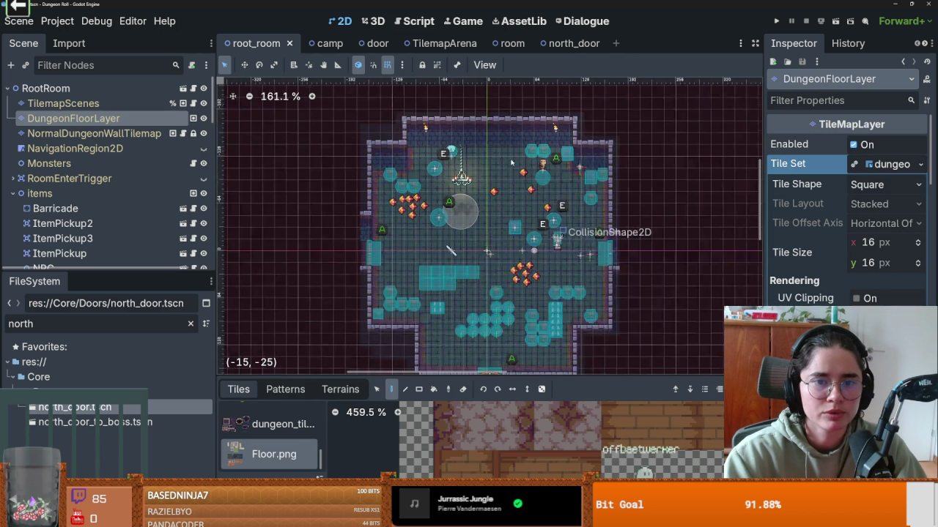
Step: Save, run the game, and start a new game as the Crusader
scroll(510, 156, "up", 4)
key("ctrl+s")
left_click(776, 20)
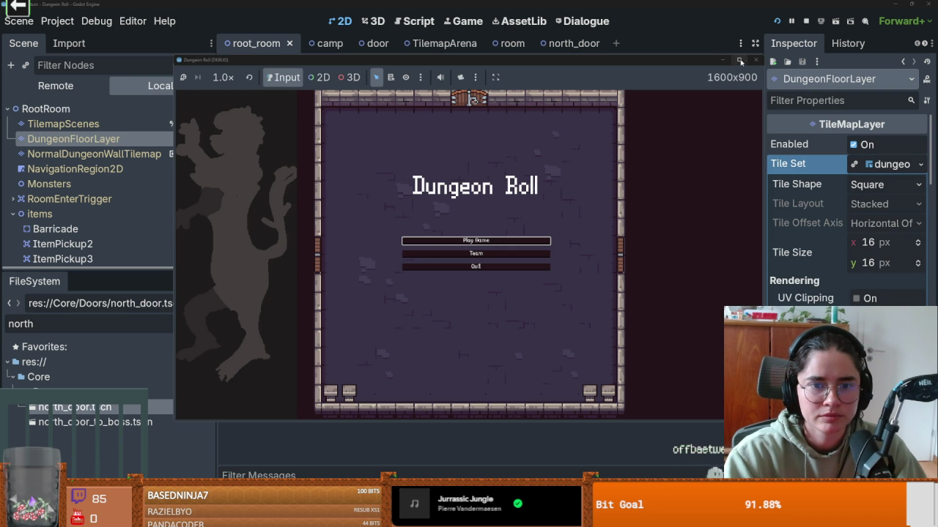
left_click(465, 243)
left_click(461, 209)
Step: Walk the knight to the north door in fullscreen, restore the window, and close the game
key("w")
key("d")
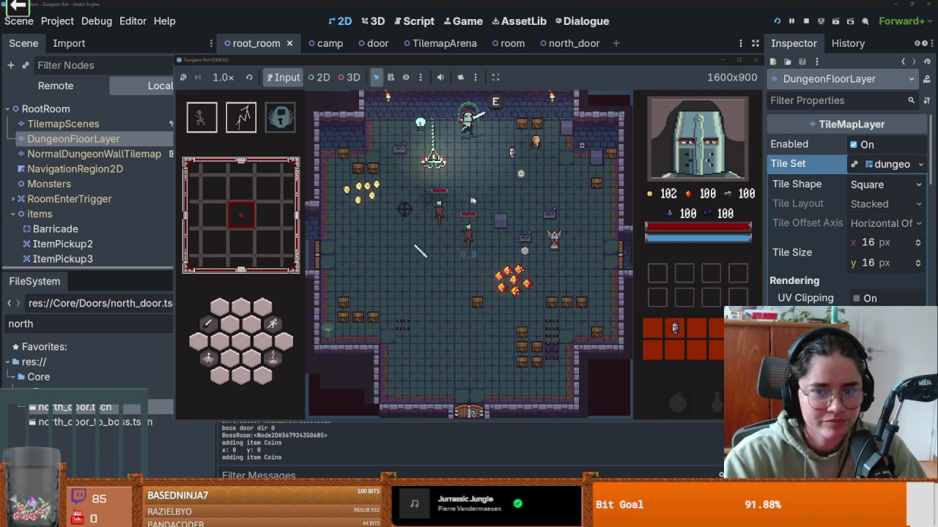
key("F11")
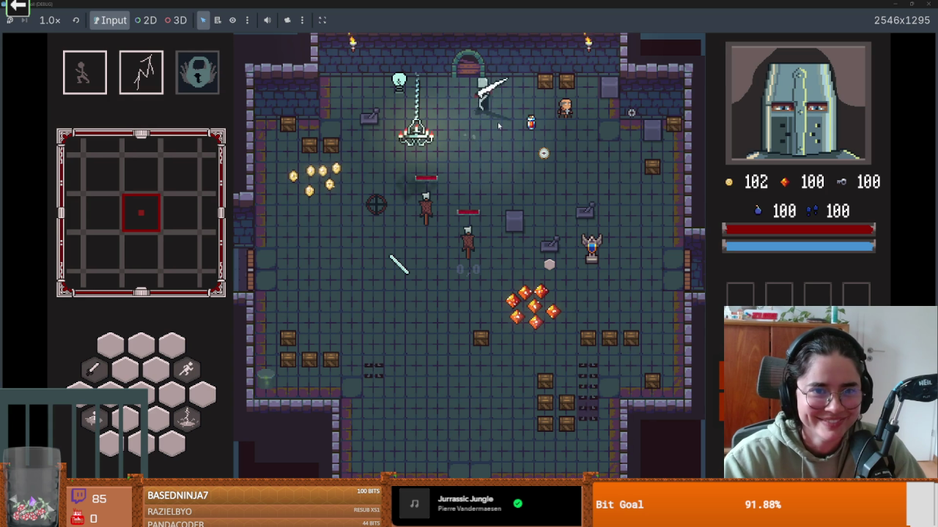
key("a")
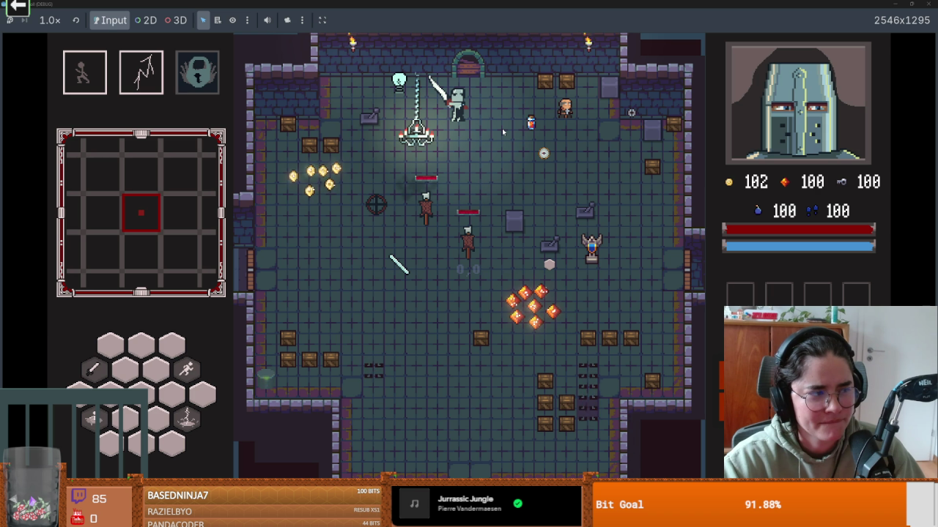
key("d")
key("s")
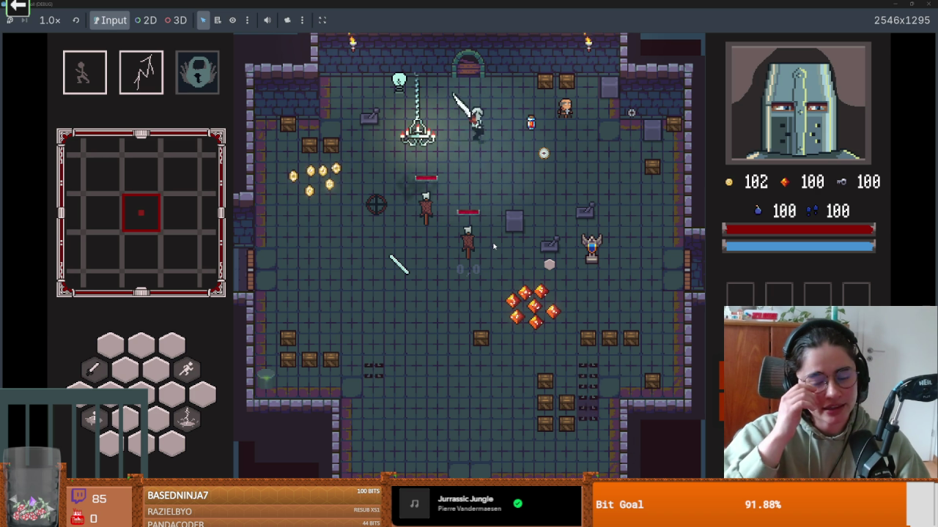
key("F11")
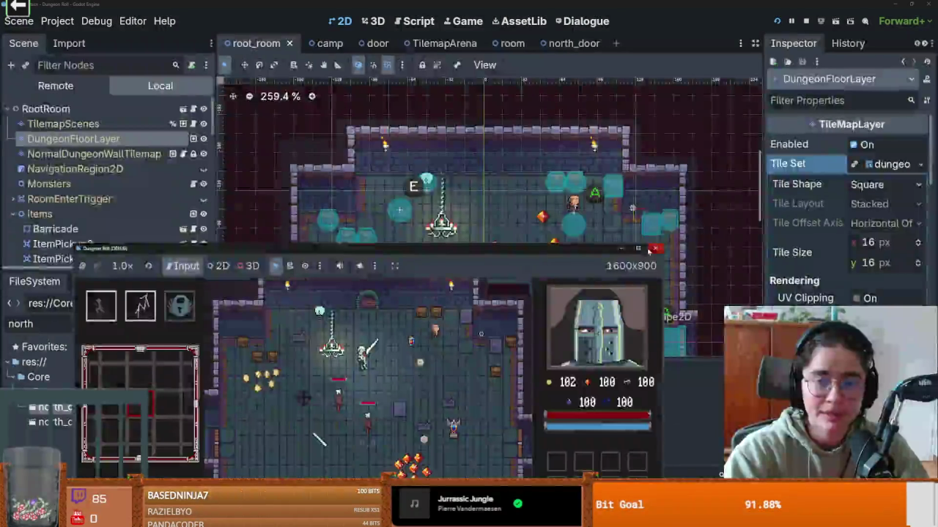
left_click(653, 249)
Step: Back in the room scene, enlarge the tile panel and open the TileSet editor
left_click(500, 43)
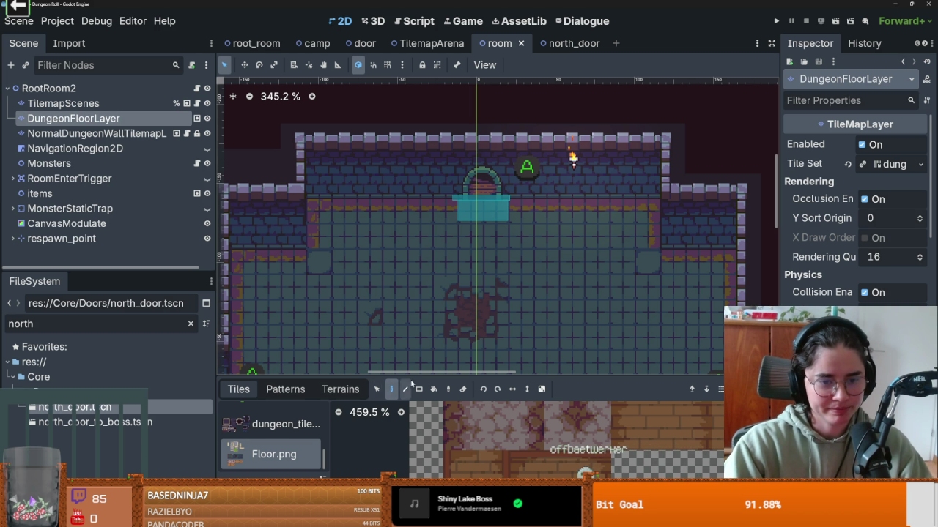
left_click_drag(414, 376, 414, 239)
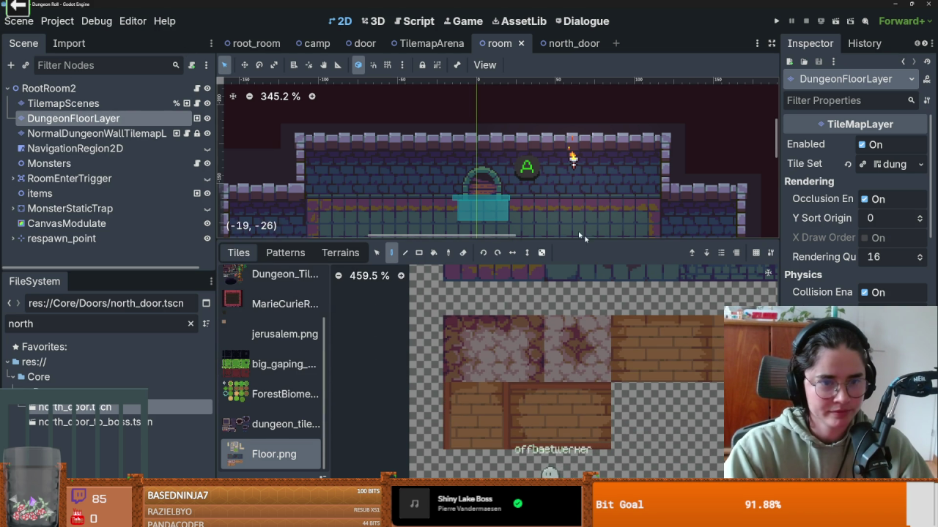
scroll(412, 126, "down", 1)
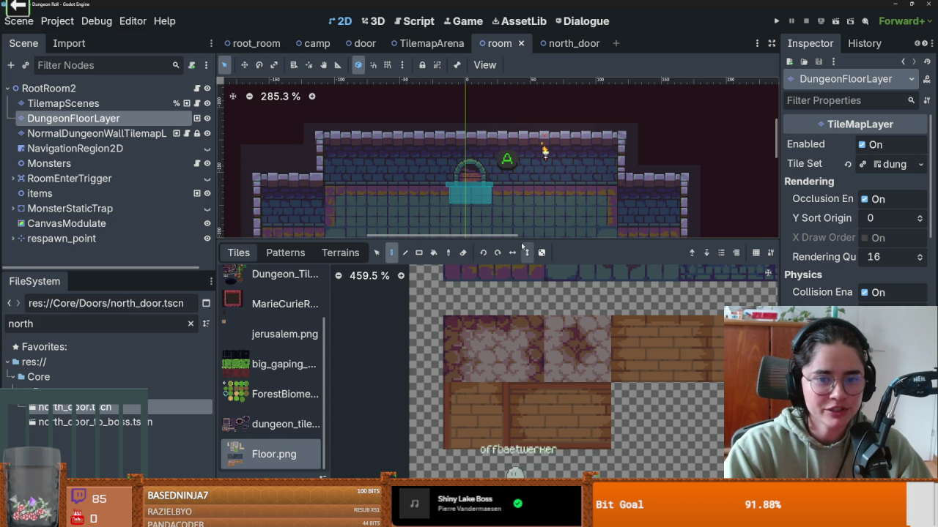
scroll(487, 392, "down", 1)
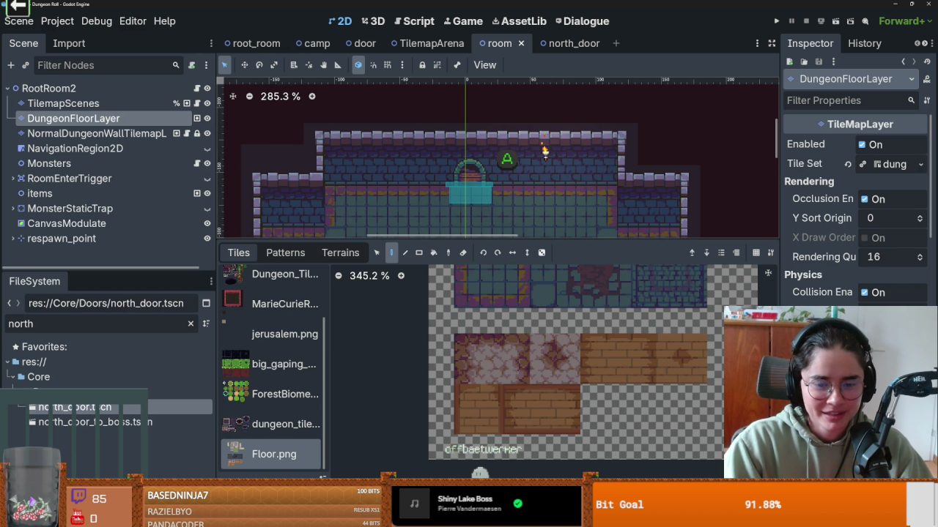
scroll(439, 351, "down", 1)
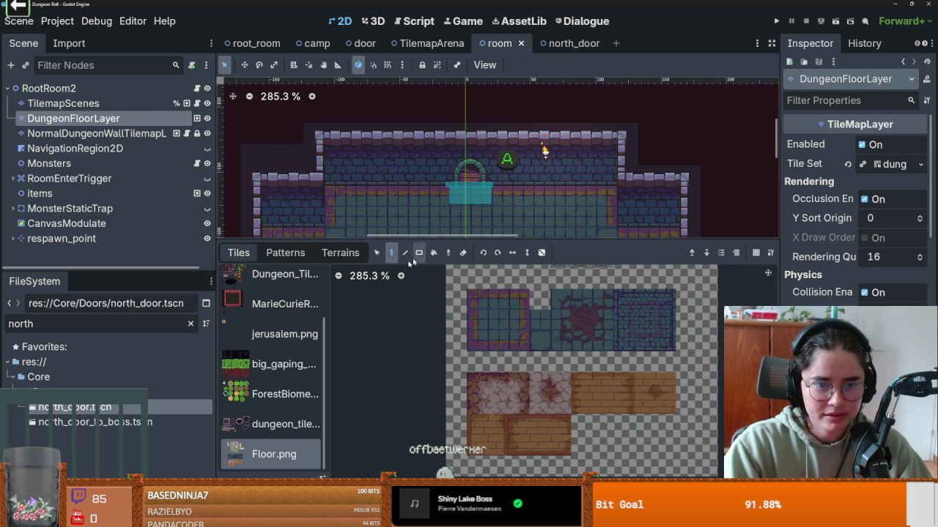
left_click(542, 487)
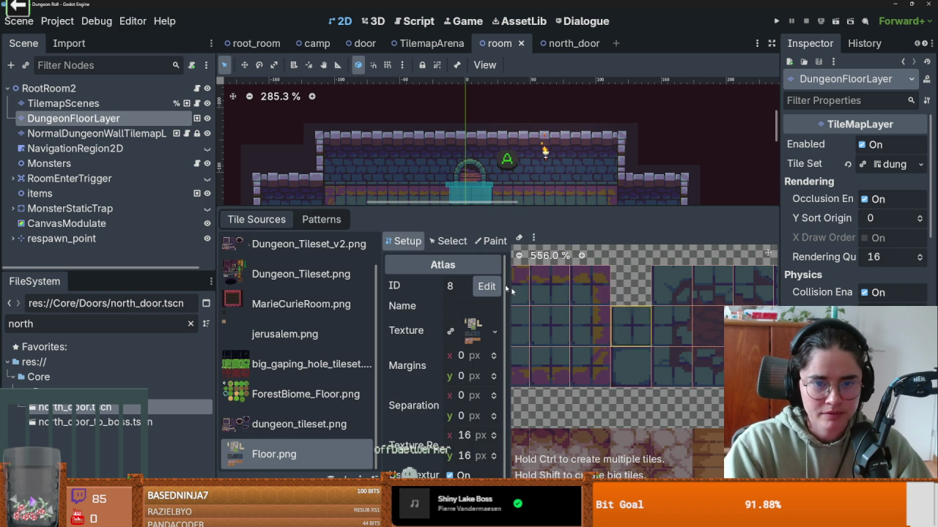
Step: Paint Z Index -1 onto the Floor.png tiles, then shrink the tile panel
left_click(483, 242)
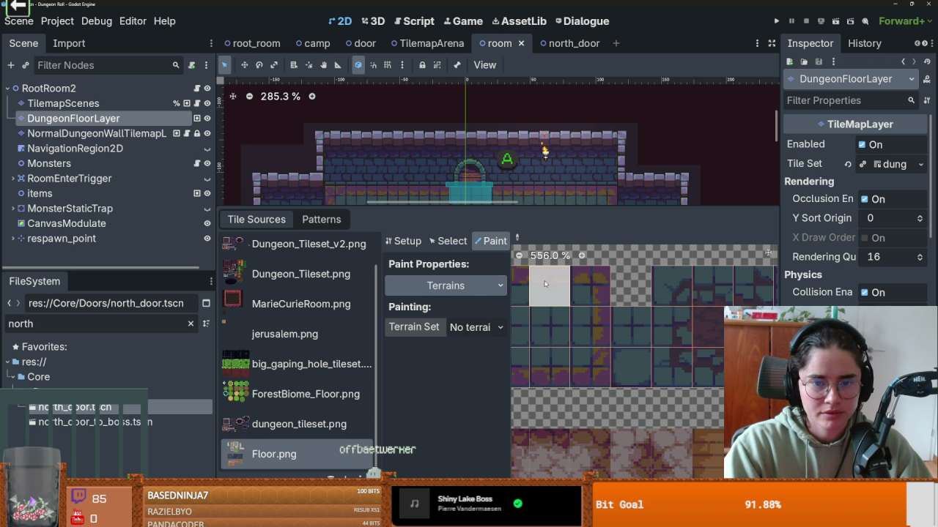
left_click(476, 328)
left_click(446, 285)
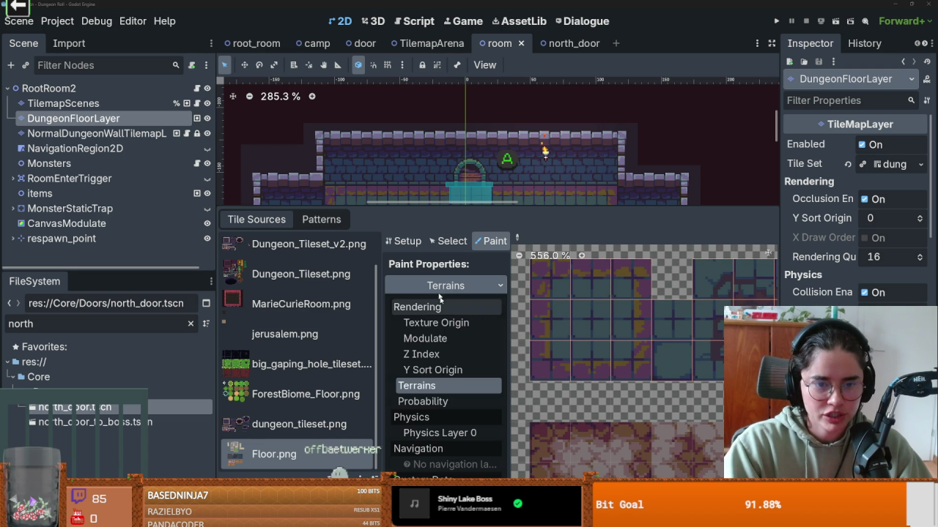
left_click(438, 355)
left_click(499, 330)
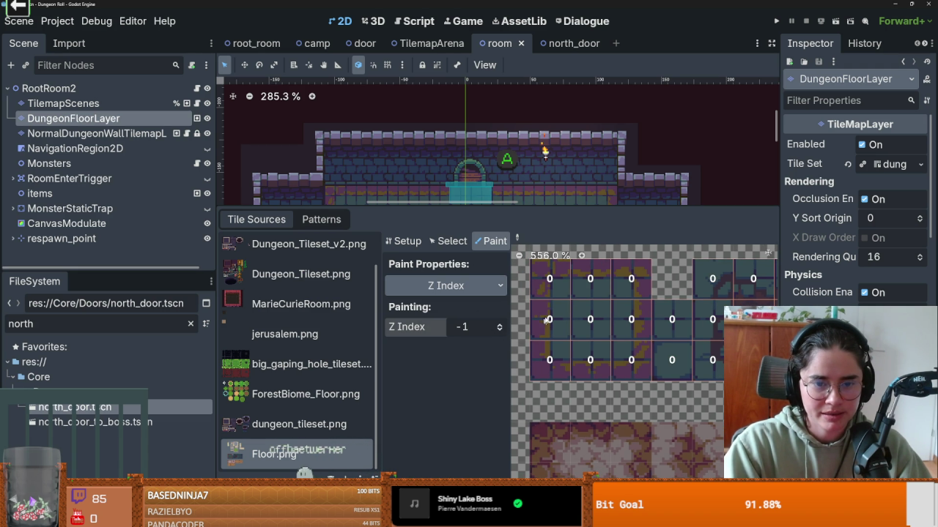
scroll(630, 357, "right", 2)
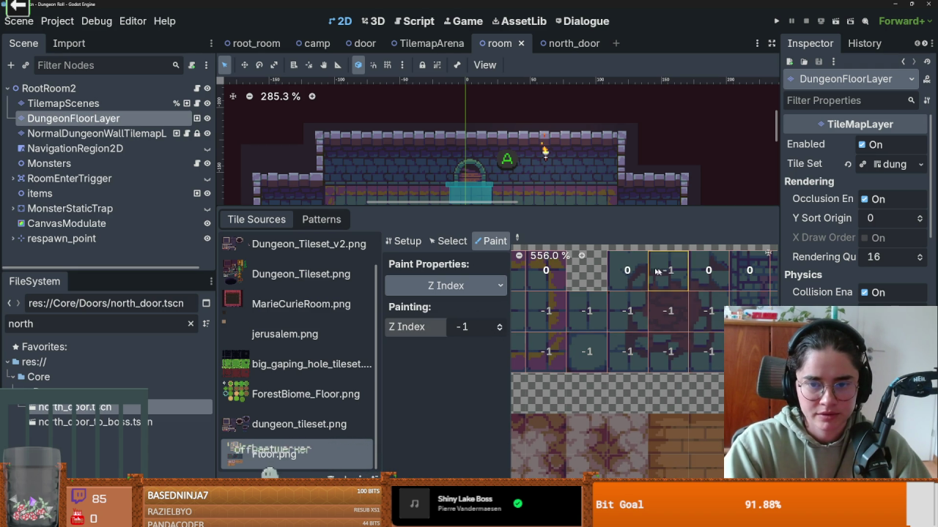
scroll(693, 293, "right", 3)
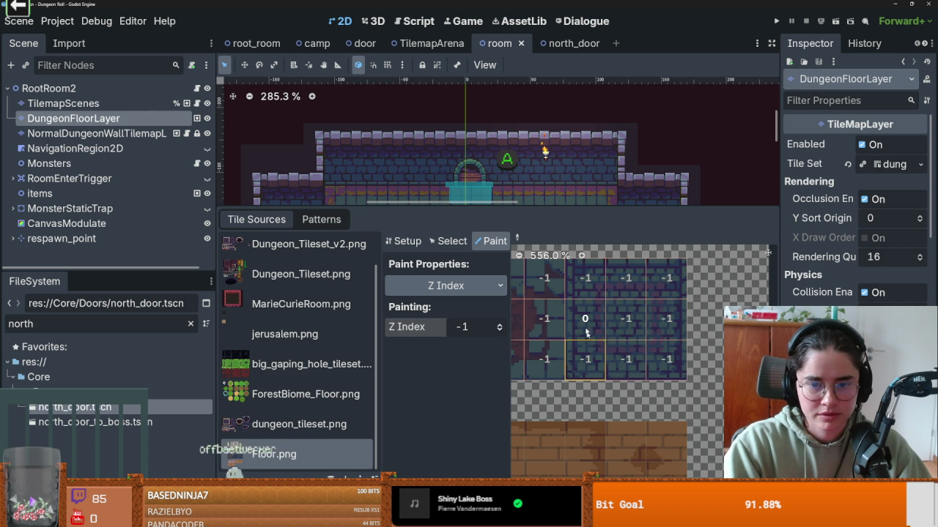
left_click_drag(616, 210, 616, 396)
scroll(514, 195, "down", 2)
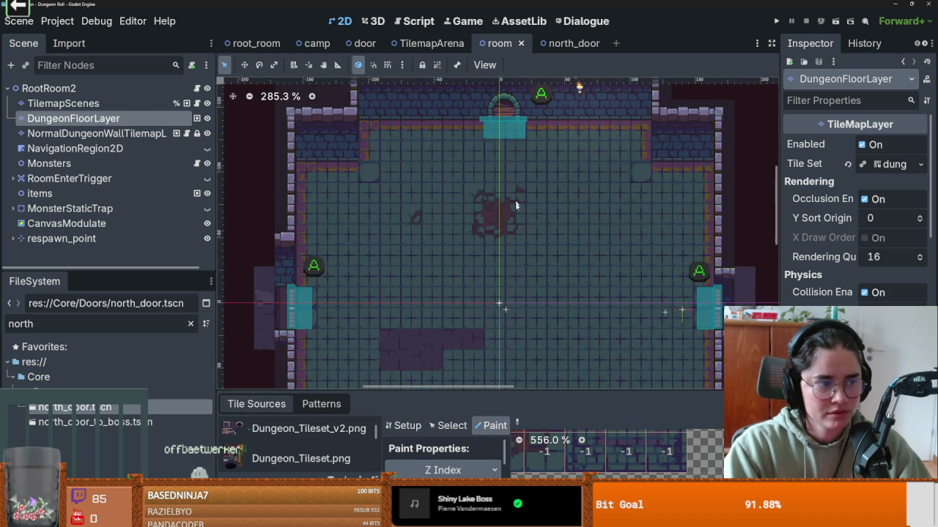
Step: Zoom around the room to check the floor, then save the scene
scroll(518, 213, "up", 4)
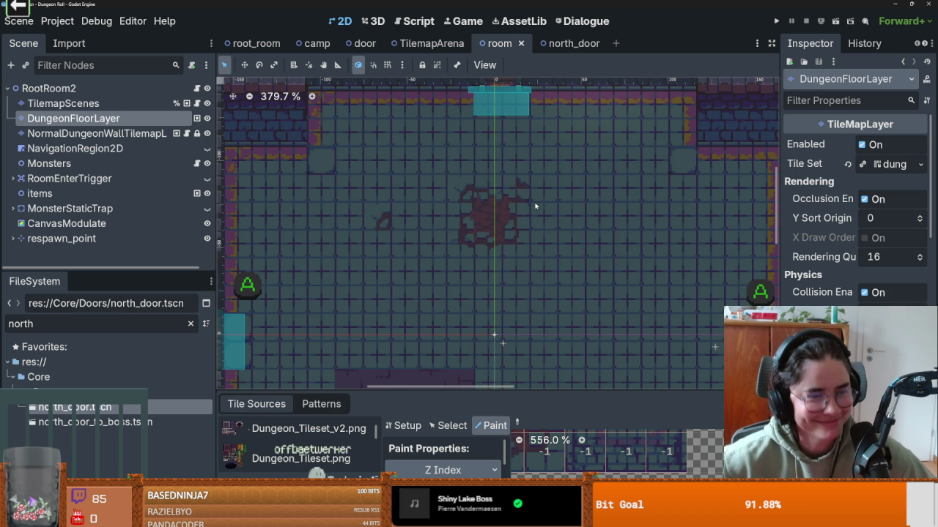
scroll(515, 232, "down", 2)
key("ctrl+s")
scroll(550, 161, "up", 3)
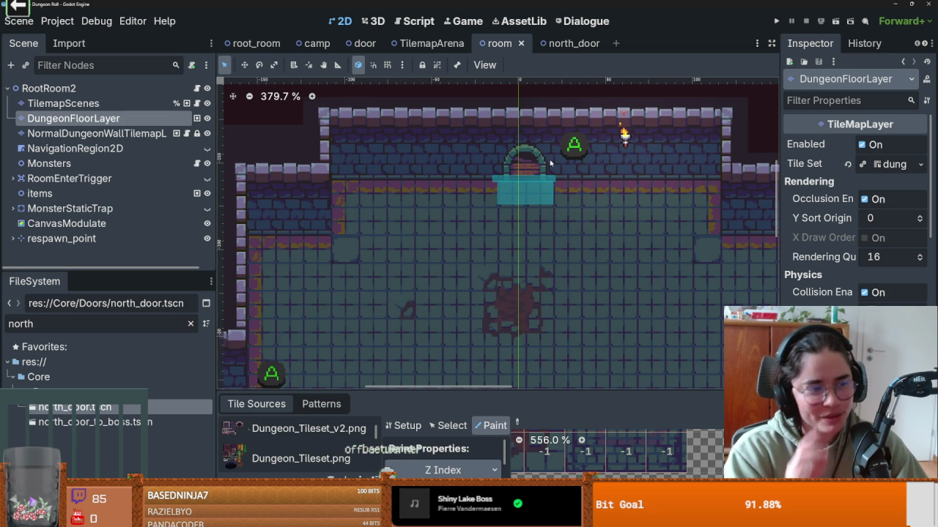
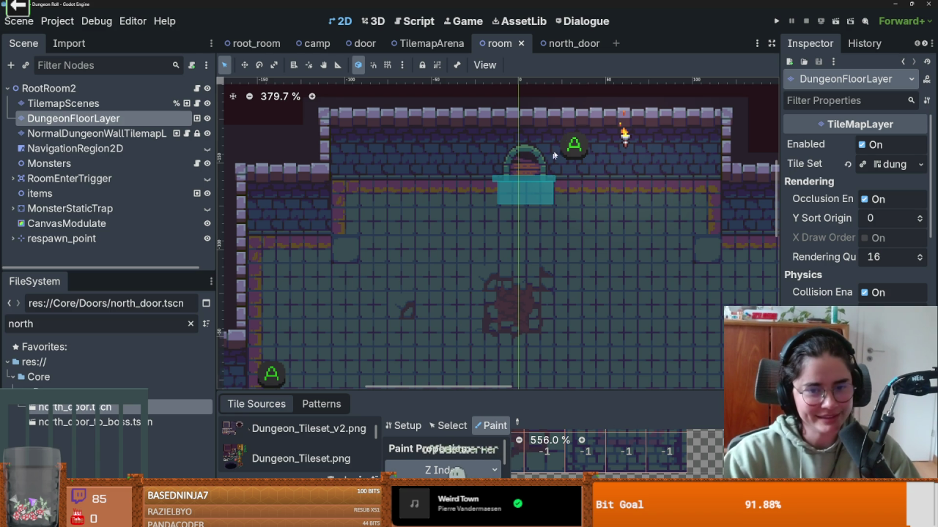
Step: Look over the room layout and save the room scene
scroll(540, 201, "up", 2)
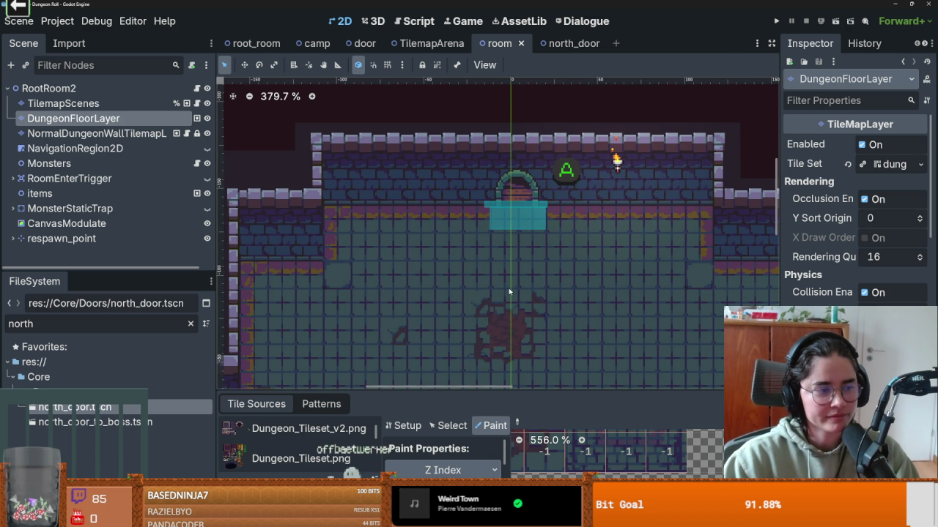
scroll(508, 288, "up", 1)
scroll(513, 279, "down", 3)
scroll(519, 267, "down", 1)
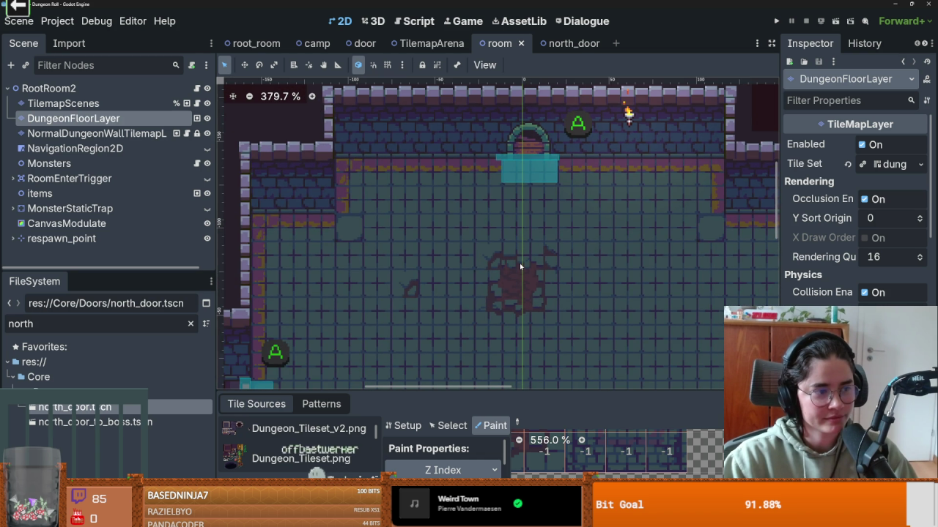
scroll(520, 252, "down", 1)
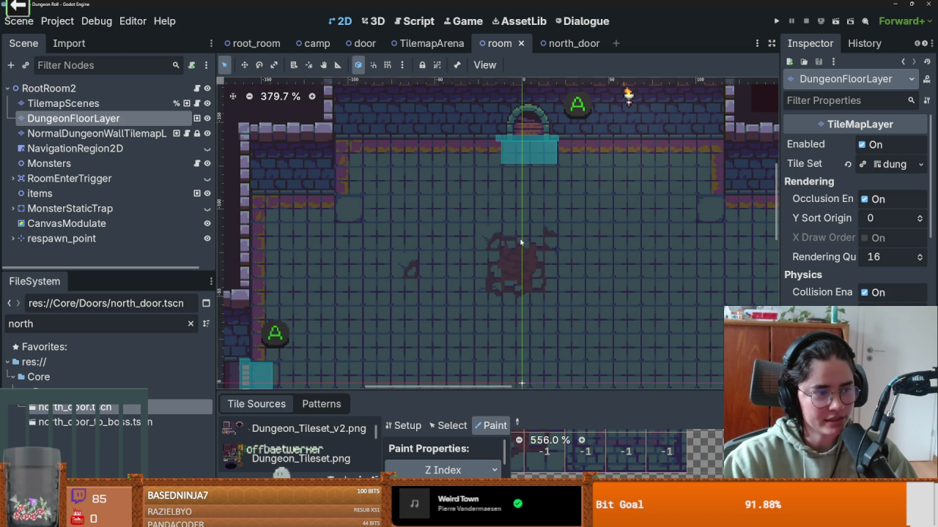
scroll(521, 242, "up", 1)
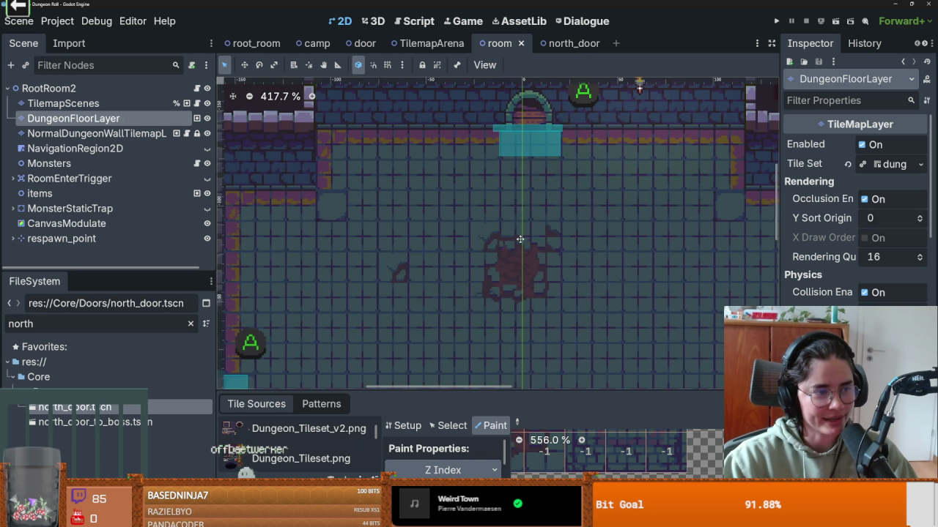
scroll(521, 242, "right", 1)
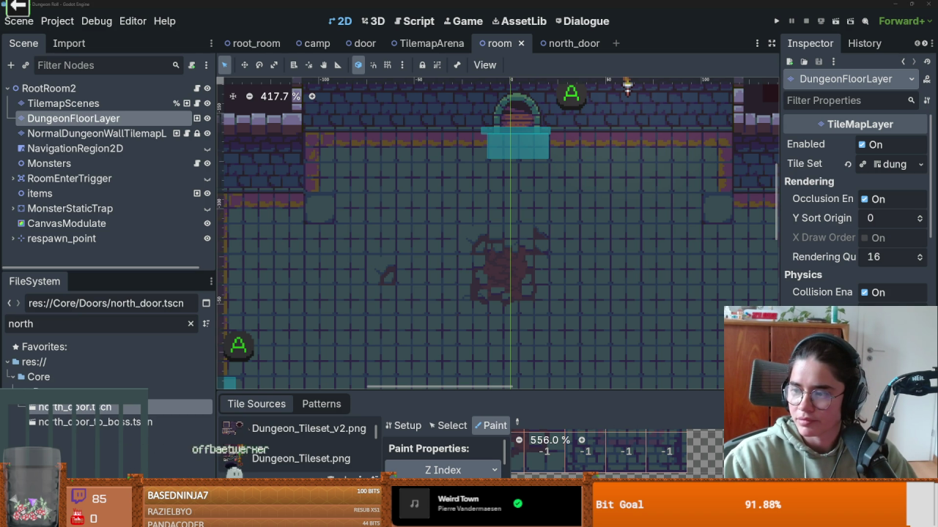
scroll(439, 207, "down", 1)
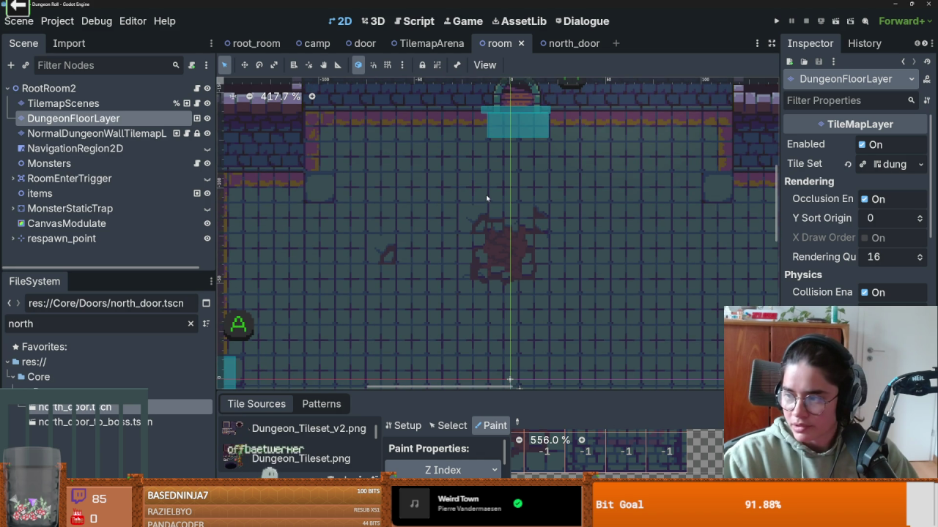
scroll(393, 204, "up", 1)
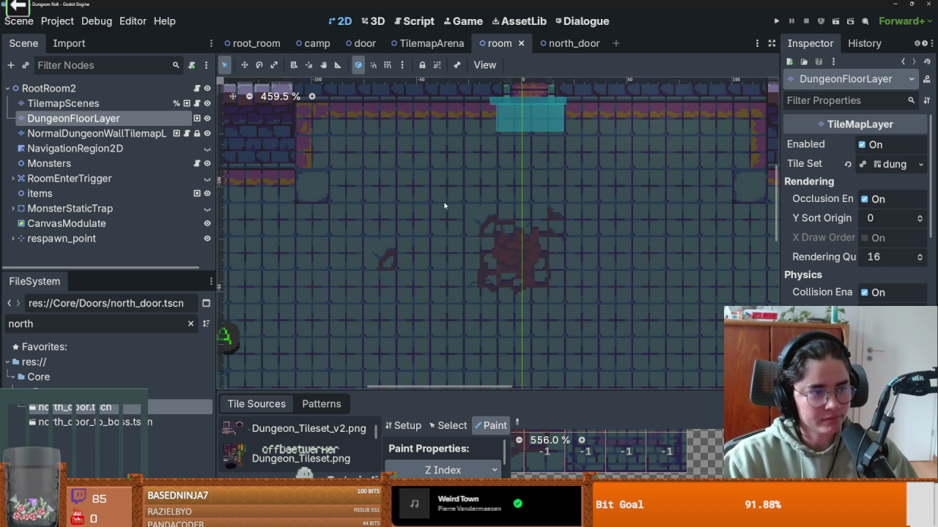
scroll(399, 192, "up", 1)
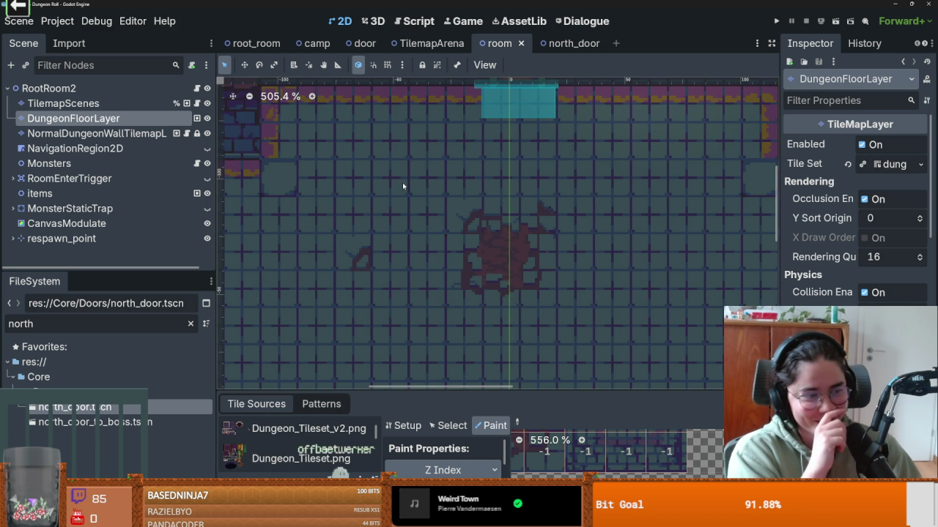
scroll(454, 220, "down", 6)
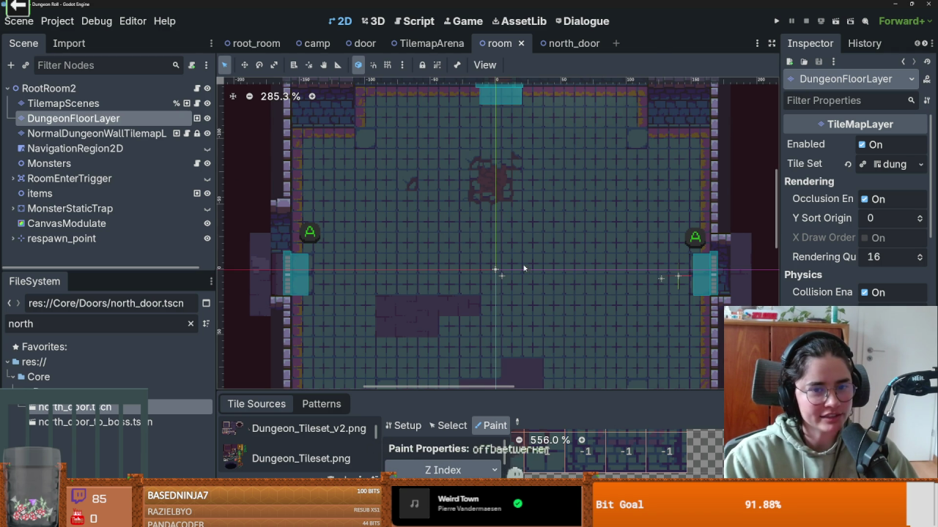
scroll(528, 117, "down", 1)
key("ctrl+s")
Step: Clear the 'north' FileSystem search and select the TilemapScenes node
scroll(516, 233, "up", 15)
scroll(518, 205, "down", 15)
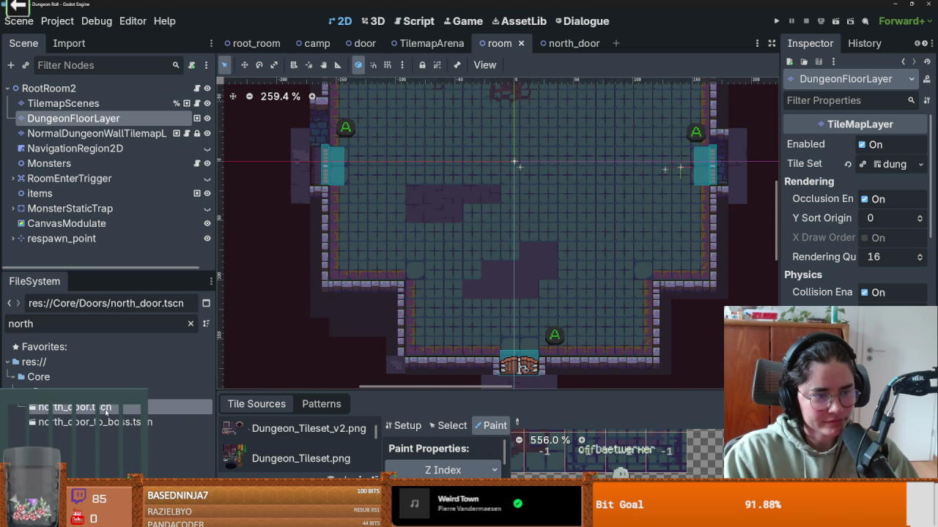
left_click(190, 323)
scroll(365, 291, "down", 1)
scroll(366, 291, "up", 1)
scroll(366, 291, "down", 1)
scroll(455, 265, "up", 1)
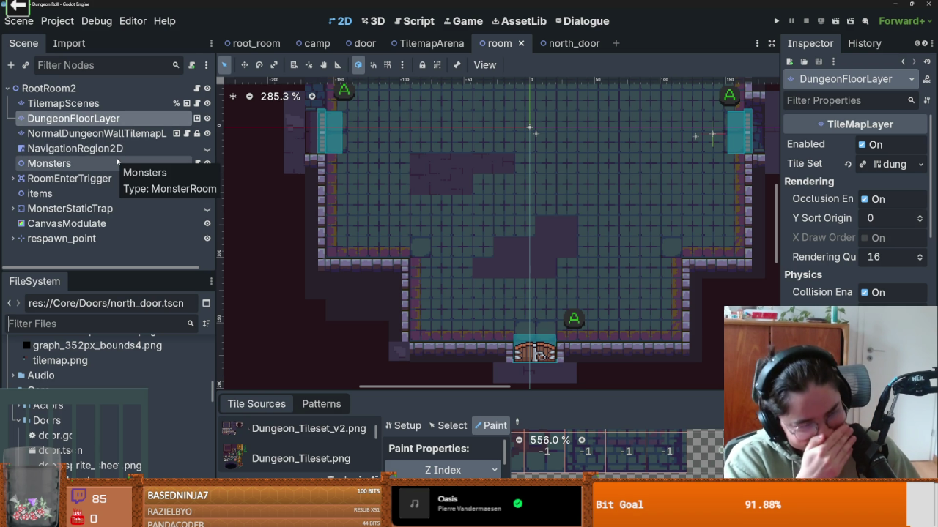
left_click(94, 103)
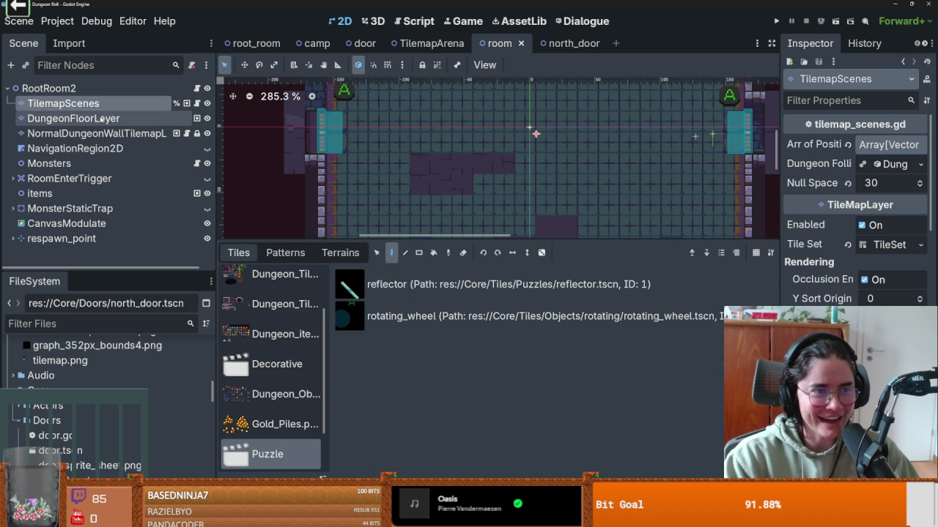
Step: Select DungeonFloorLayer and enlarge the room view and the Floor.png tile atlas
left_click(94, 118)
scroll(406, 326, "down", 2)
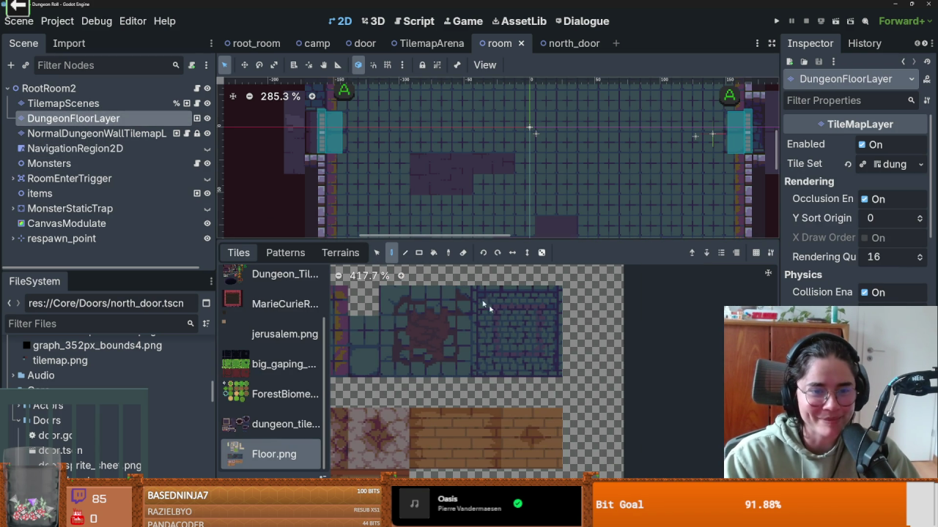
left_click_drag(543, 240, 543, 331)
scroll(505, 220, "down", 2)
scroll(476, 227, "down", 1)
left_click_drag(399, 393, 529, 430)
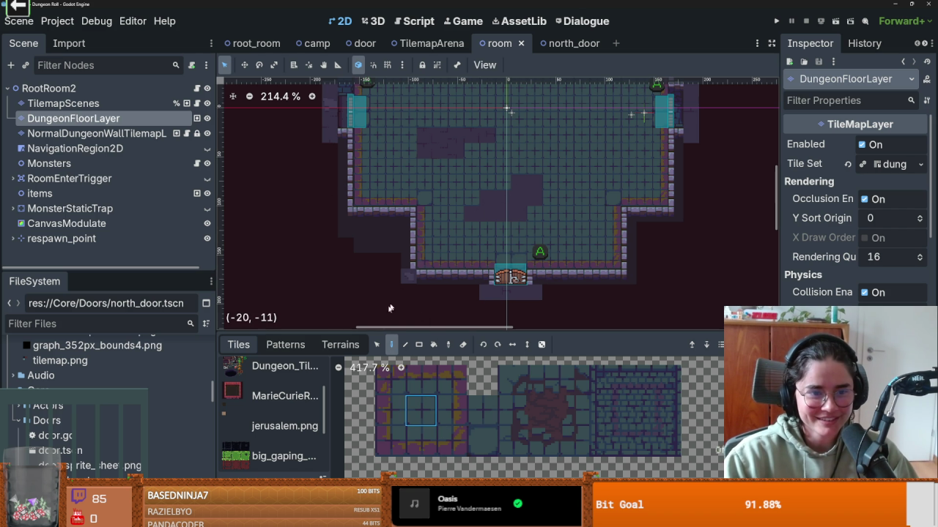
scroll(436, 411, "down", 1)
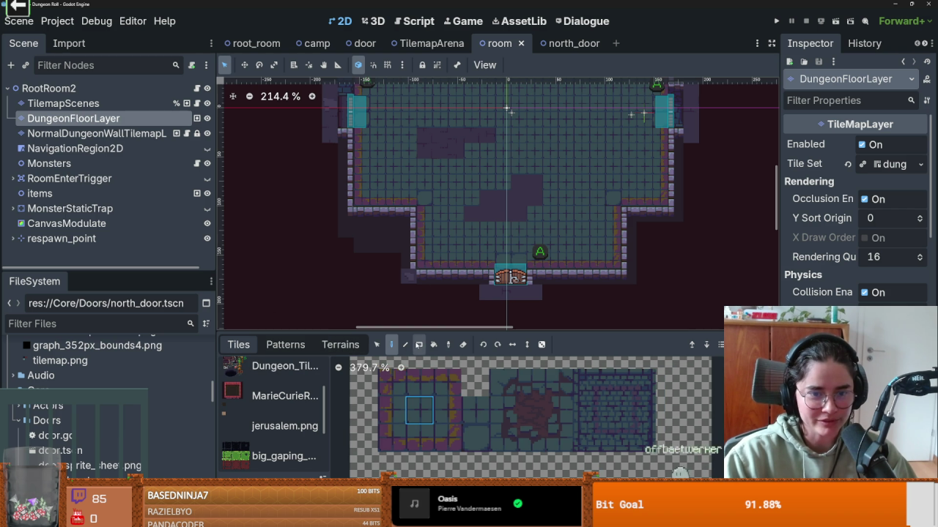
Step: Check the wall layer, then hide and re-show the DungeonFloorLayer
left_click(176, 133)
left_click(194, 118)
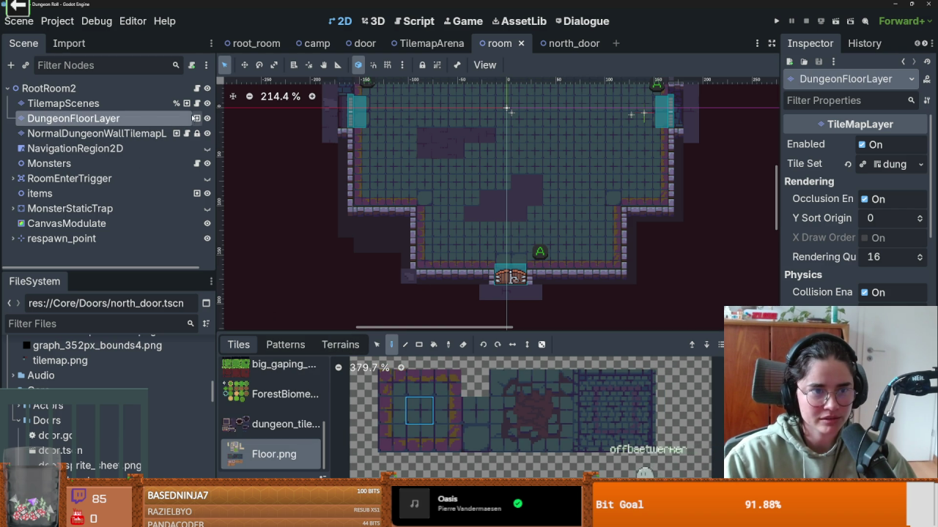
left_click(206, 118)
left_click(207, 118)
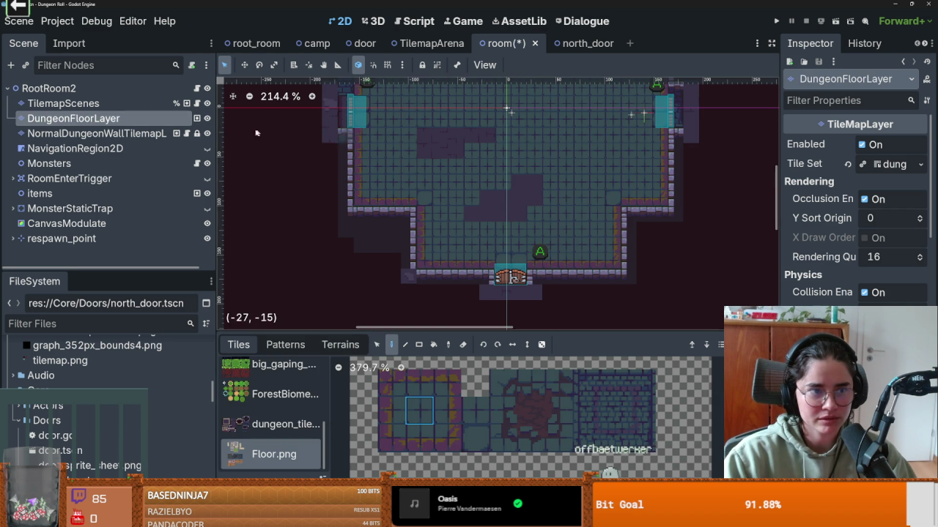
scroll(498, 203, "down", 5)
scroll(499, 203, "right", 8)
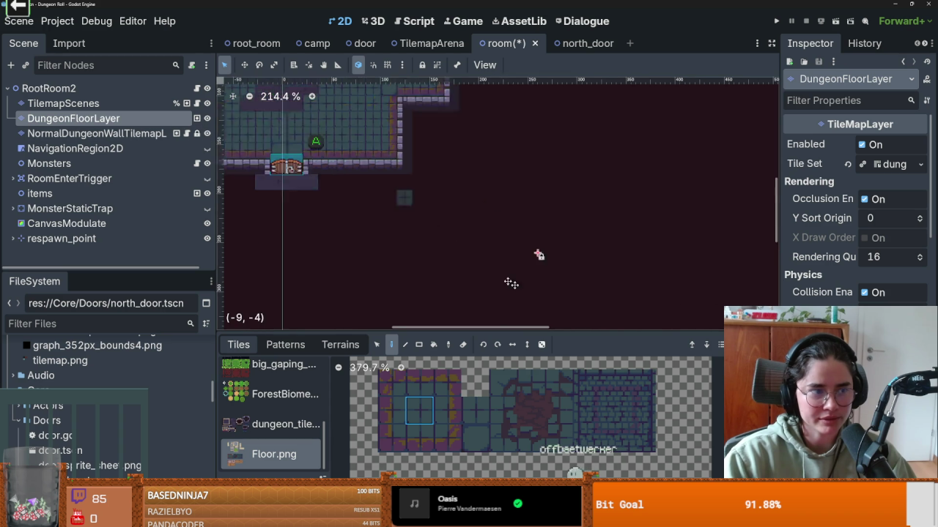
scroll(498, 205, "up", 5)
scroll(499, 204, "left", 8)
scroll(498, 204, "up", 2)
Step: On NormalDungeonWallTilemapLayer, paint floor over the mid-room and top dark patches, then save
left_click(132, 134)
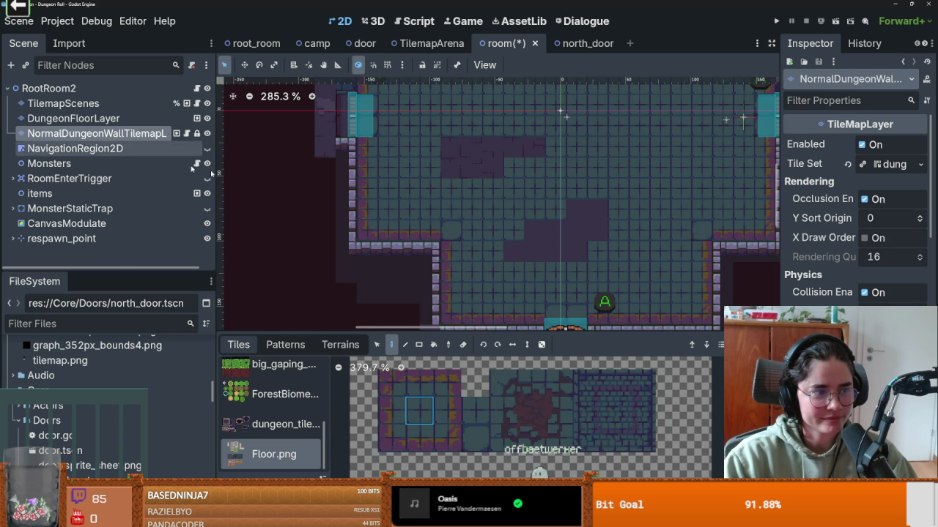
scroll(542, 220, "down", 1)
scroll(542, 220, "right", 1)
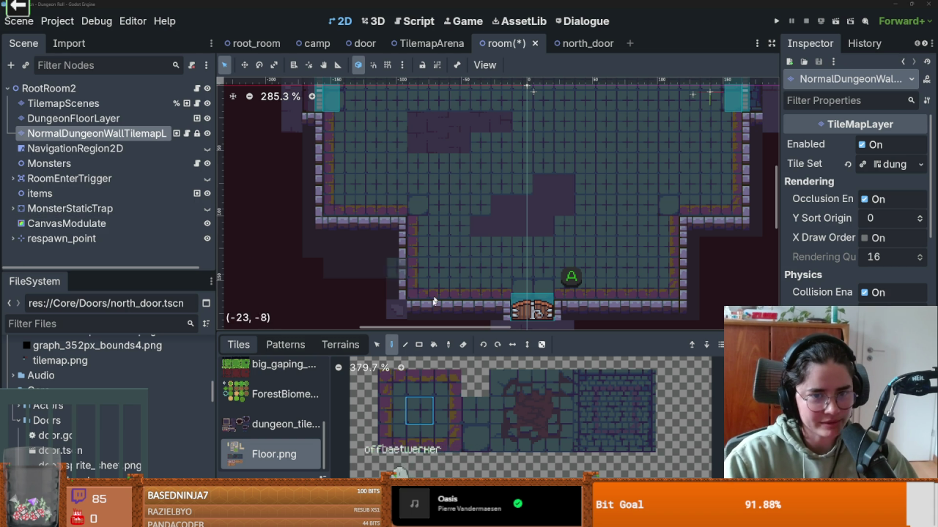
mouse_move(526, 235)
left_mouse_down()
mouse_move(513, 229)
mouse_move(520, 210)
mouse_move(547, 187)
left_mouse_up()
scroll(546, 187, "up", 2)
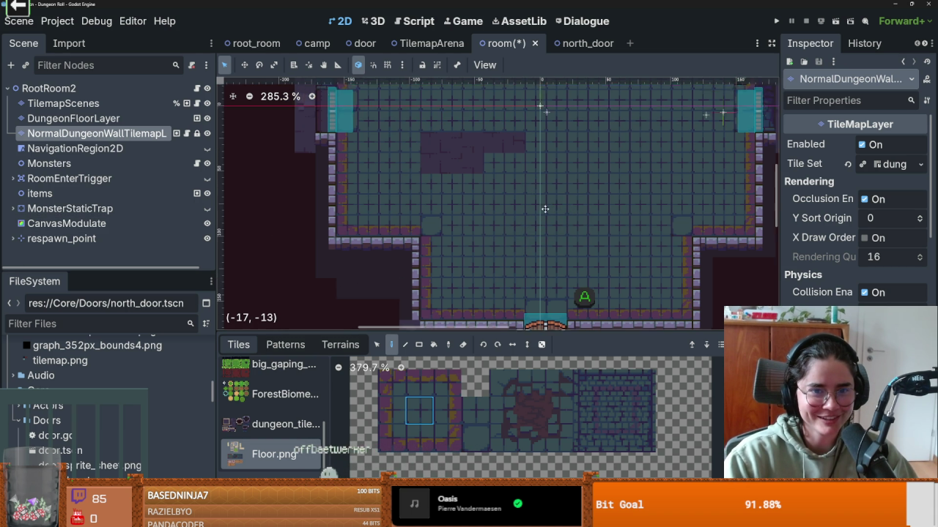
mouse_move(513, 158)
left_mouse_down()
mouse_move(447, 164)
mouse_move(485, 179)
left_mouse_up()
scroll(485, 179, "down", 3)
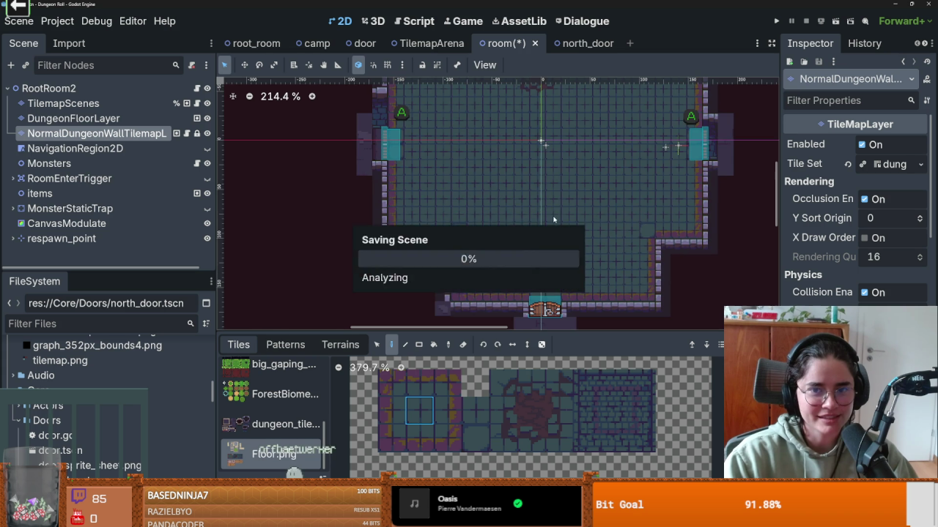
key("ctrl+s")
left_click(74, 118)
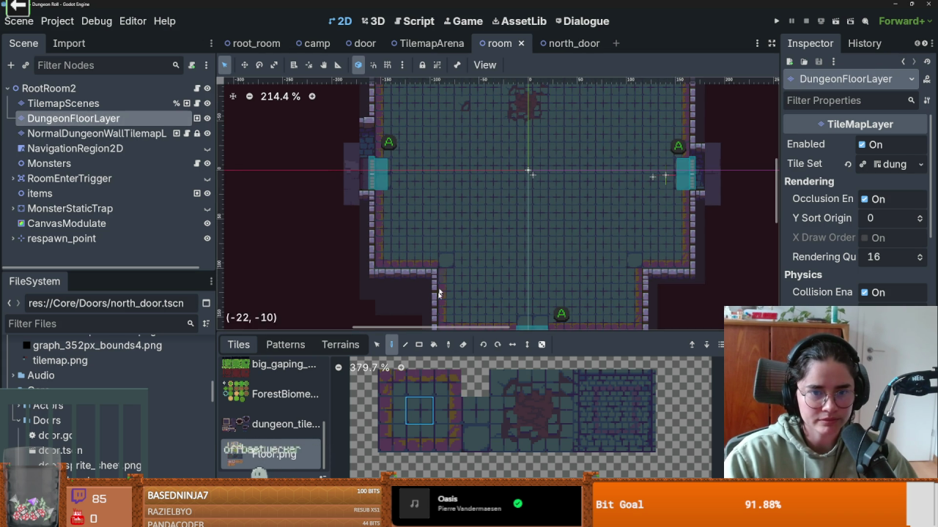
Step: Run the project and start a game as the Crusader
scroll(271, 418, "up", 2)
scroll(506, 279, "up", 3)
scroll(505, 278, "down", 3)
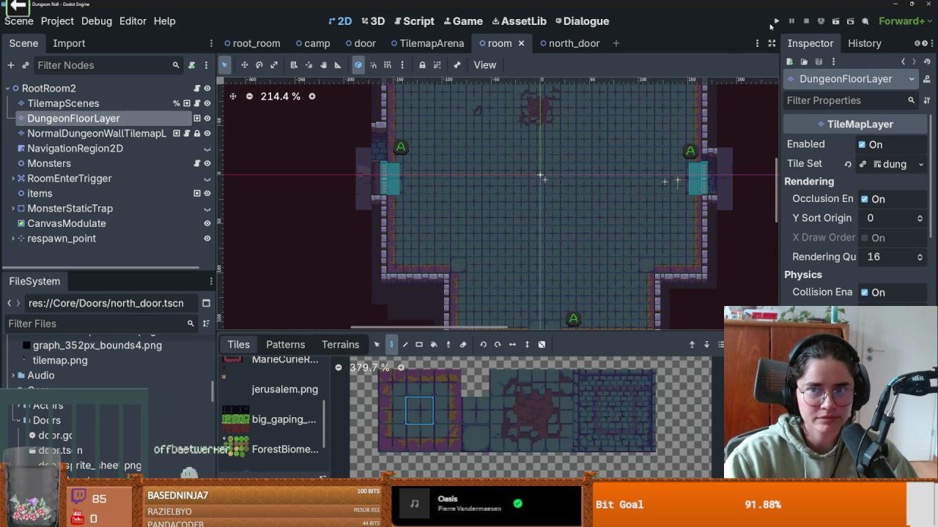
left_click(776, 21)
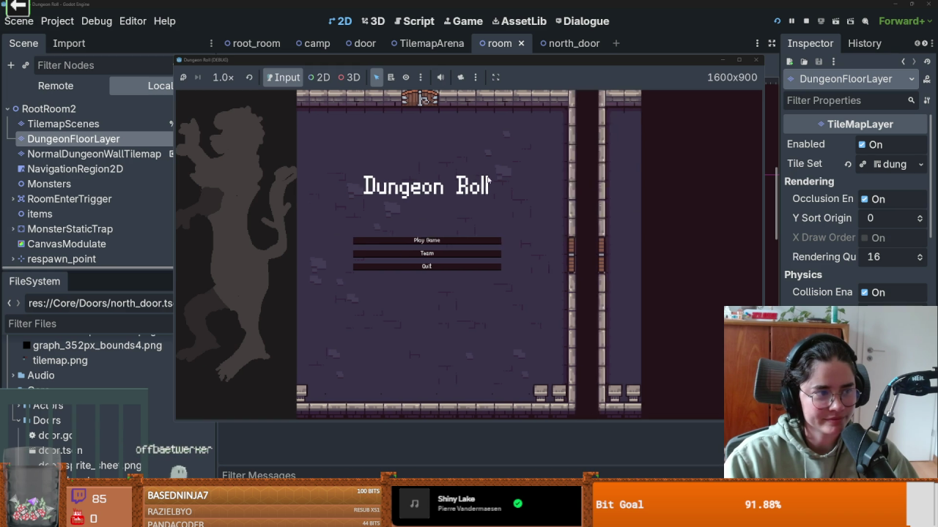
left_click(427, 241)
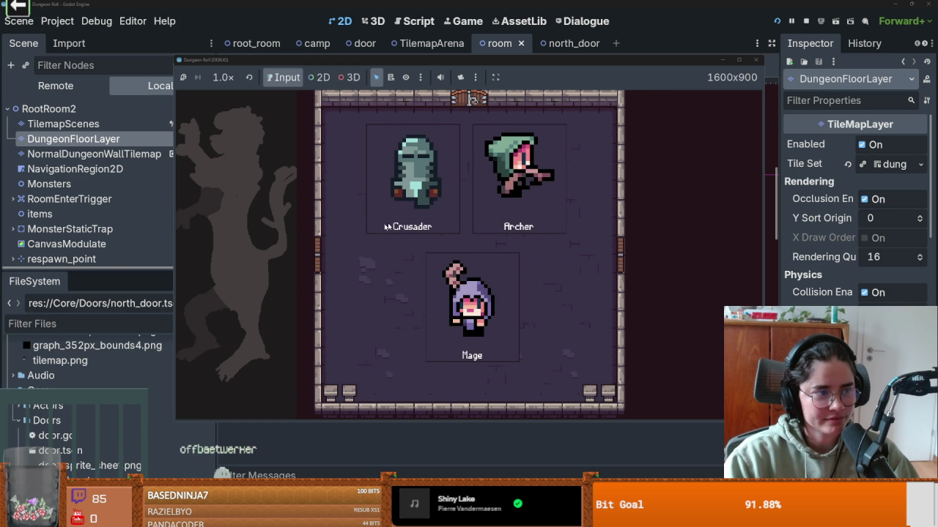
left_click(382, 200)
Step: Walk the Crusader down and up, attack the nearby enemy, then stop the game
key("s")
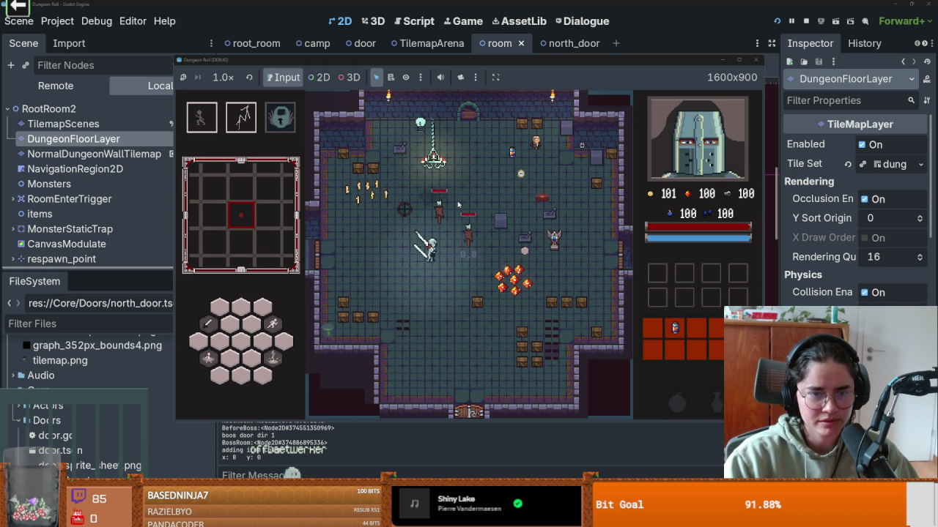
key("w")
key("s")
key("space")
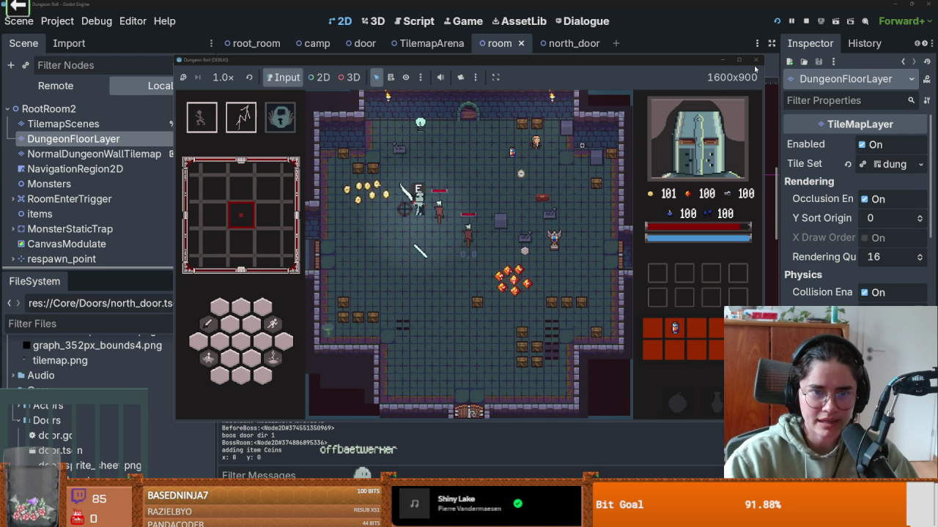
left_click(755, 59)
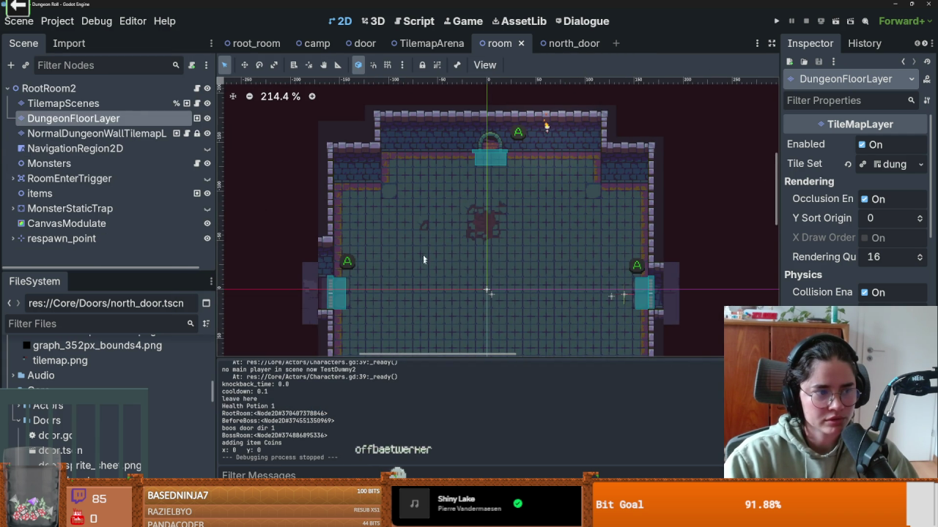
Step: Inspect the TilemapScenes and items nodes in the room scene with a taller room view
scroll(423, 259, "down", 3)
left_click(87, 106)
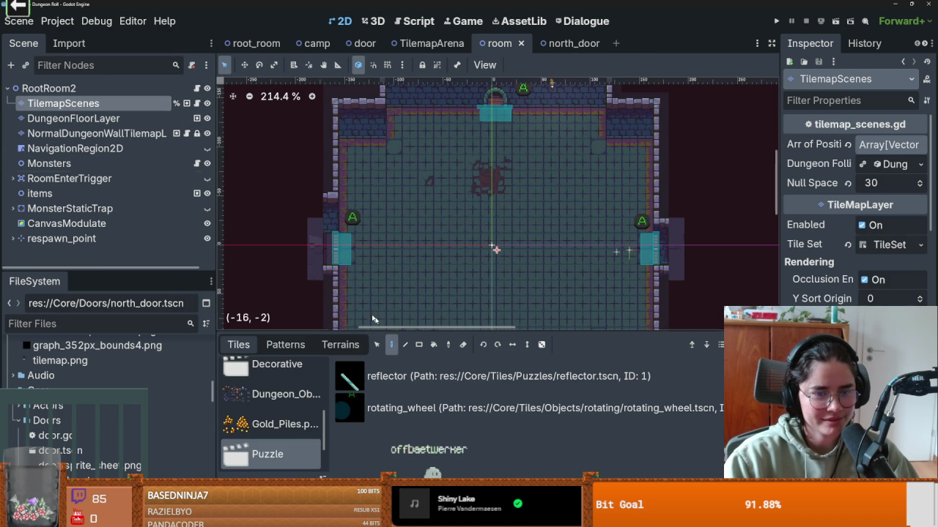
scroll(285, 403, "up", 2)
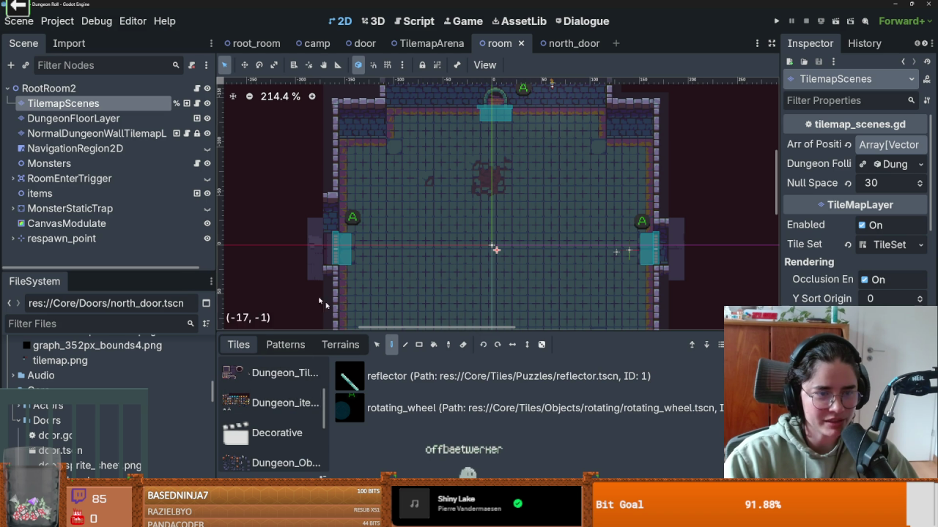
left_click_drag(293, 333, 293, 393)
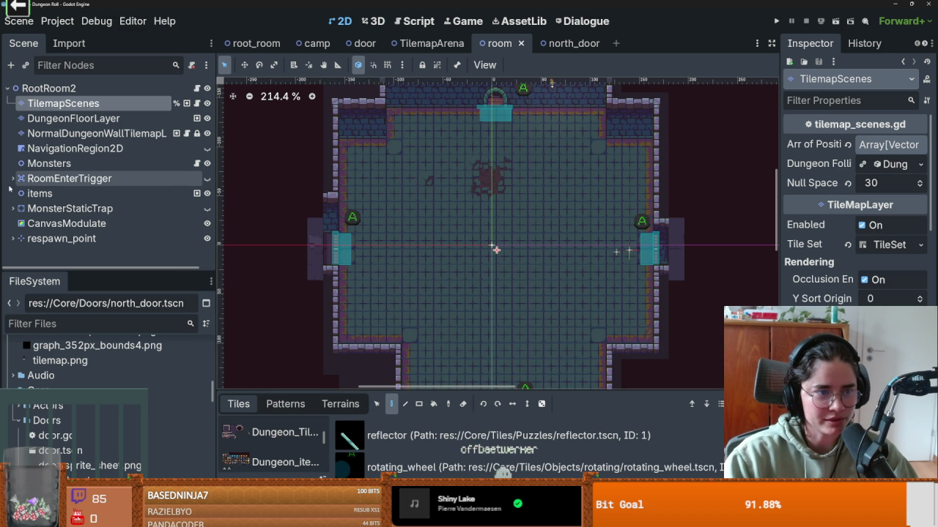
left_click(40, 193)
right_click(52, 194)
left_click(80, 118)
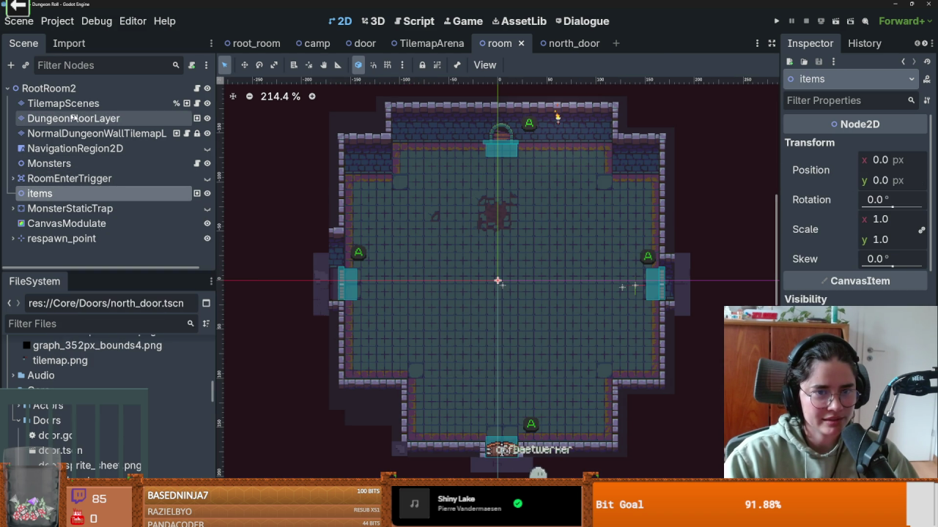
Step: In the saved root_room scene, instance PressurePlate.tscn under the items node
left_click(252, 43)
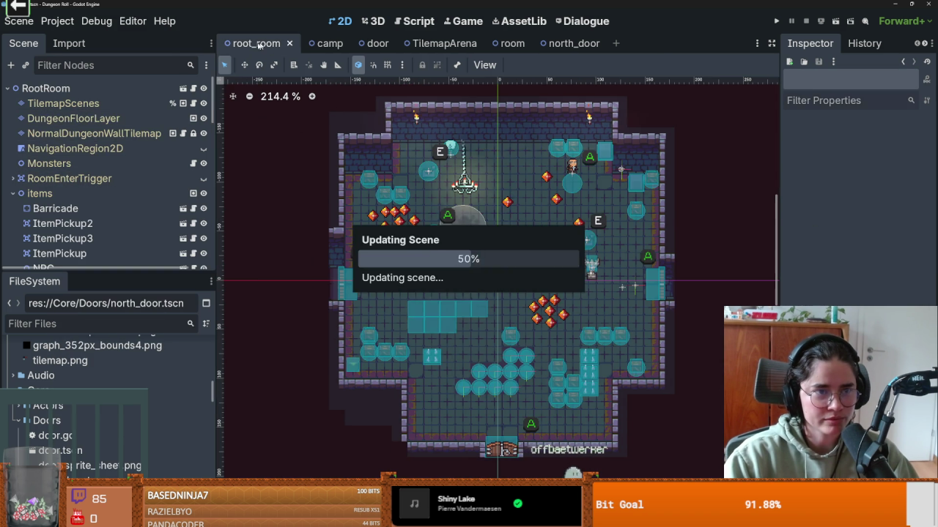
key("ctrl+s")
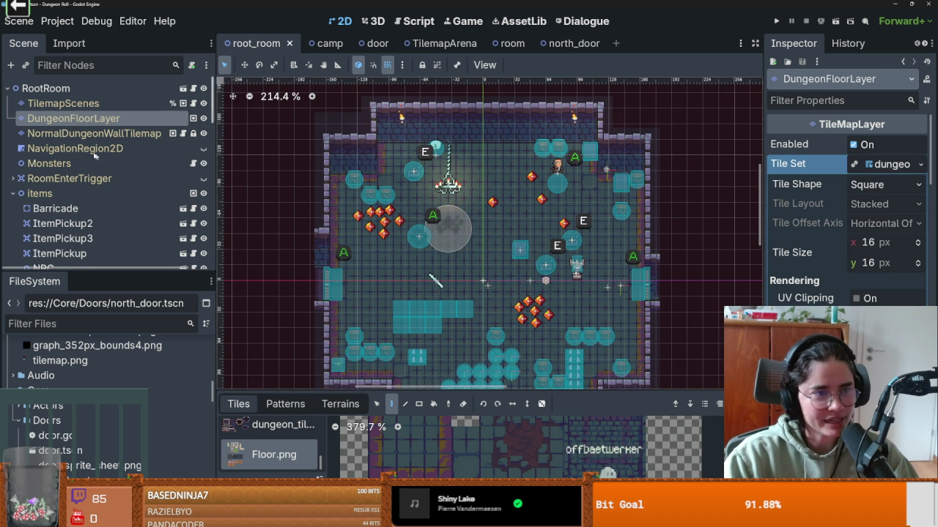
scroll(88, 184, "down", 1)
left_click(39, 149)
left_click(25, 65)
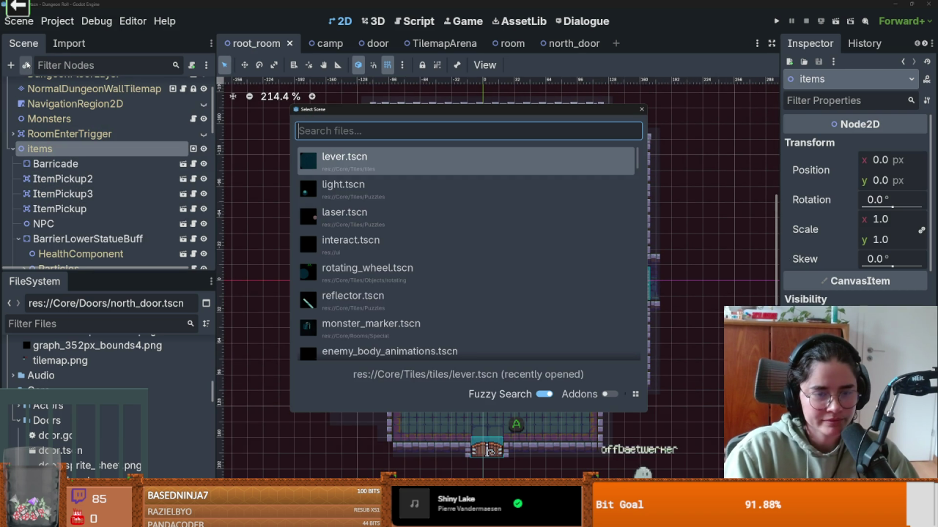
type("pre")
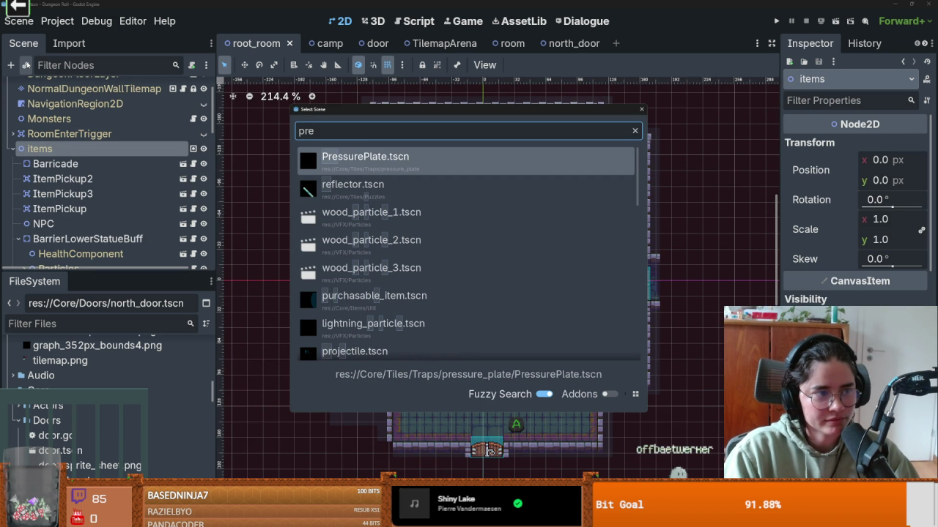
key("Return")
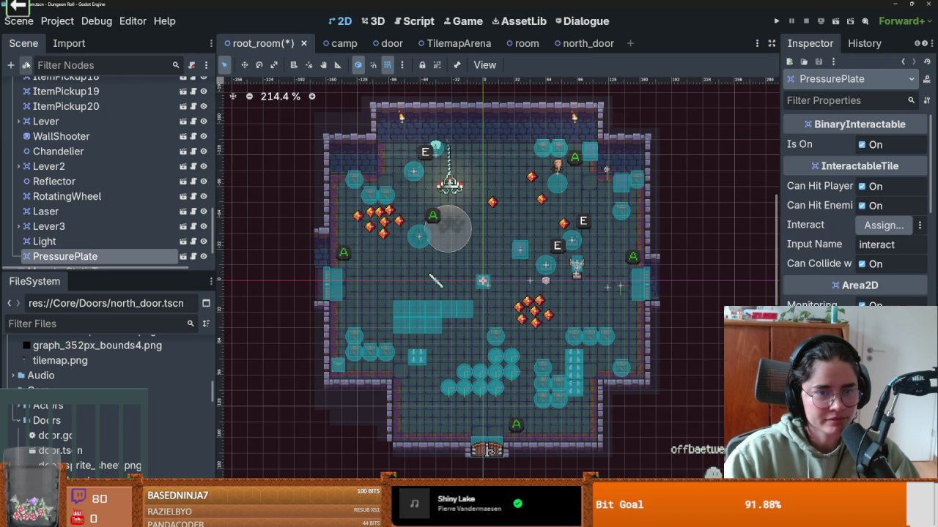
Step: Move the pressure plate near the room's middle and relaunch the game
right_click(421, 192)
left_click(483, 229)
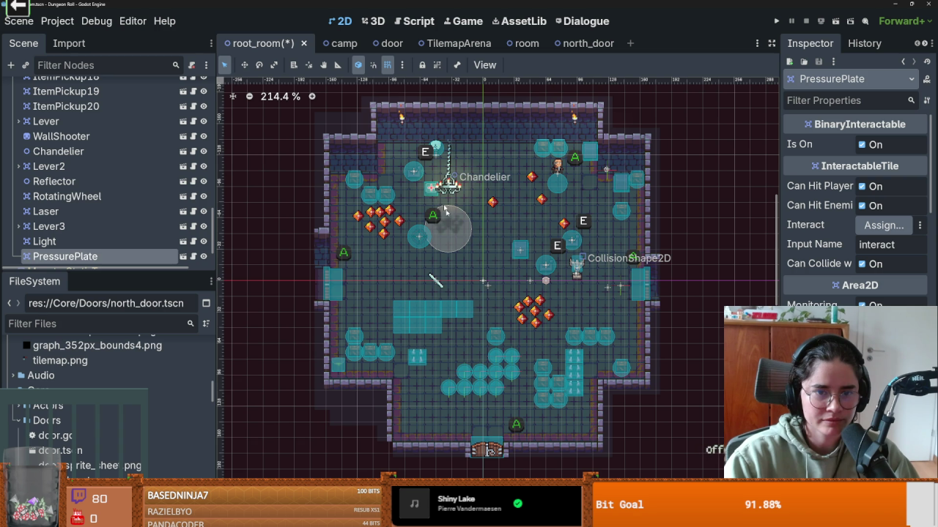
left_click(778, 20)
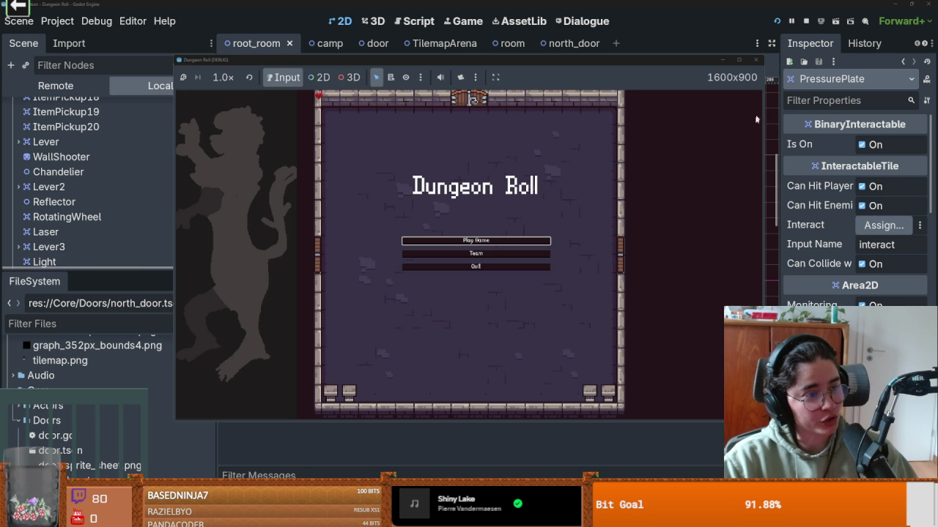
Step: Play a new game as the Crusader in a maximized window, then close it and enlarge the scene tree
left_click(739, 59)
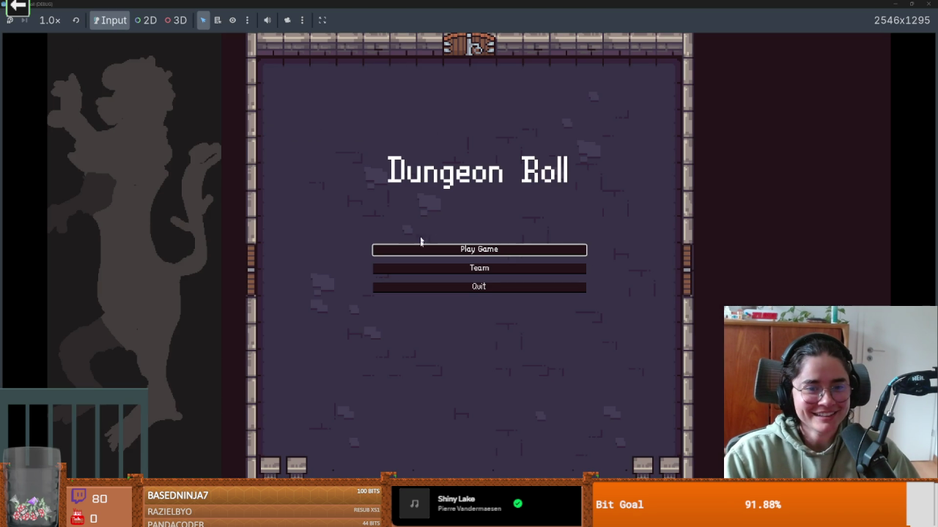
left_click(424, 249)
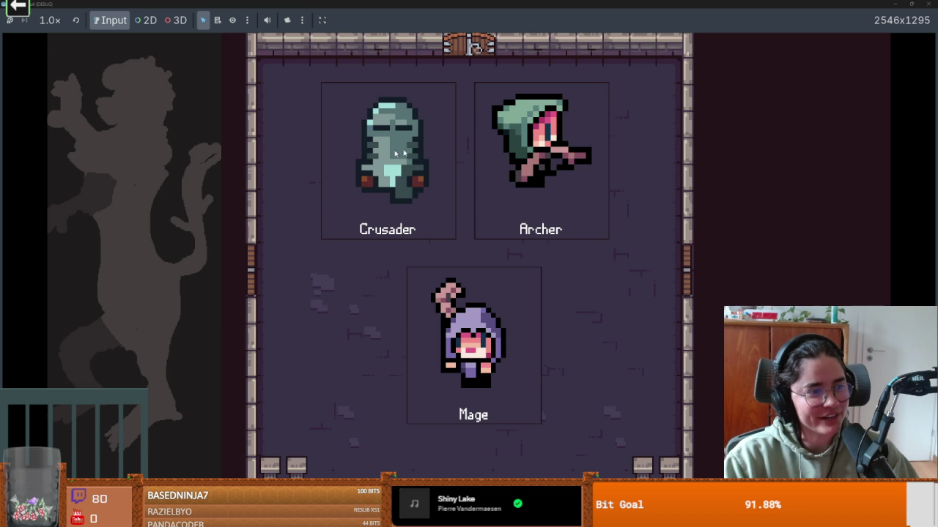
left_click(374, 155)
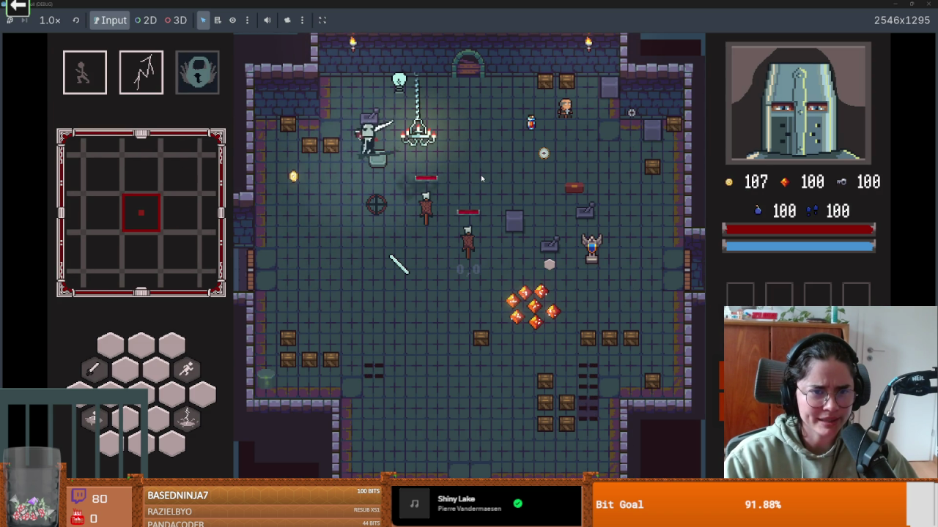
key("super+Down")
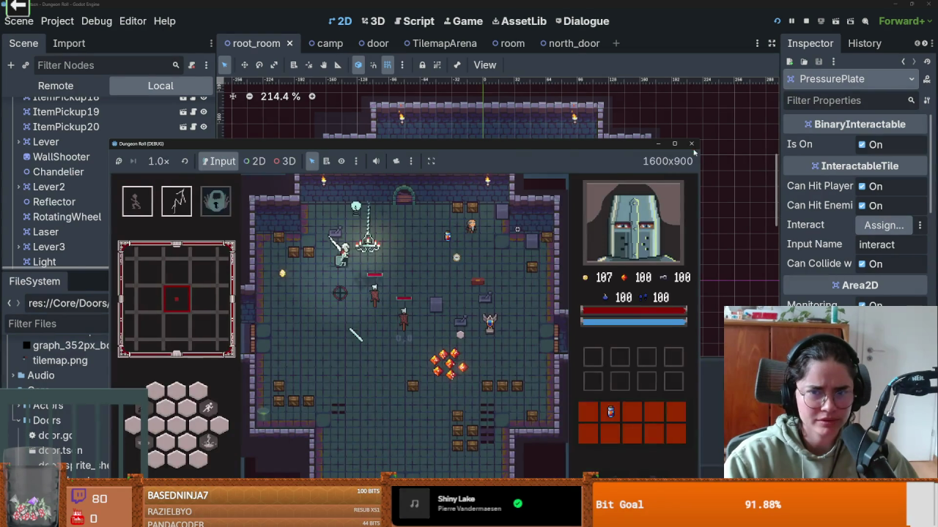
left_click(691, 143)
scroll(439, 220, "up", 1)
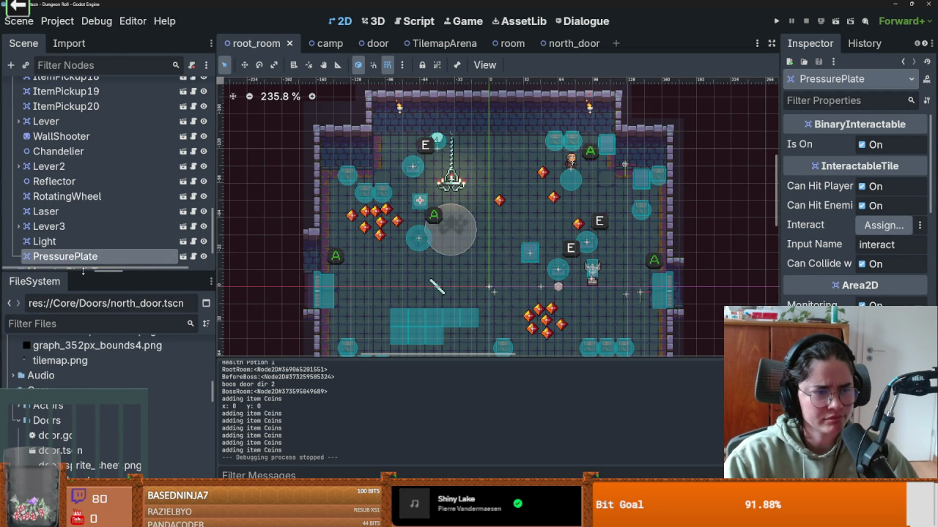
left_click_drag(83, 271, 82, 390)
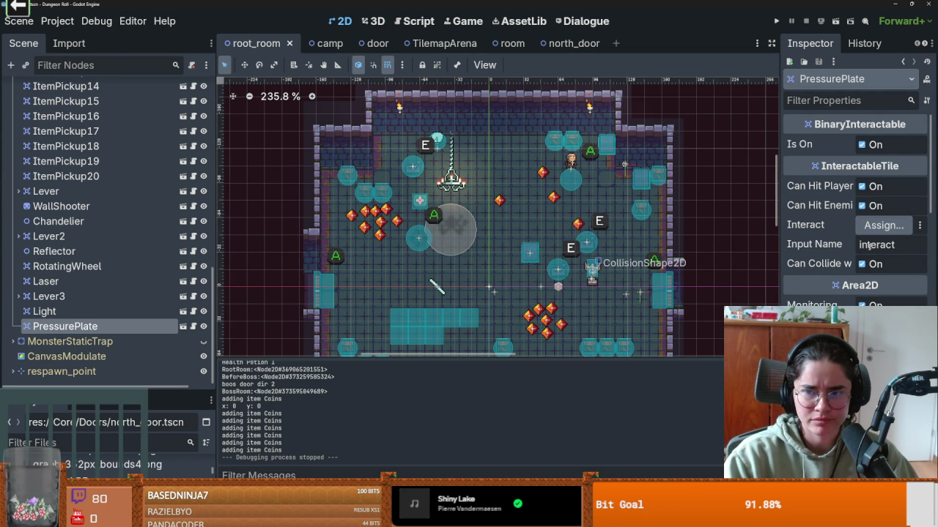
Step: Uncheck Can Hit Enemies and Can Collide With Area on the pressure plate and save
left_click(862, 208)
left_click(862, 264)
key("ctrl+s")
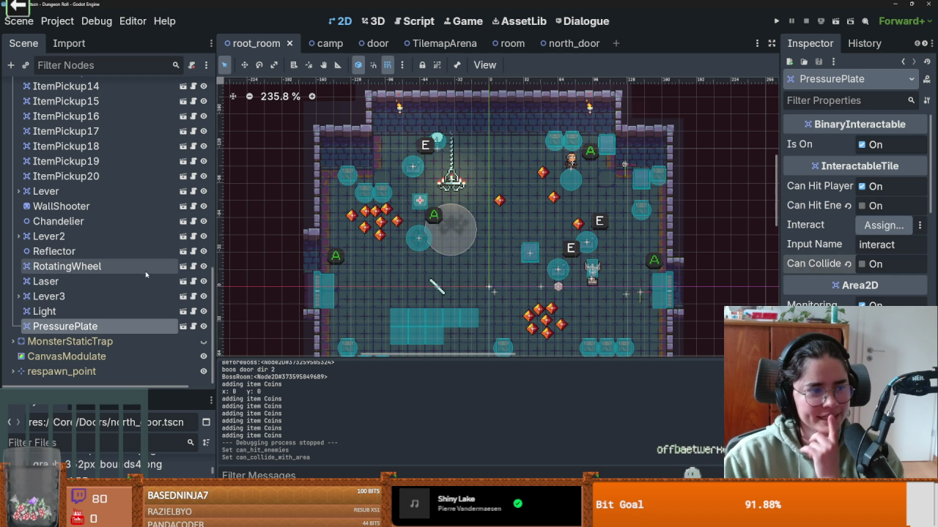
Step: Move the plate to (0, -96), then open its PressurePlate scene's BinaryInteractable.gd script
scroll(376, 246, "down", 2)
scroll(375, 244, "up", 2)
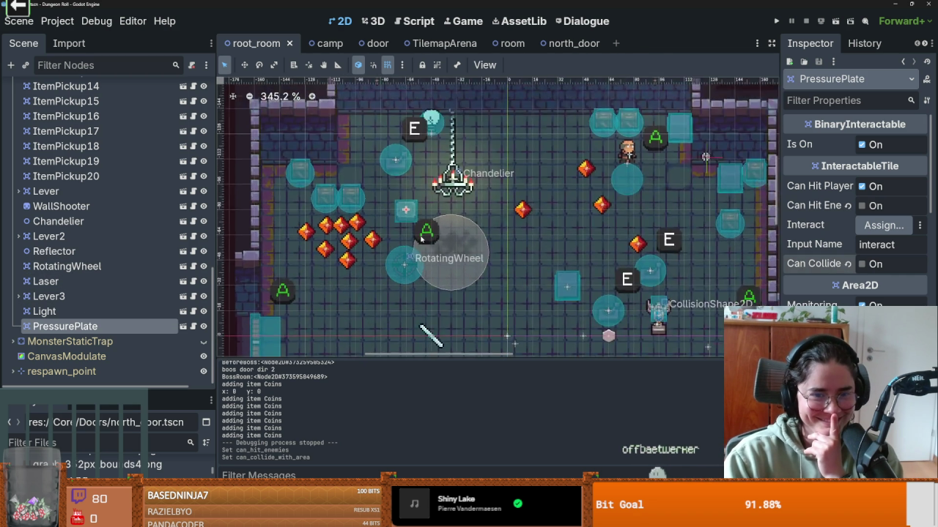
scroll(416, 239, "down", 1)
left_click_drag(410, 217, 478, 200)
scroll(125, 234, "up", 3)
scroll(147, 247, "down", 3)
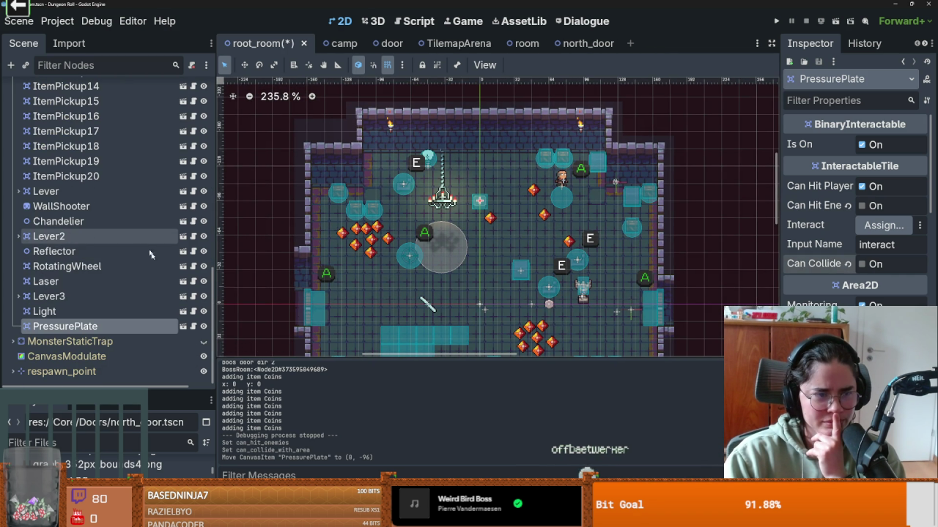
left_click(203, 326)
left_click(203, 326)
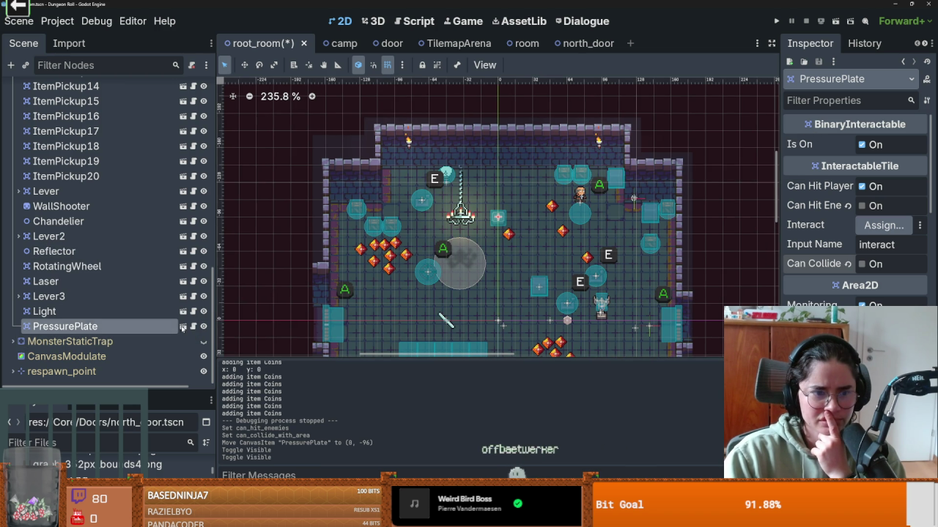
left_click(183, 326)
key("ctrl+F3")
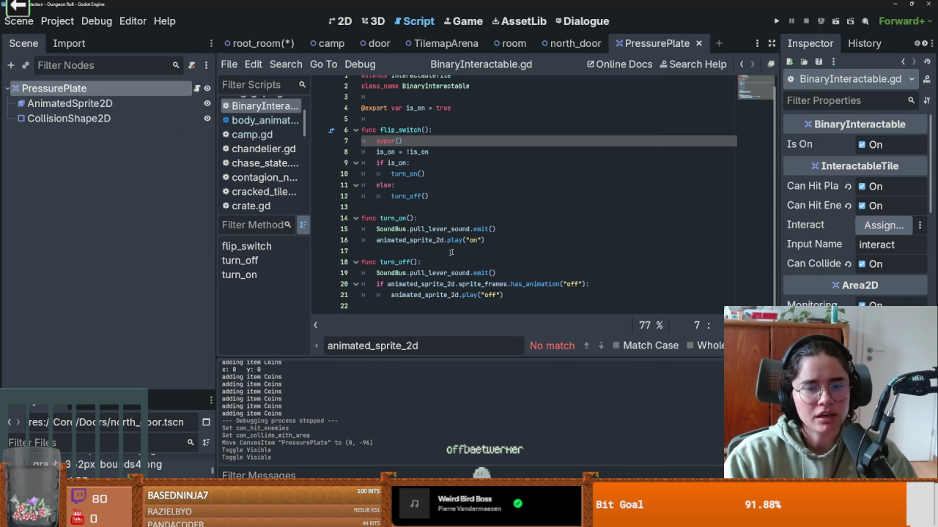
scroll(504, 237, "up", 1)
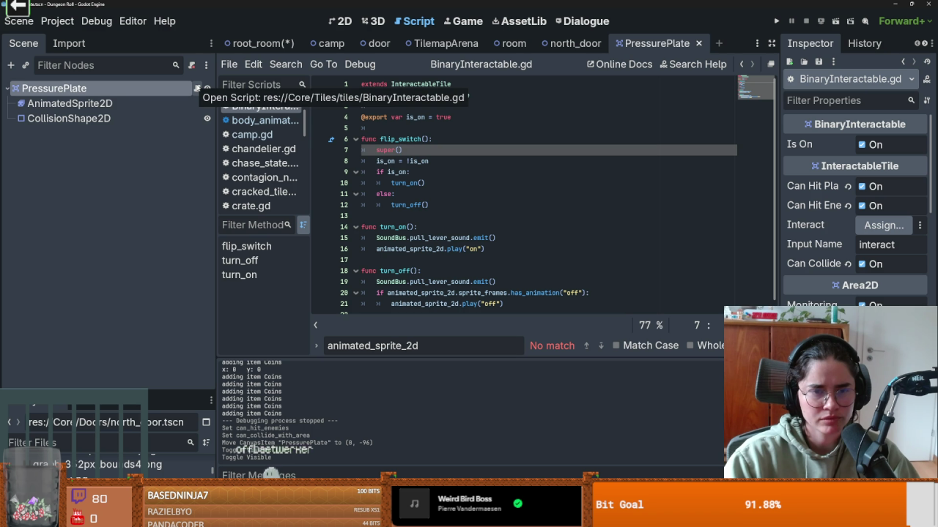
key("Up")
key("Up")
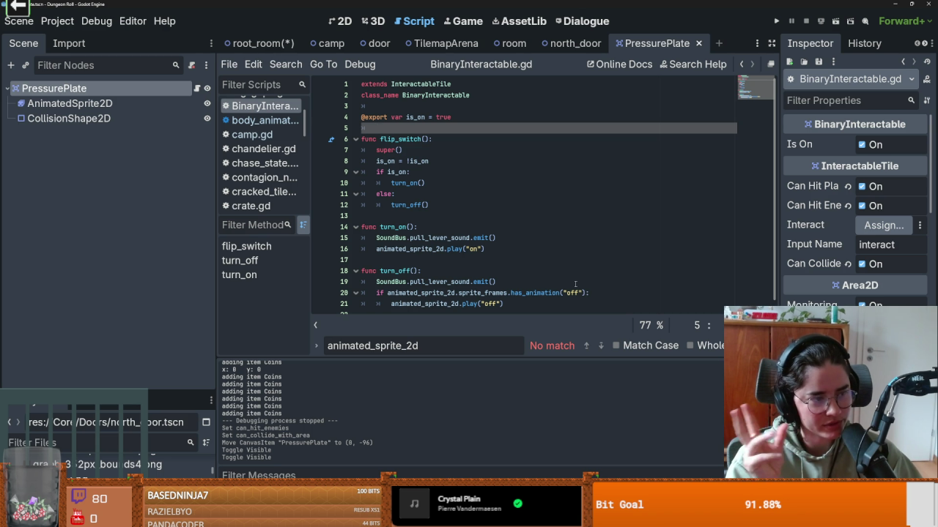
Step: Save the PressurePlate scene twice from its script editor
left_click(413, 214)
key("ctrl+s")
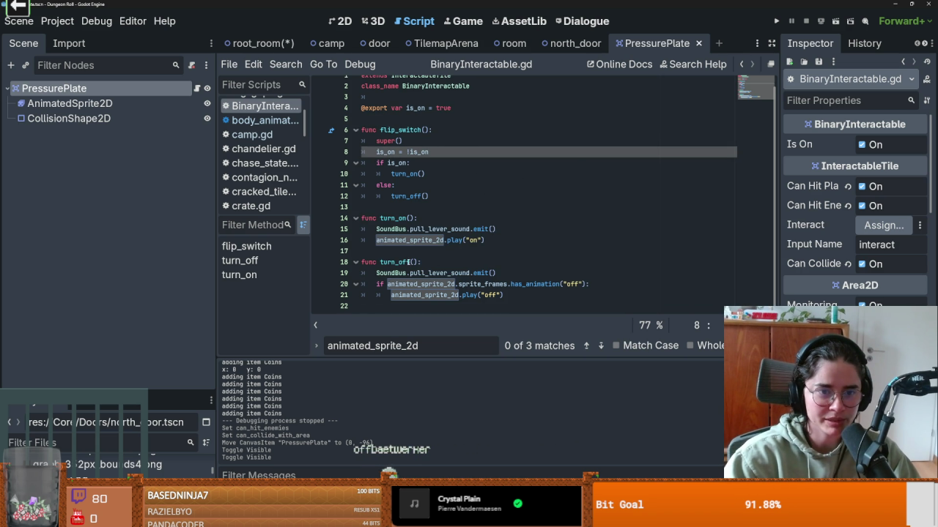
left_click(416, 253)
key("ctrl+s")
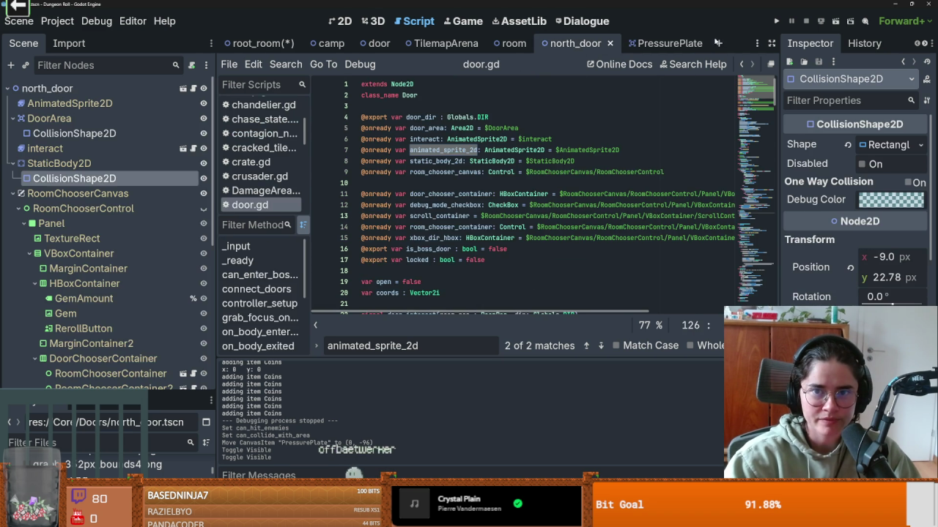
Step: Close the PressurePlate tab, save root_room, and return to its 2D room view
left_click(699, 43)
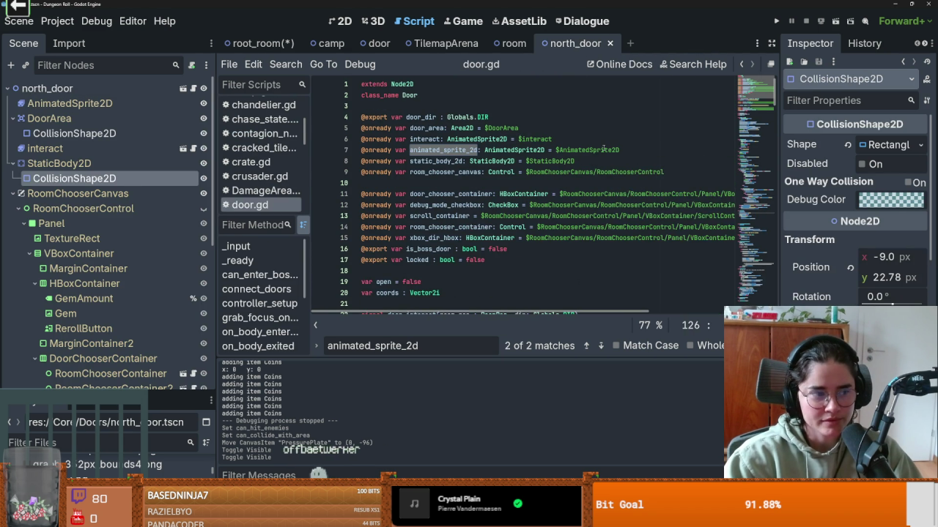
left_click(513, 43)
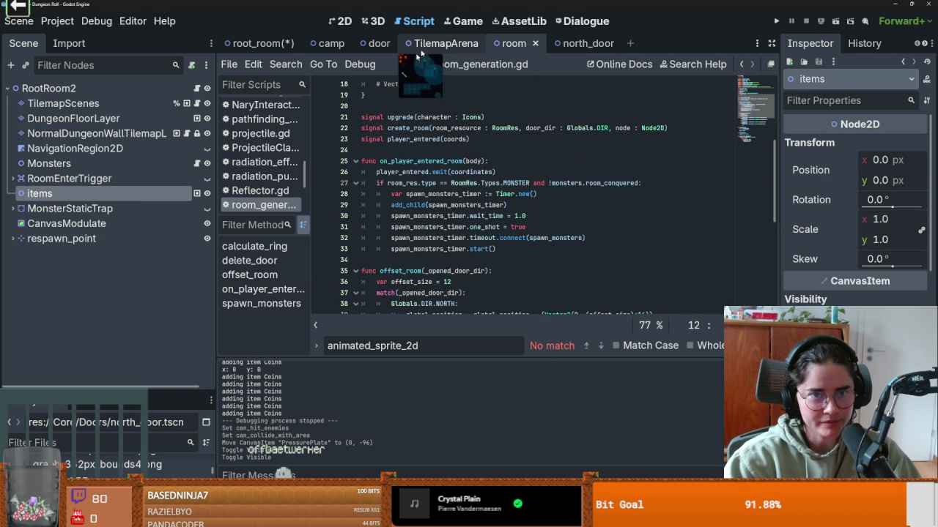
left_click(256, 43)
key("ctrl+s")
key("ctrl+F1")
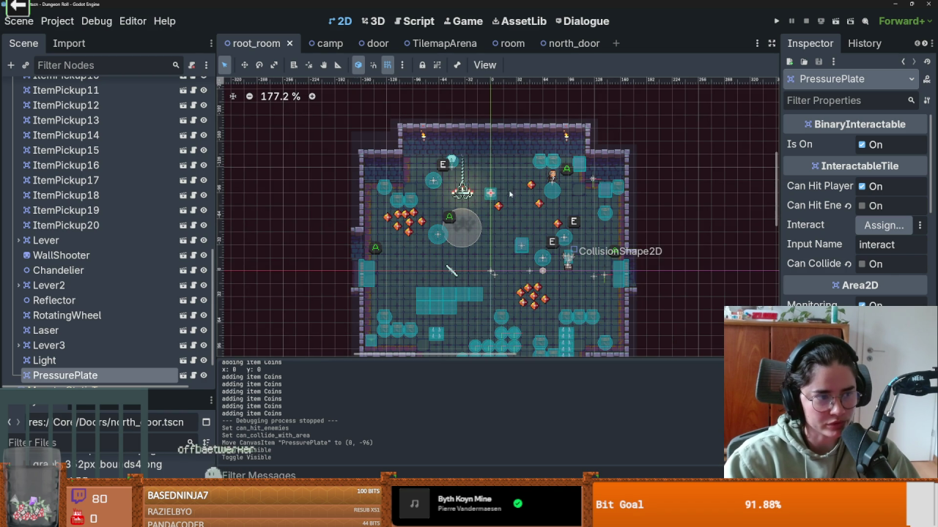
scroll(507, 207, "down", 3)
scroll(507, 208, "up", 1)
scroll(561, 170, "up", 3)
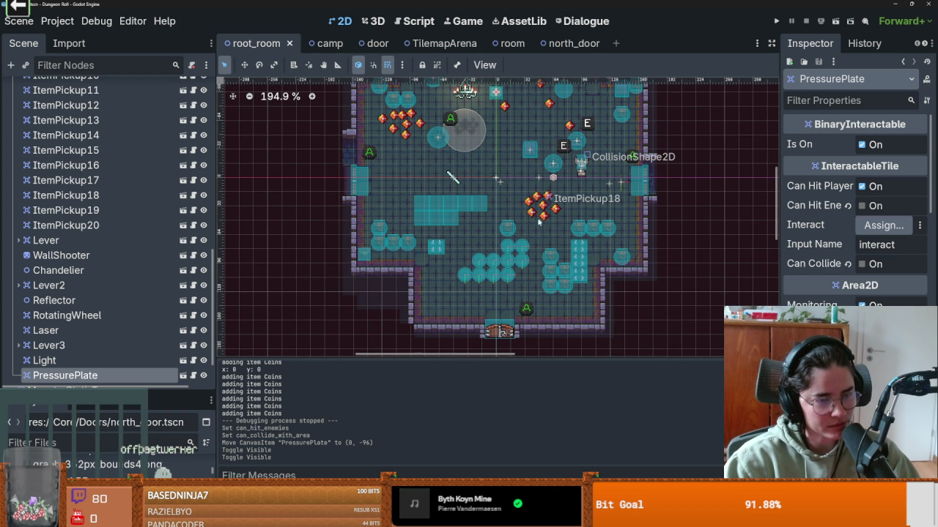
scroll(526, 236, "up", 1)
scroll(483, 245, "down", 2)
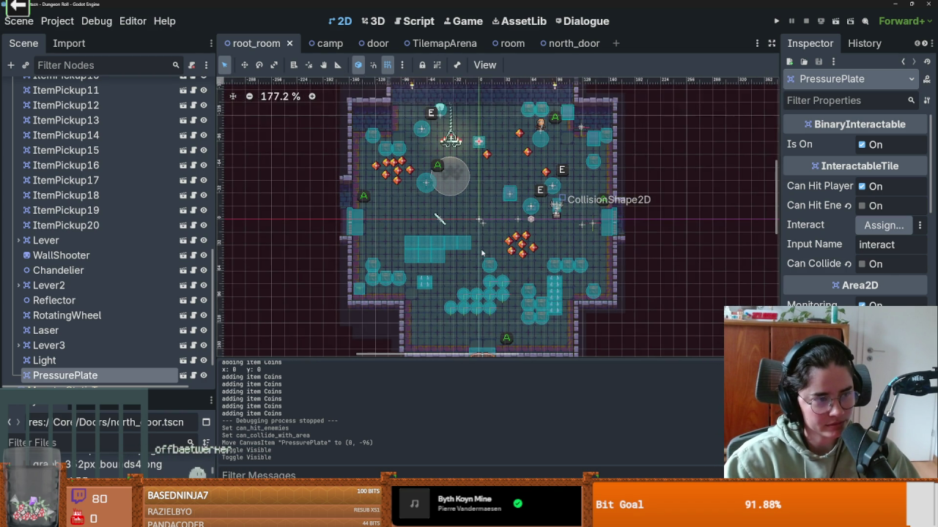
scroll(484, 244, "up", 2)
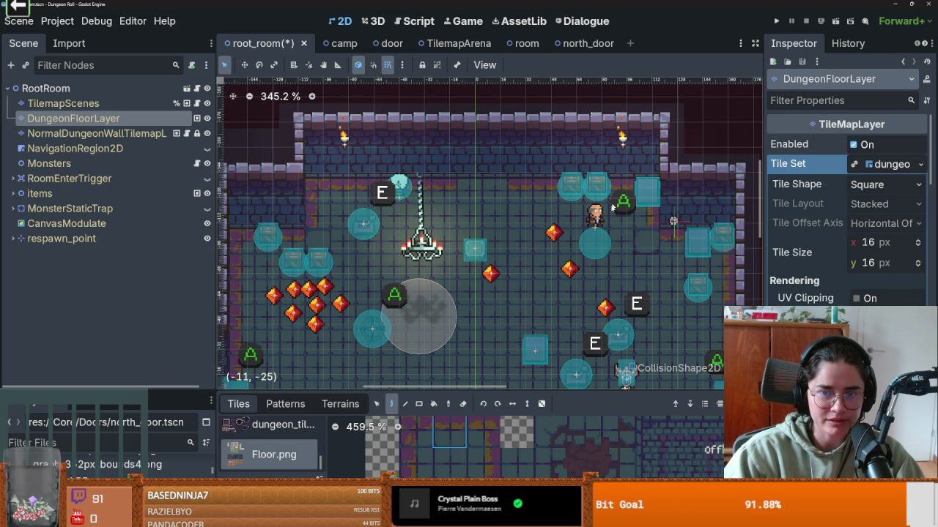
Step: Pick the neighbouring Floor.png tile and save root_room
left_click(474, 423)
scroll(457, 344, "down", 4)
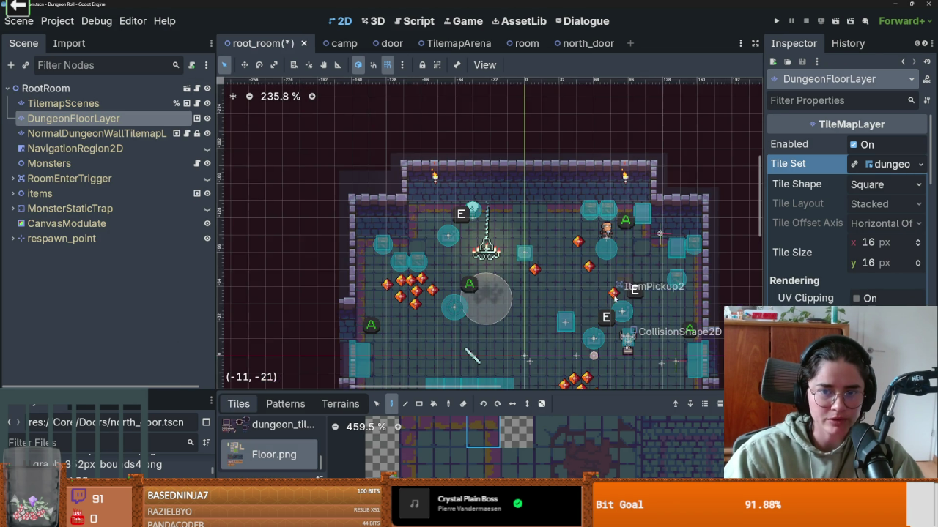
scroll(461, 216, "up", 1)
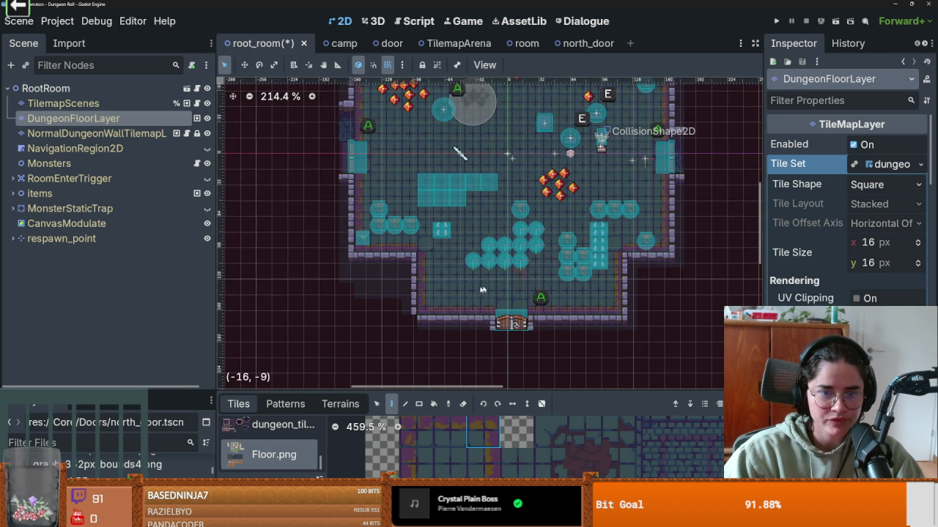
scroll(460, 315, "up", 1)
scroll(460, 285, "up", 2)
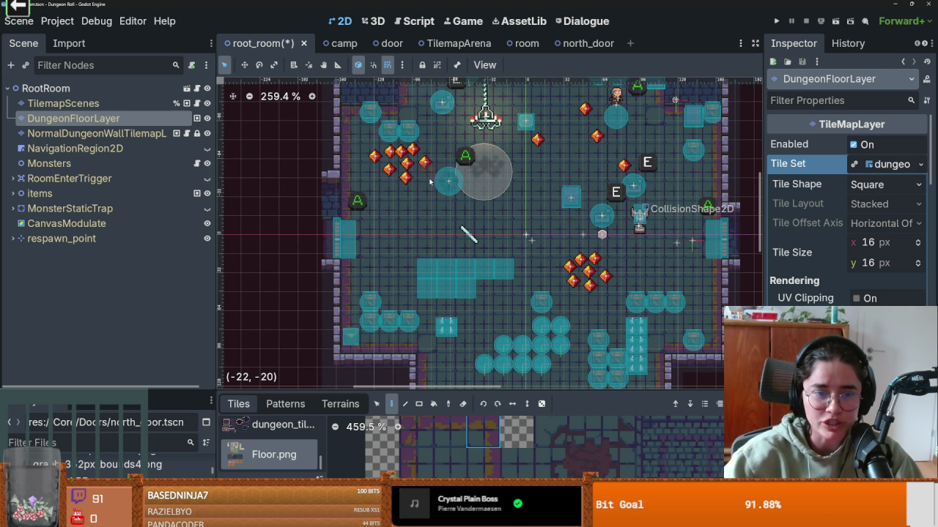
scroll(451, 258, "up", 4)
key("ctrl+s")
Step: Glance at the camp and door scenes, ending on the camp scene
scroll(498, 192, "up", 1)
scroll(537, 184, "down", 2)
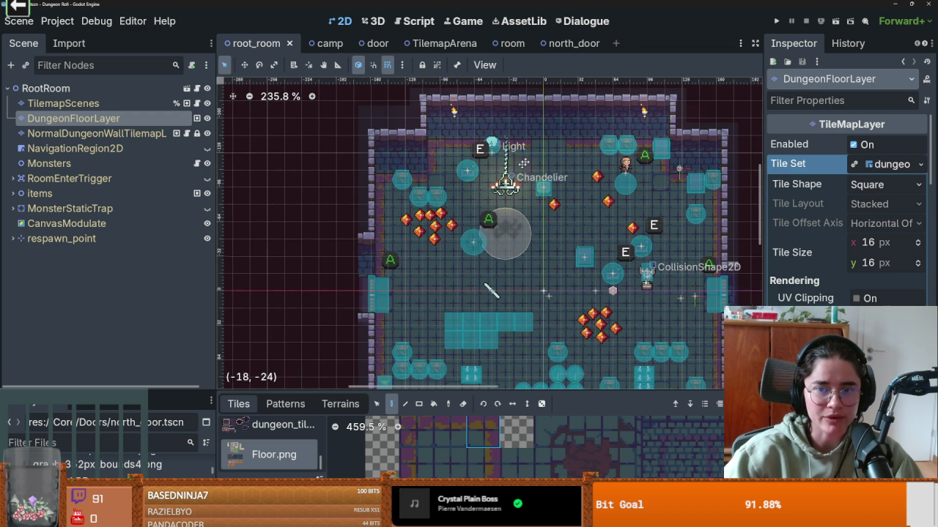
scroll(543, 176, "down", 1)
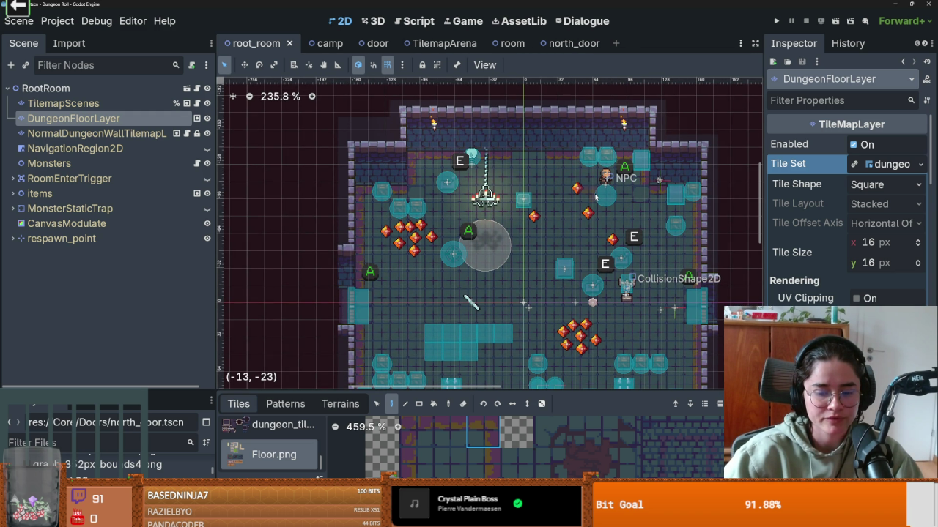
scroll(595, 196, "up", 1)
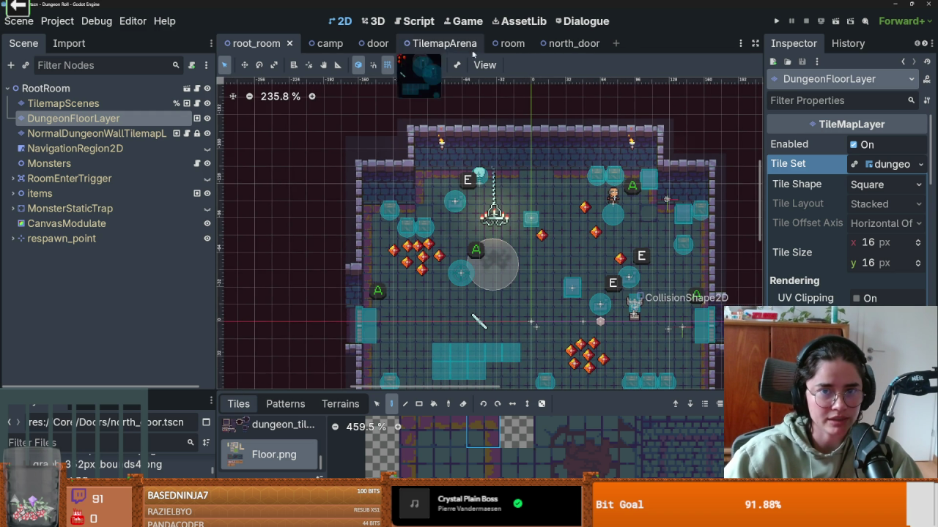
left_click(326, 44)
left_click(364, 43)
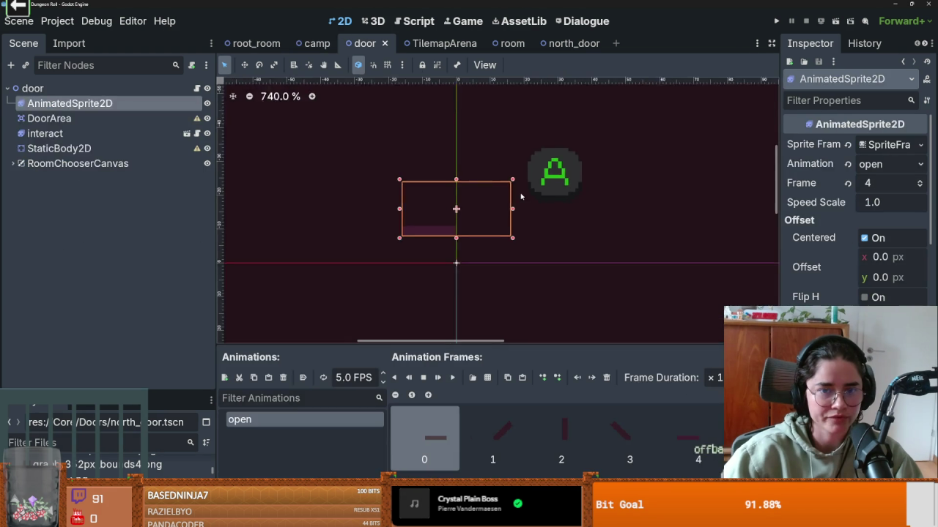
scroll(523, 188, "up", 2)
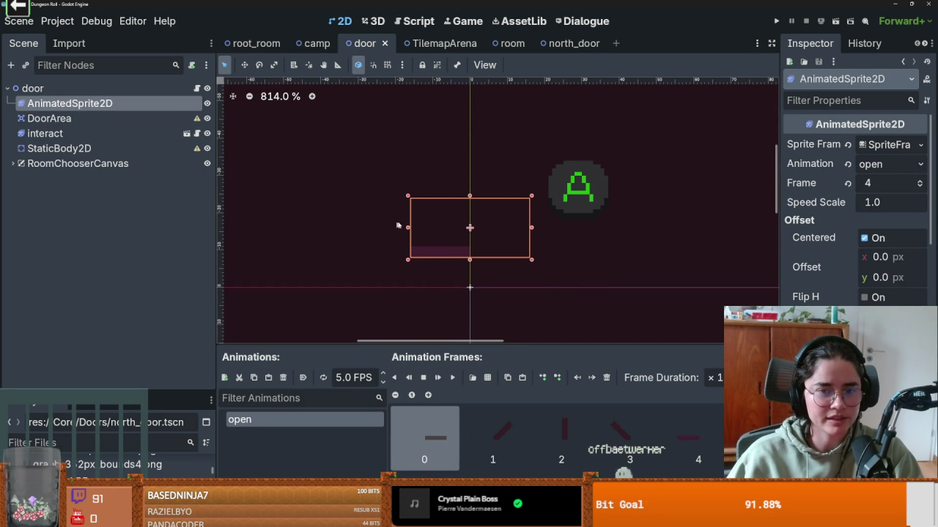
left_click(317, 43)
scroll(437, 242, "down", 3)
Step: Save the camp scene and select its wallDecoration tile layer
key("ctrl+s")
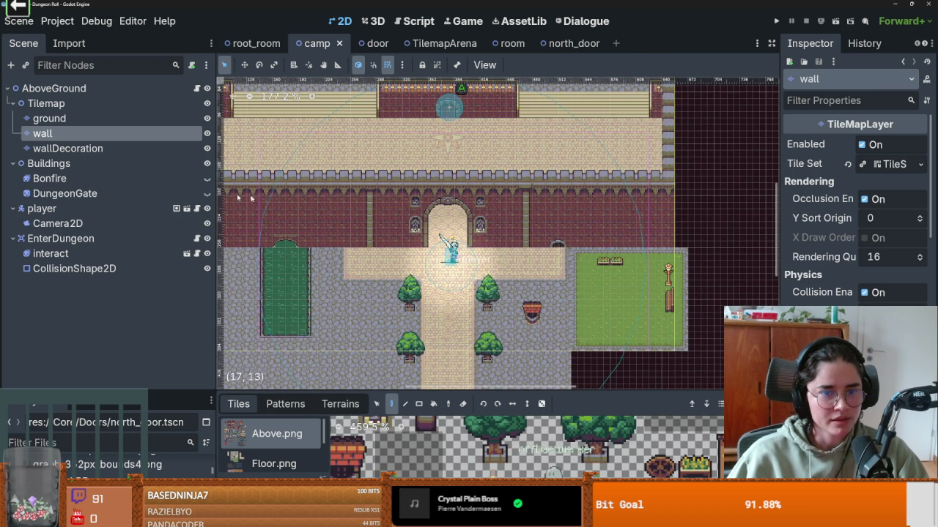
scroll(422, 247, "up", 4)
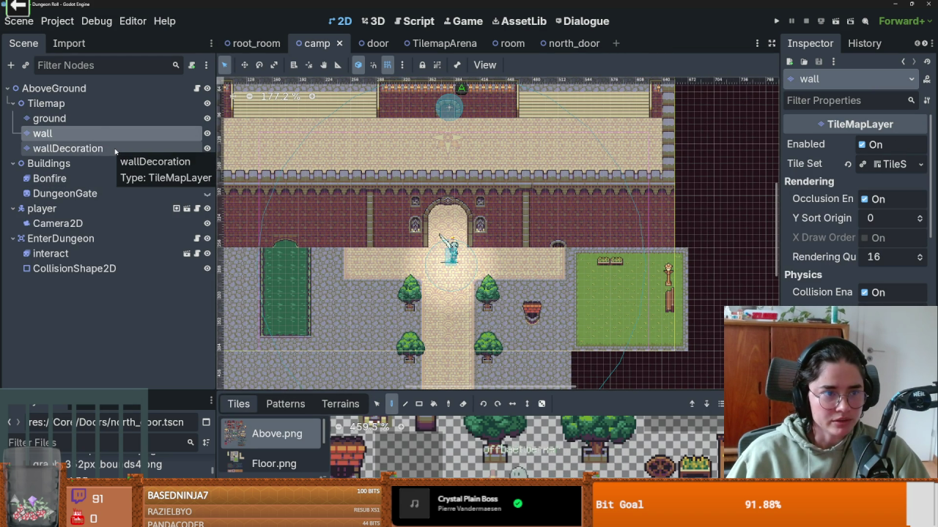
left_click(115, 149)
scroll(450, 298, "up", 2)
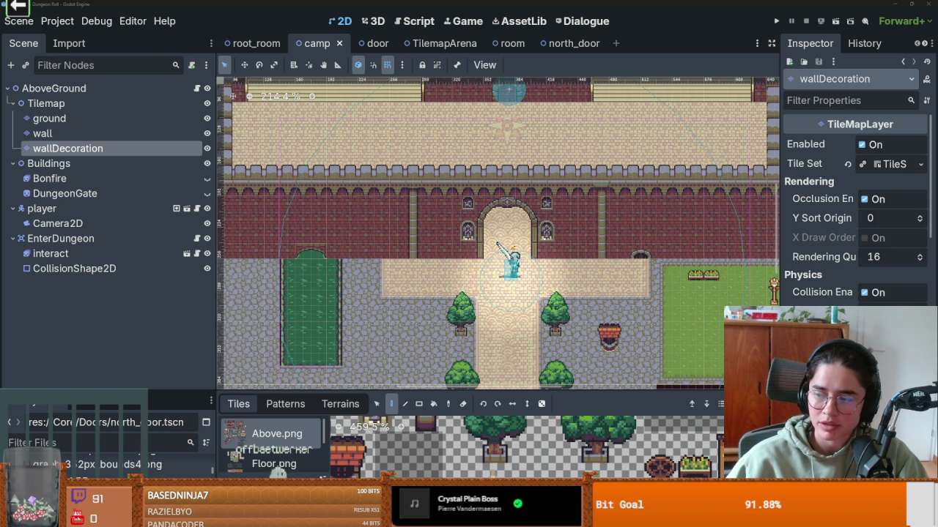
scroll(562, 298, "up", 2)
scroll(562, 297, "up", 3)
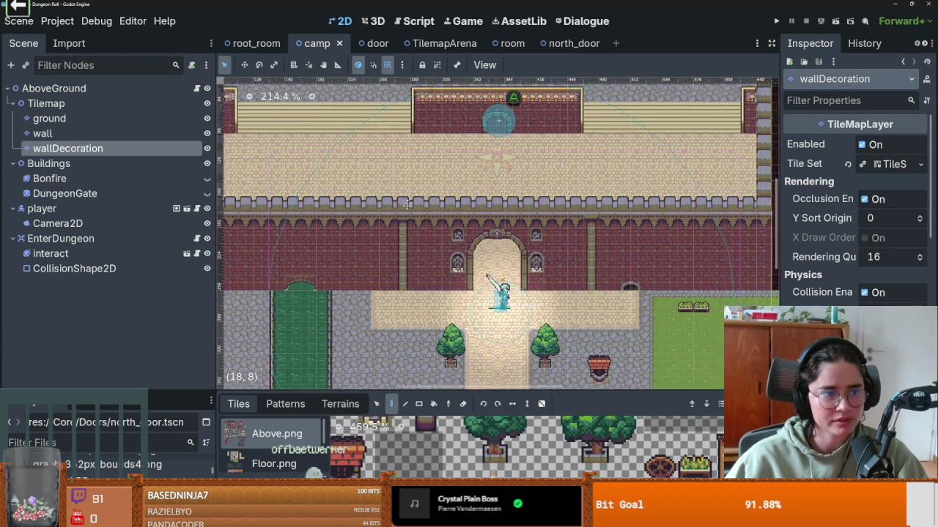
Step: Select the wall tile layer, look around the gate, and save camp again
left_click(96, 137)
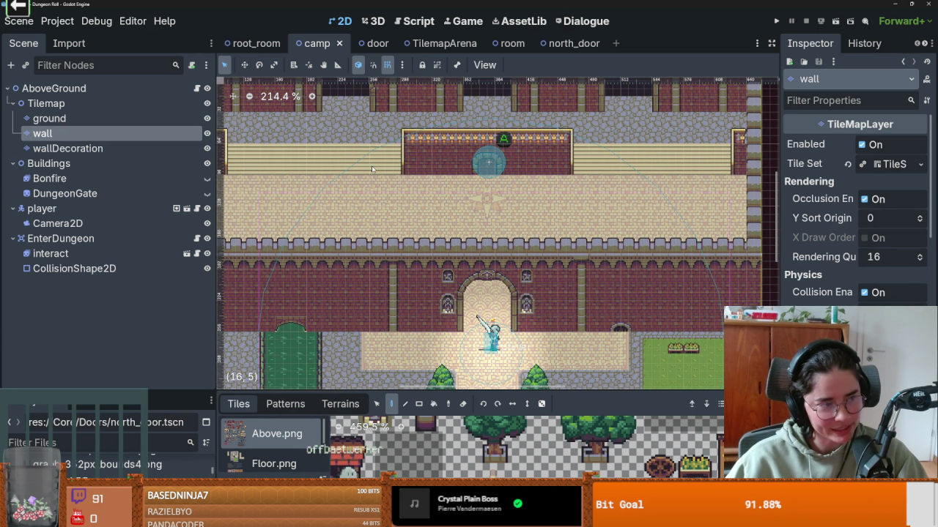
scroll(442, 238, "down", 2)
scroll(448, 243, "down", 1)
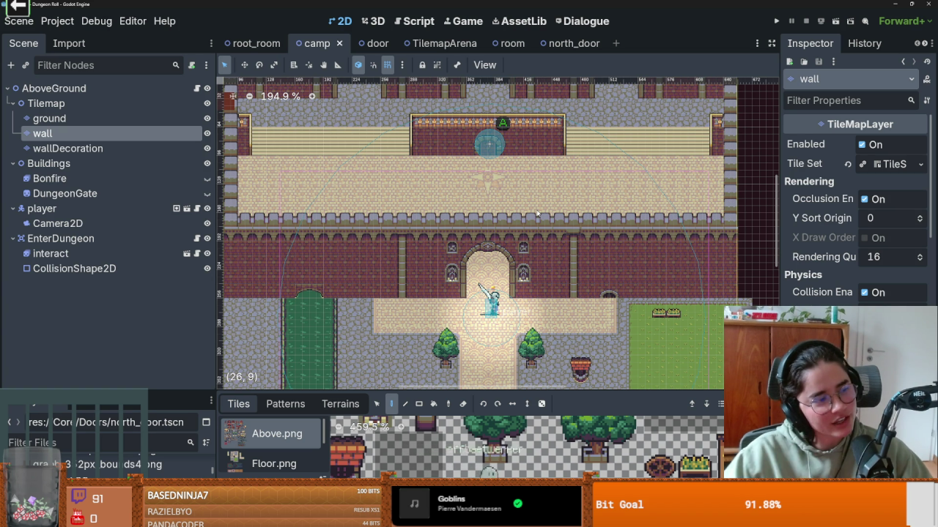
scroll(512, 293, "left", 3)
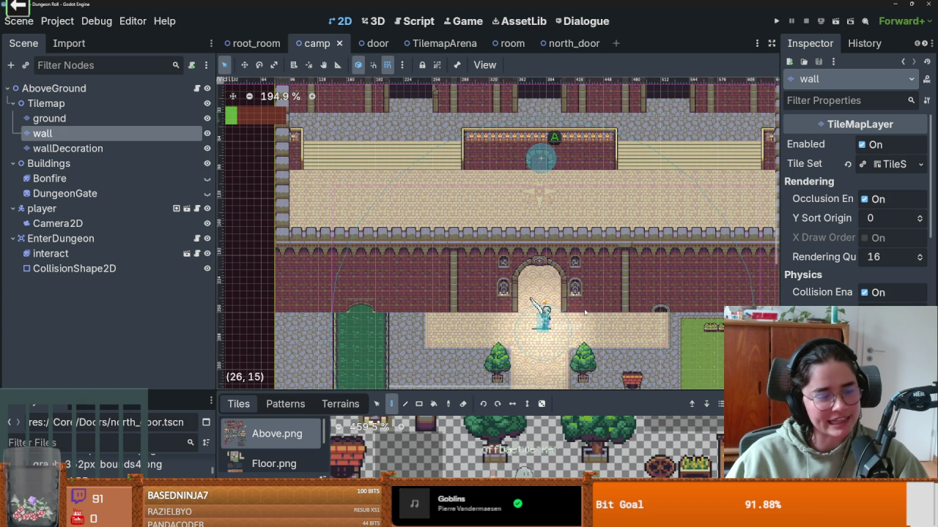
scroll(579, 308, "up", 2)
scroll(557, 278, "left", 3)
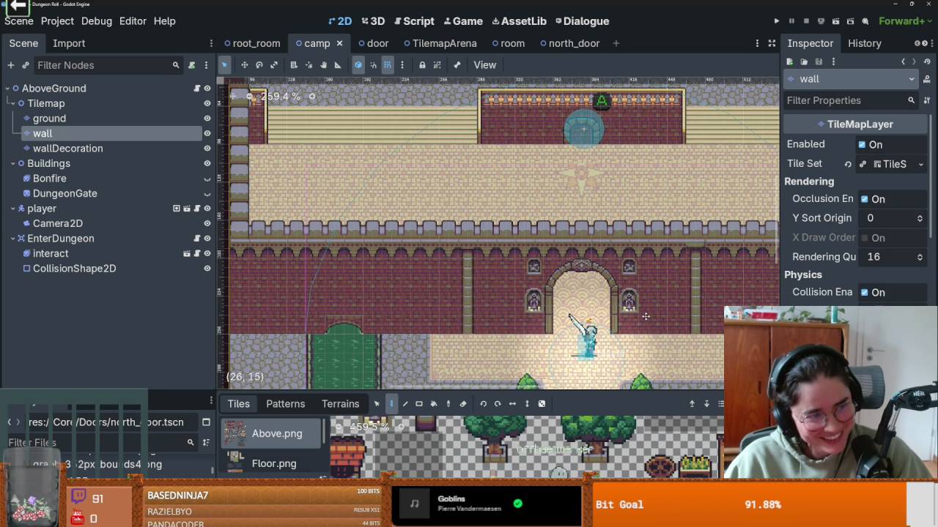
scroll(503, 222, "up", 1)
key("ctrl+s")
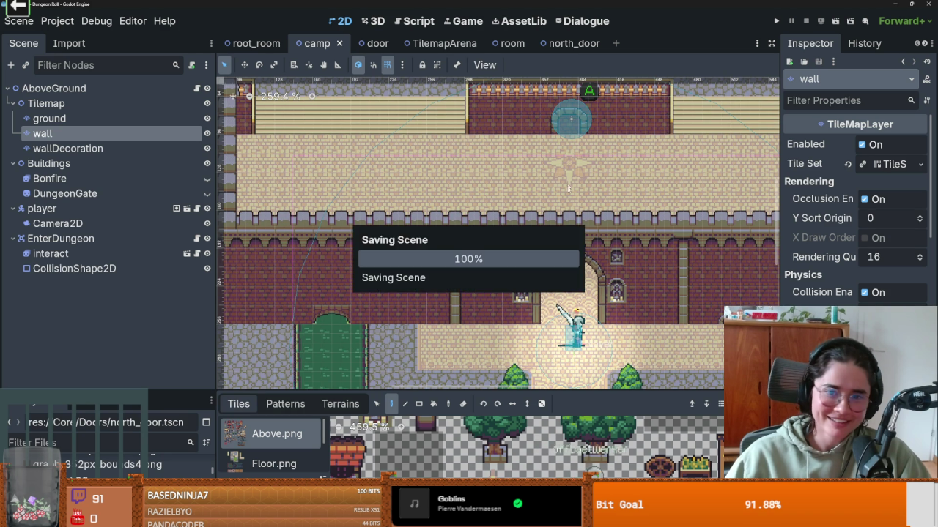
Step: Restore the missing ground tile beneath the camp gate, then select the wallDecoration layer
scroll(538, 232, "down", 2)
scroll(539, 232, "up", 3)
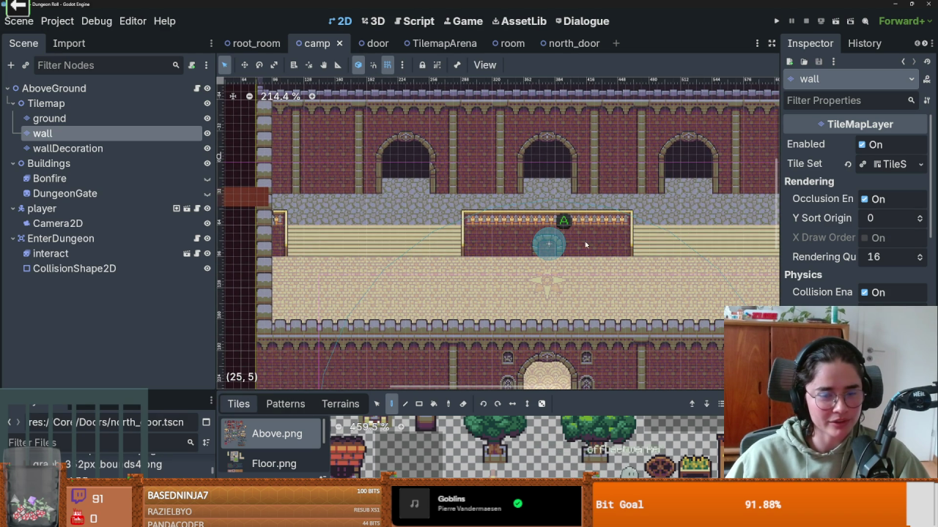
scroll(557, 249, "down", 1)
scroll(576, 271, "up", 2)
scroll(576, 271, "up", 2)
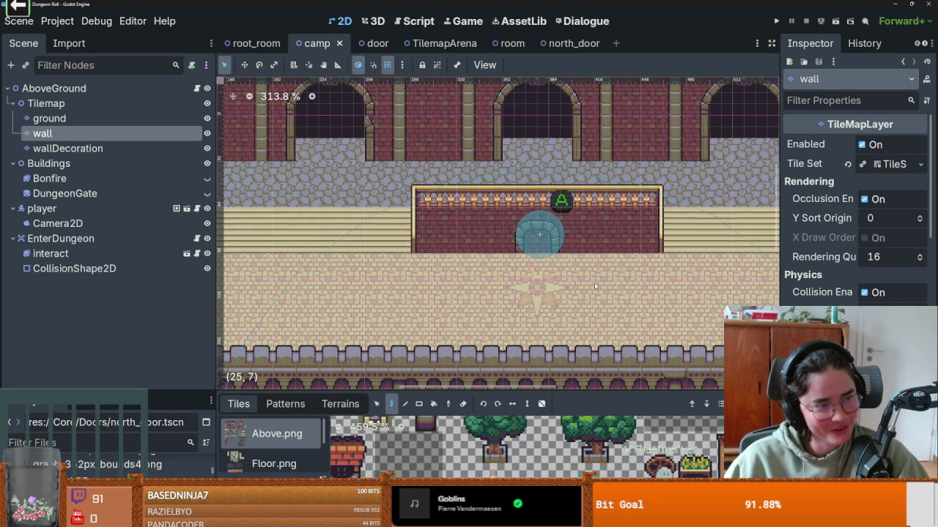
scroll(589, 266, "down", 2)
scroll(560, 313, "up", 1)
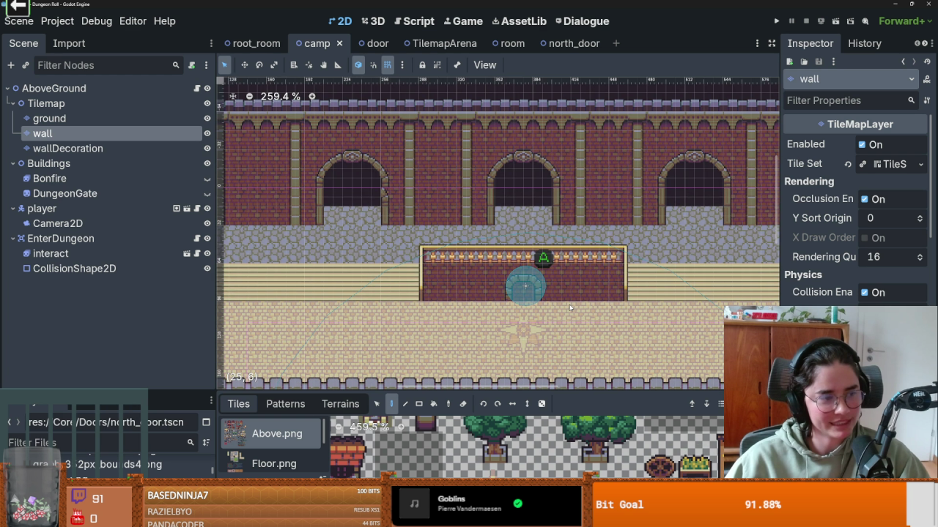
scroll(505, 381, "up", 4)
key("Up")
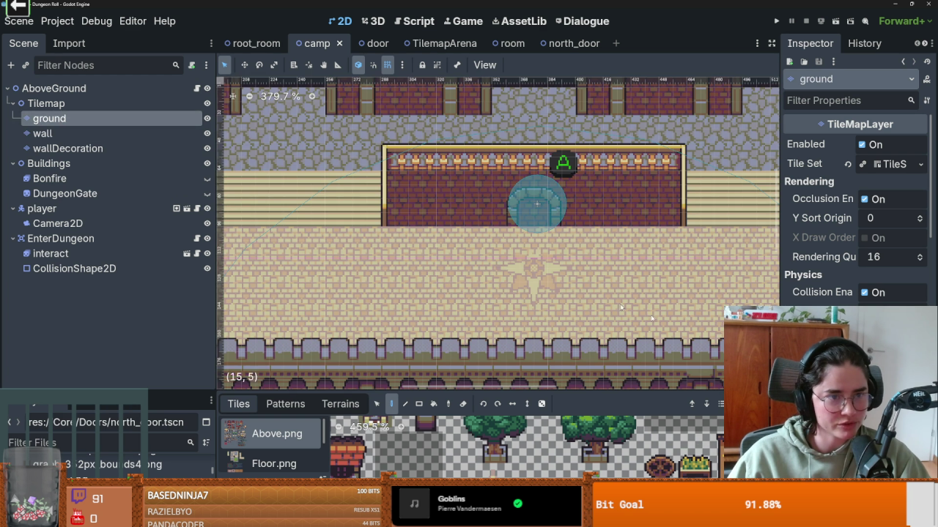
mouse_move(491, 391)
left_mouse_down()
mouse_move(502, 253)
mouse_move(546, 394)
left_mouse_up()
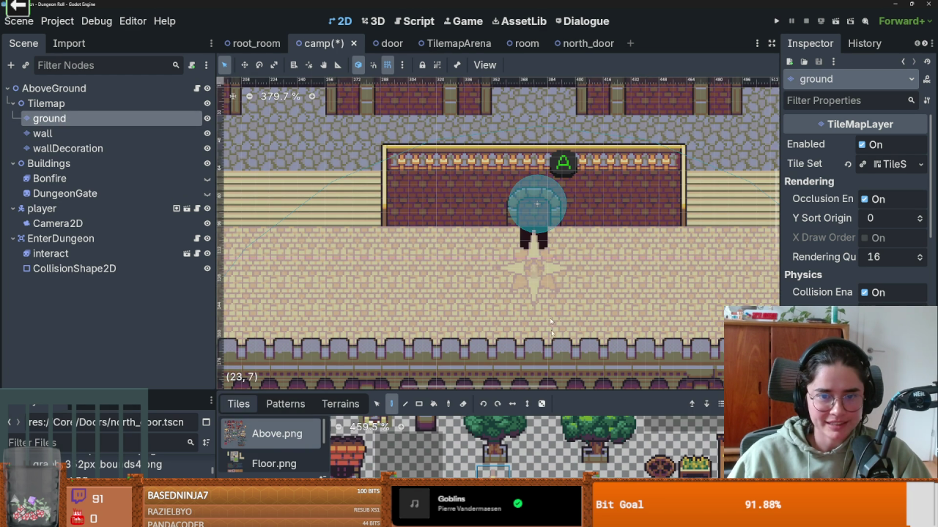
scroll(534, 308, "up", 1)
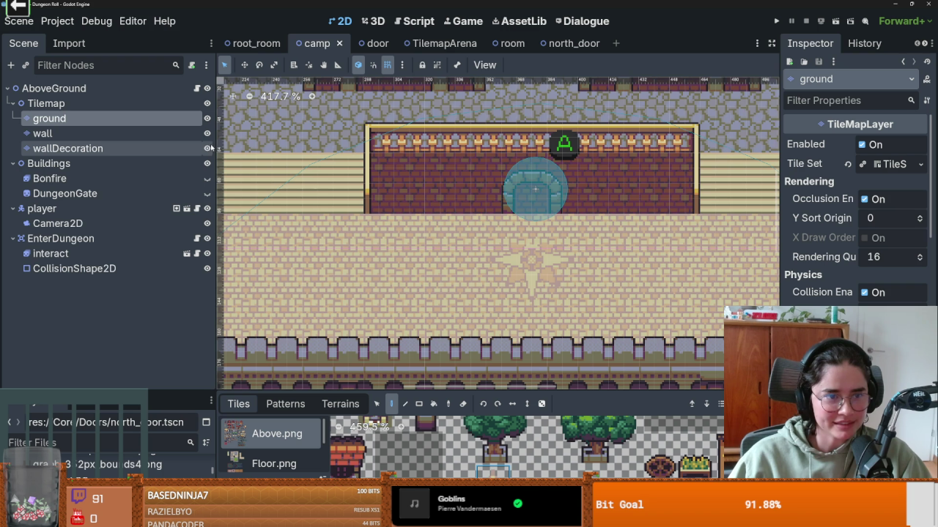
key("f")
scroll(549, 241, "down", 5)
left_click_drag(548, 241, 309, 161)
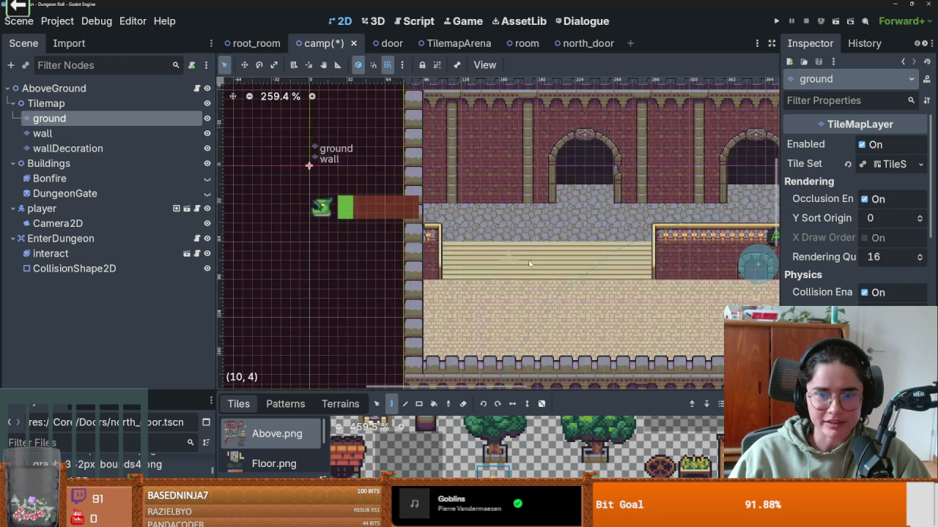
scroll(611, 285, "up", 6)
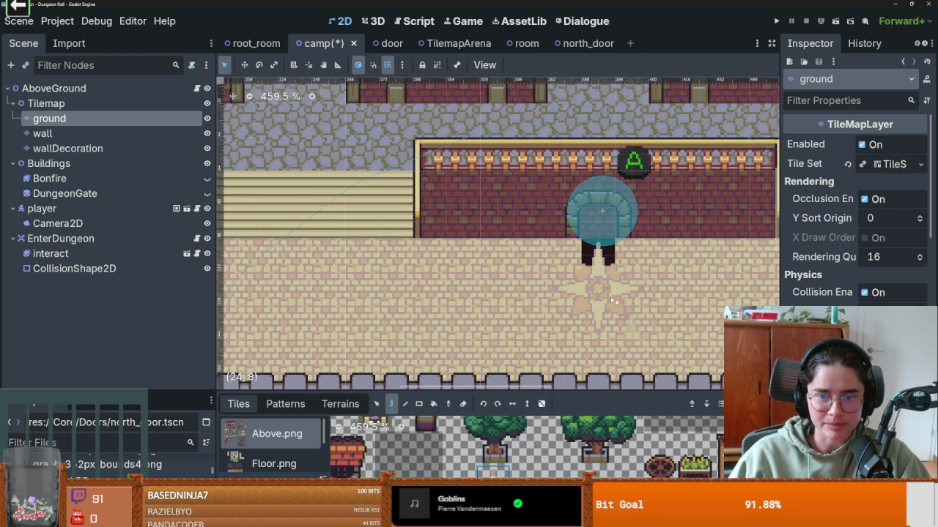
left_click(119, 150)
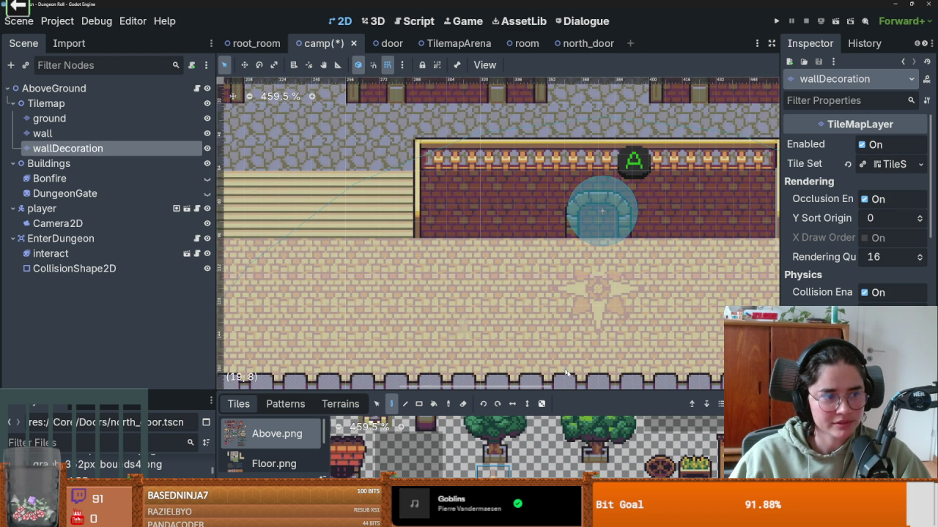
scroll(535, 443, "down", 2)
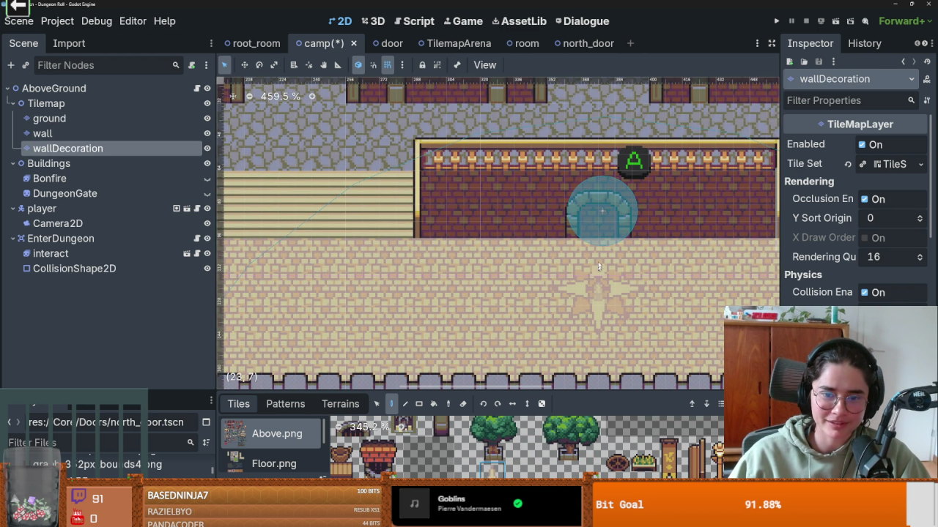
scroll(597, 273, "down", 2)
Step: Save the camp scene twice while looking over the map
key("ctrl+s")
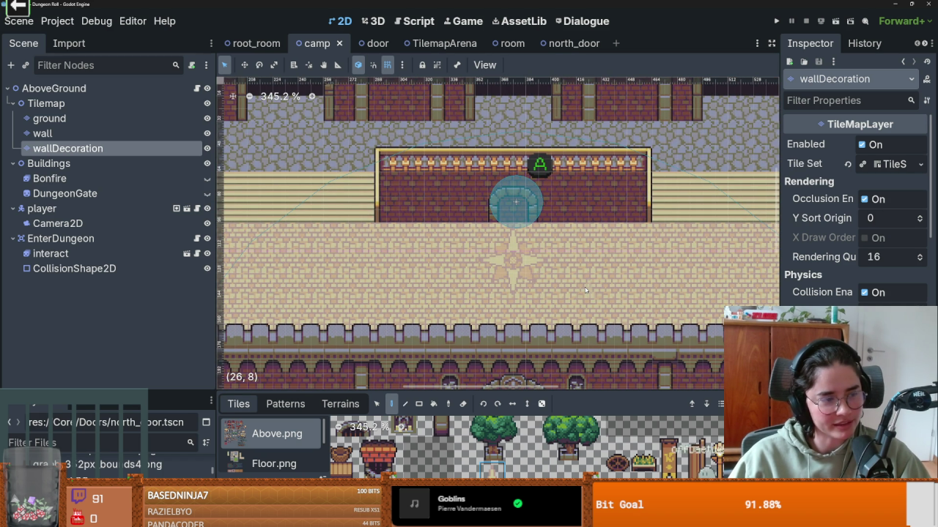
scroll(527, 260, "down", 1)
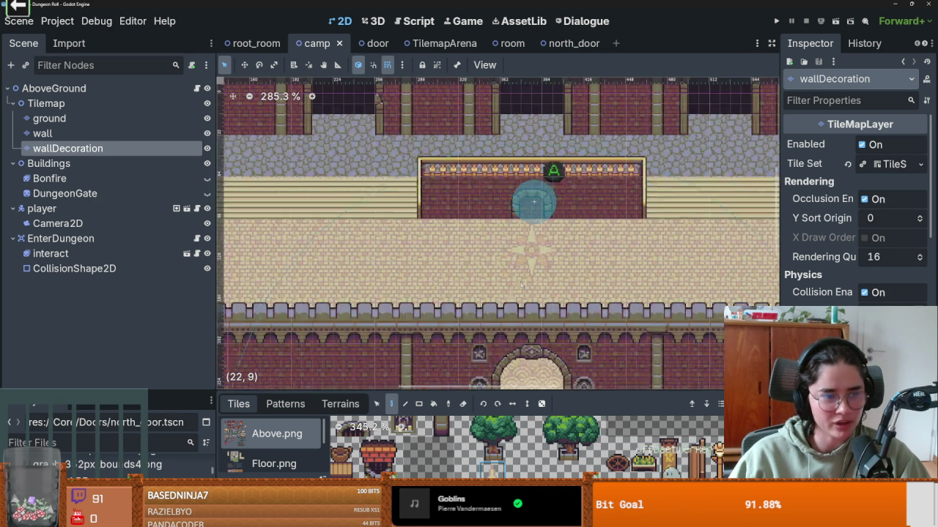
scroll(454, 279, "left", 2)
scroll(477, 296, "right", 2)
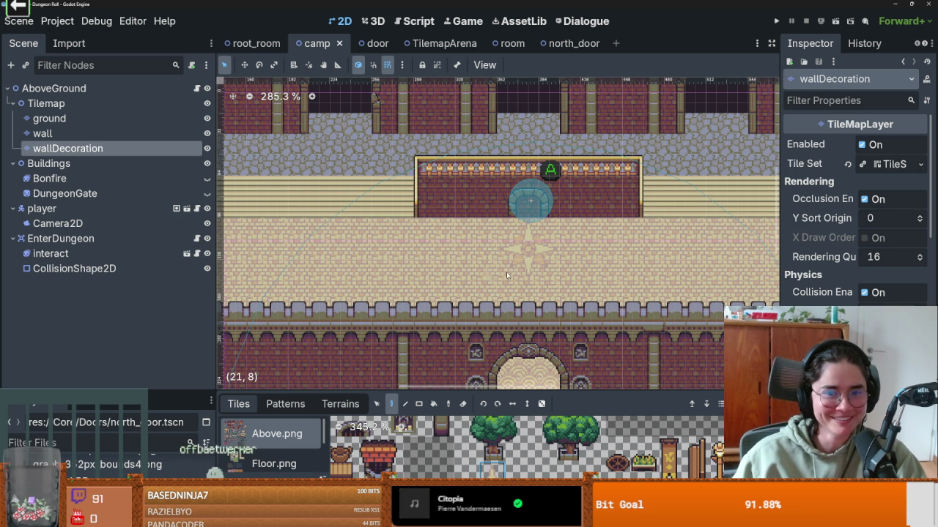
scroll(391, 231, "down", 2)
key("ctrl+s")
scroll(542, 295, "up", 2)
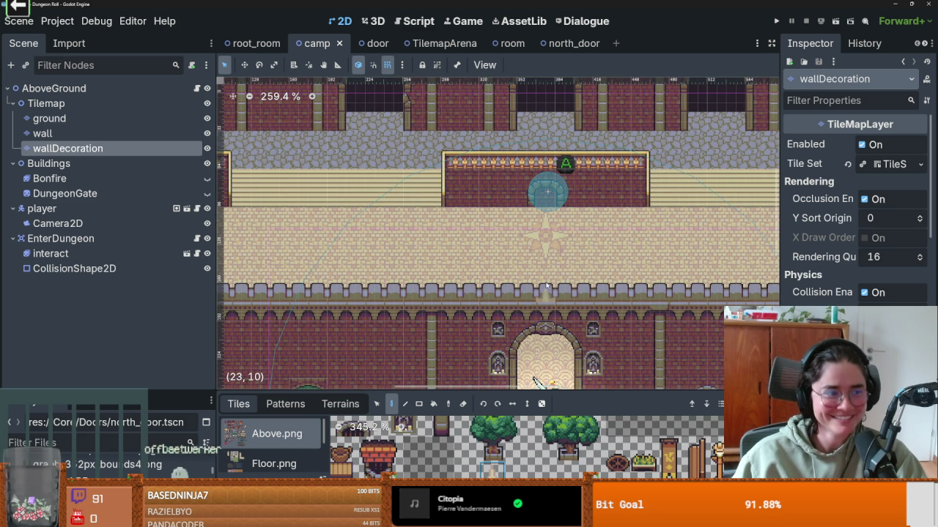
scroll(571, 294, "up", 1)
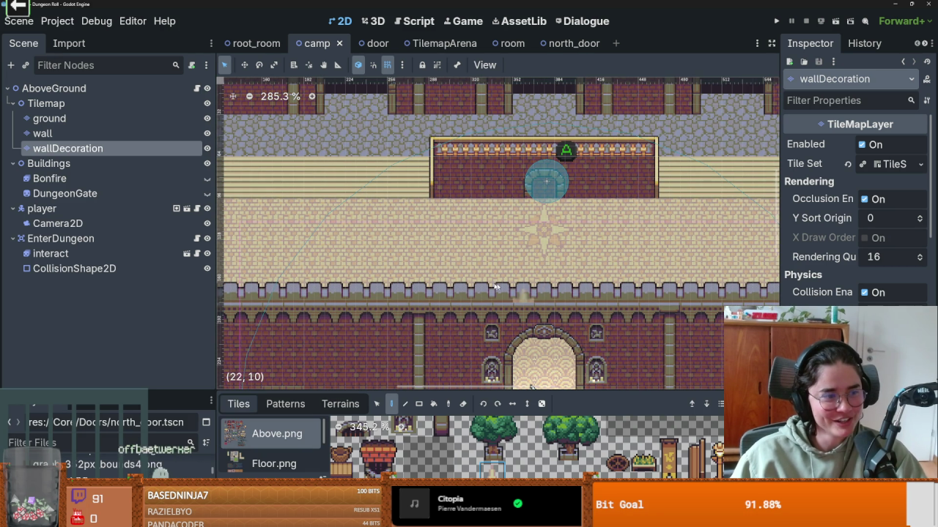
scroll(469, 292, "down", 1)
scroll(403, 296, "right", 1)
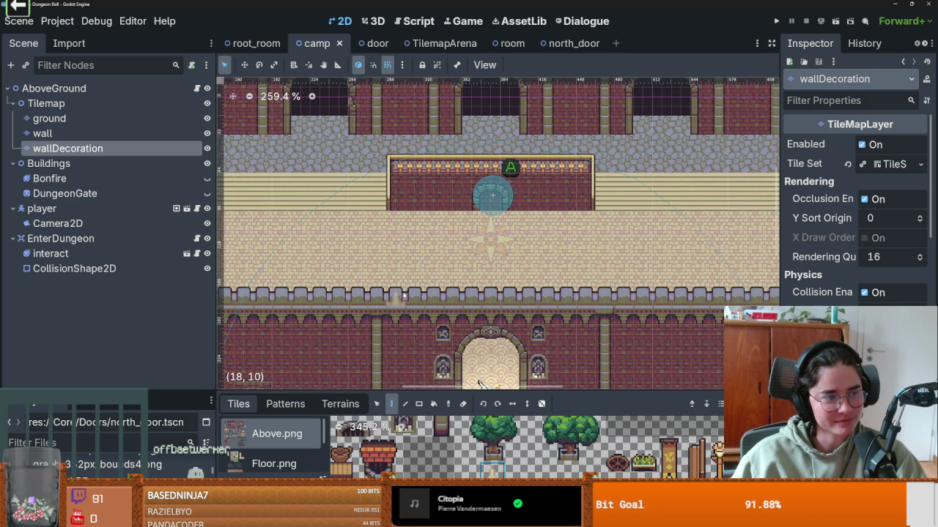
scroll(410, 297, "left", 1)
scroll(513, 315, "down", 2)
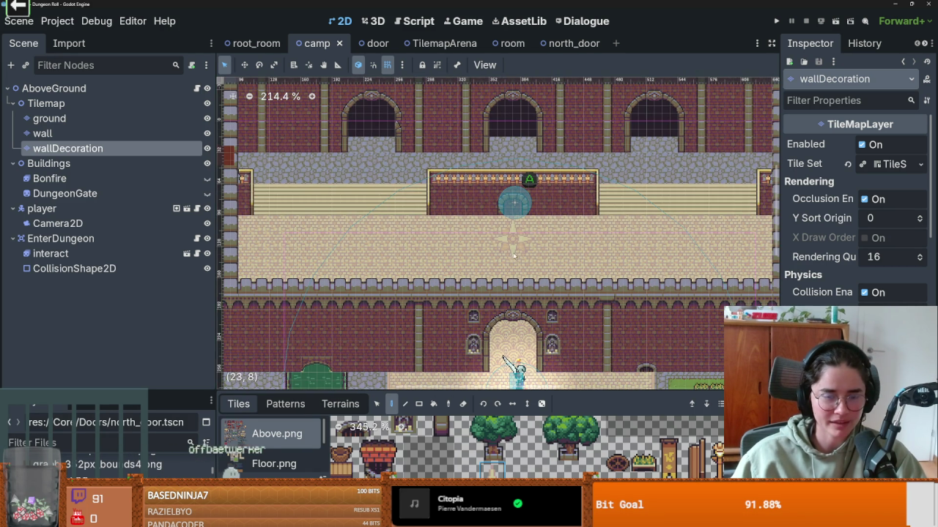
scroll(586, 337, "left", 1)
scroll(596, 342, "down", 4)
scroll(572, 264, "up", 1)
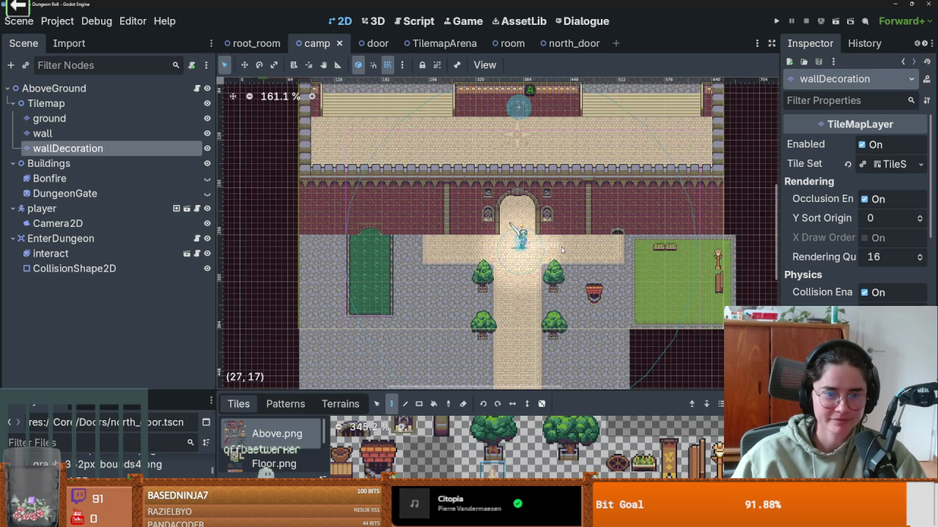
scroll(562, 250, "up", 3)
scroll(564, 260, "up", 1)
scroll(568, 286, "up", 1)
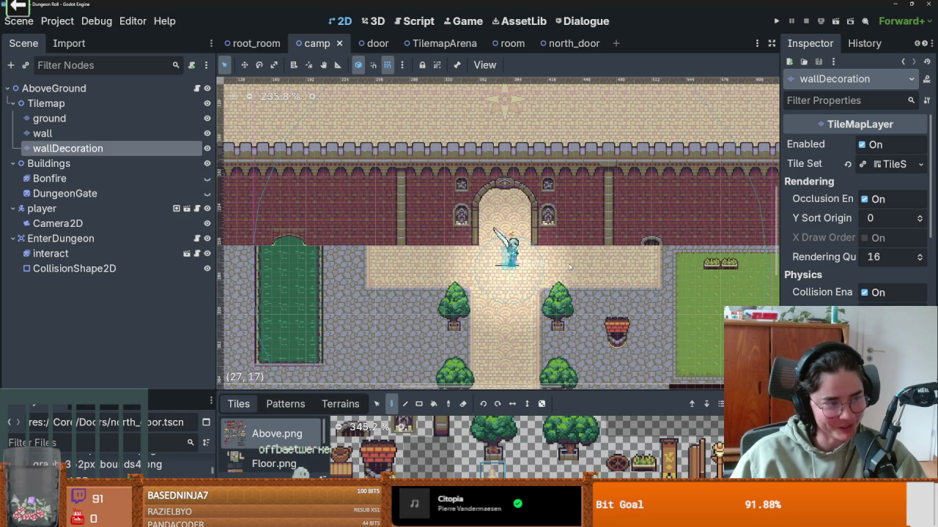
scroll(556, 279, "up", 3)
scroll(545, 273, "down", 1)
scroll(540, 269, "down", 2)
scroll(537, 266, "down", 1)
scroll(537, 266, "up", 3)
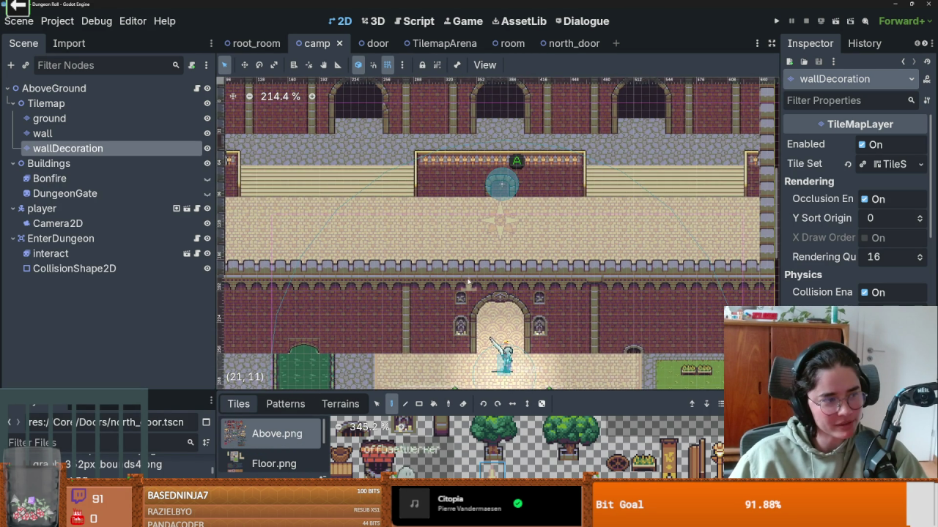
scroll(487, 275, "up", 1)
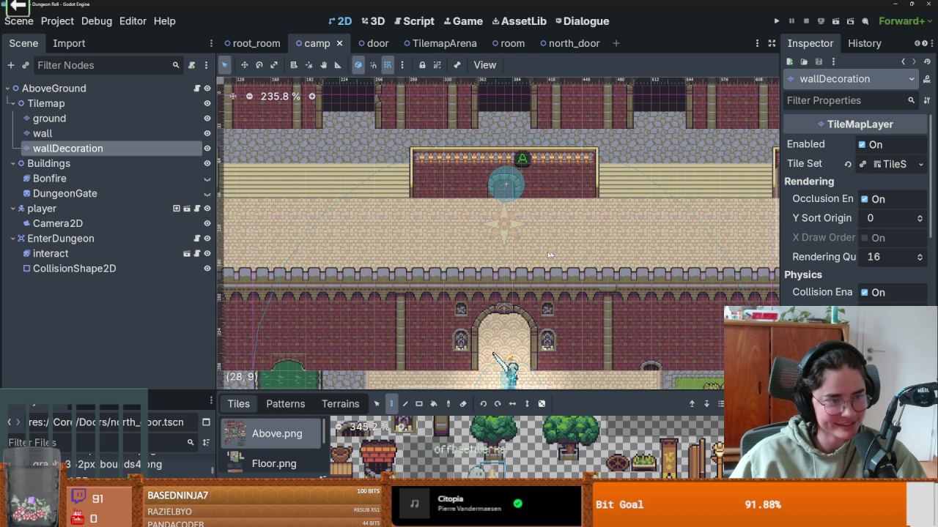
scroll(498, 235, "up", 2)
Step: Check the wall and ground layers, then switch to TilemapArena and save it
left_click(94, 136)
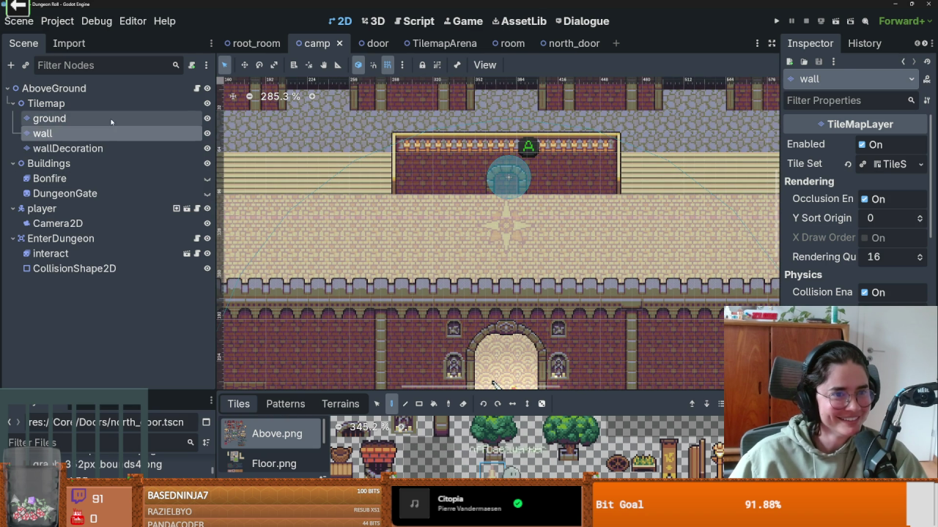
left_click(73, 118)
left_click(432, 43)
key("ctrl+s")
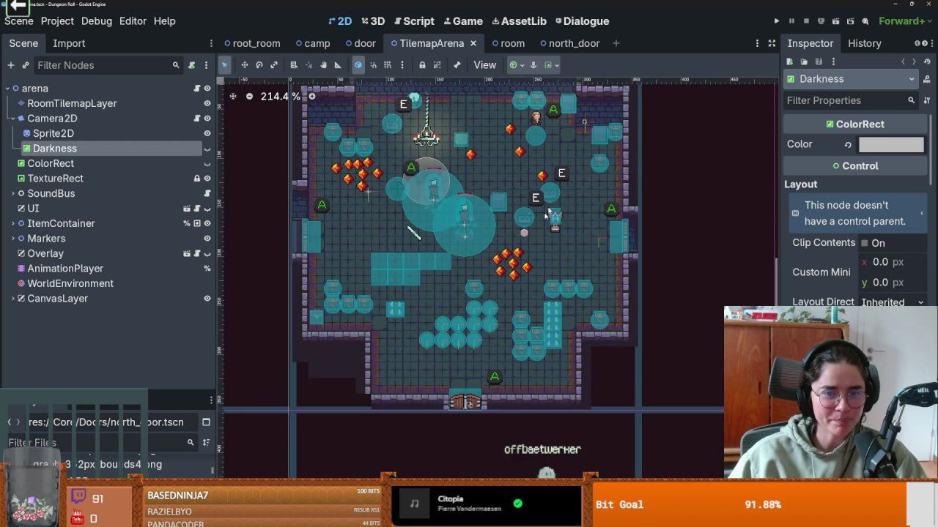
Step: Zoom around the arena room's tilemap layout, then save TilemapArena with Ctrl+S
scroll(573, 260, "up", 1)
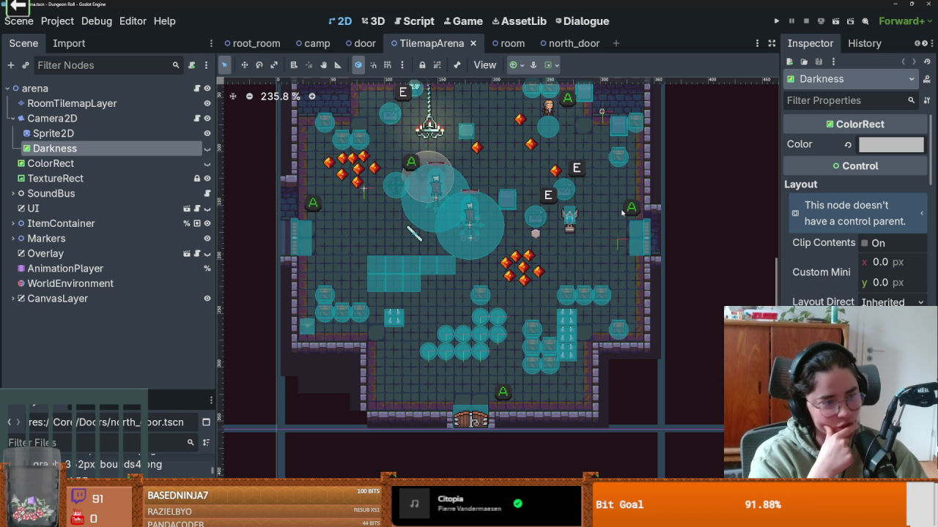
scroll(410, 190, "down", 1)
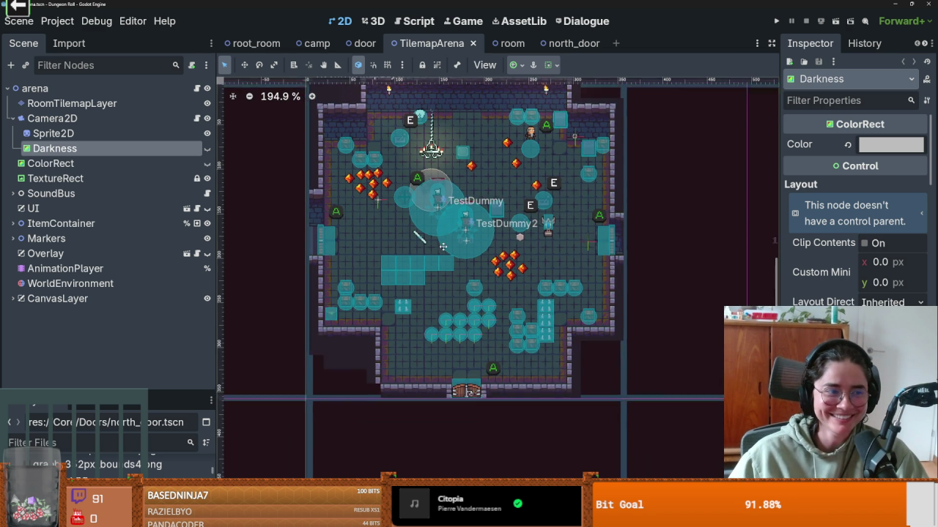
scroll(485, 284, "down", 1)
scroll(485, 284, "up", 2)
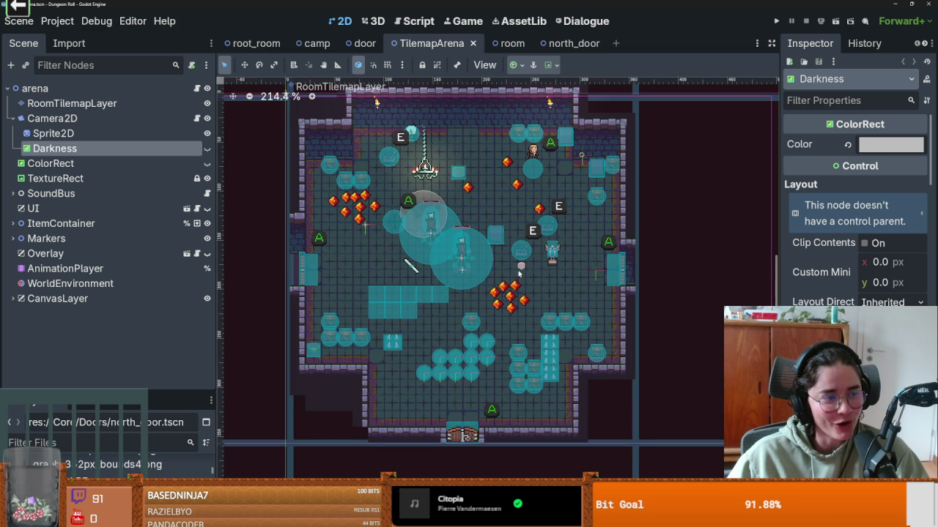
scroll(528, 271, "left", 2)
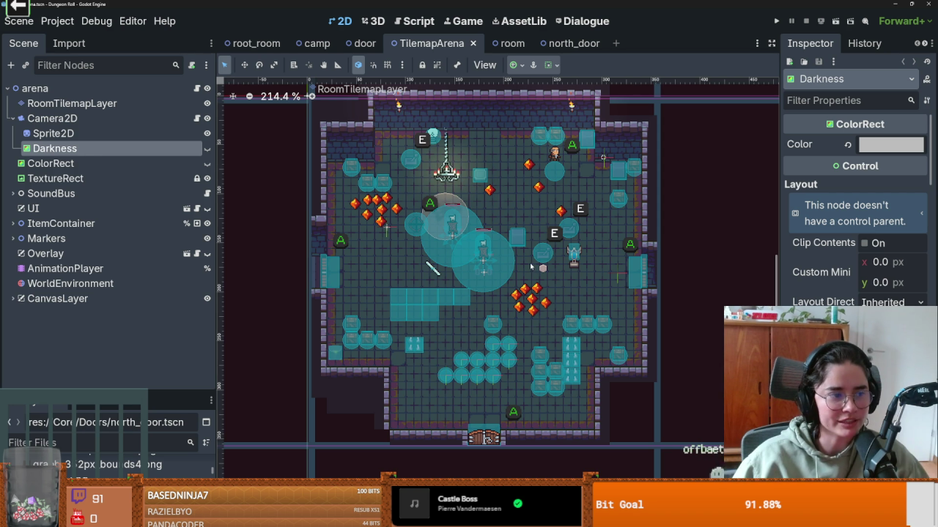
scroll(448, 230, "up", 1)
scroll(498, 264, "down", 1)
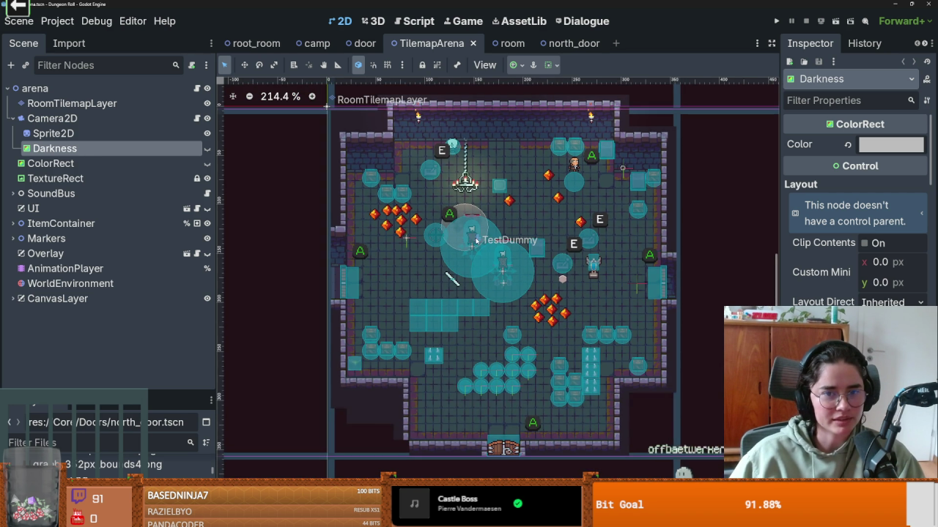
scroll(555, 295, "up", 1)
scroll(558, 261, "up", 1)
key("ctrl+s")
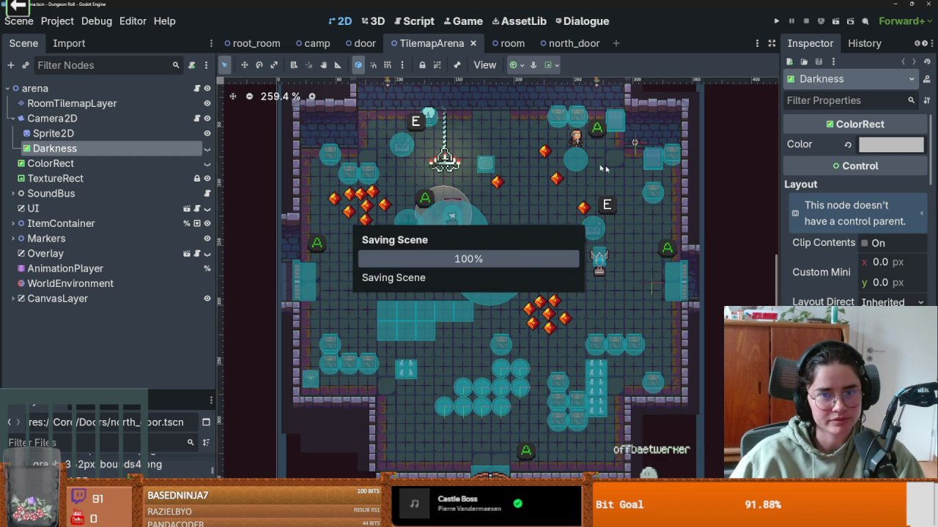
Step: Enlarge the FileSystem dock, start filtering files, and save TilemapArena twice while panning the arena
left_click_drag(174, 392, 154, 270)
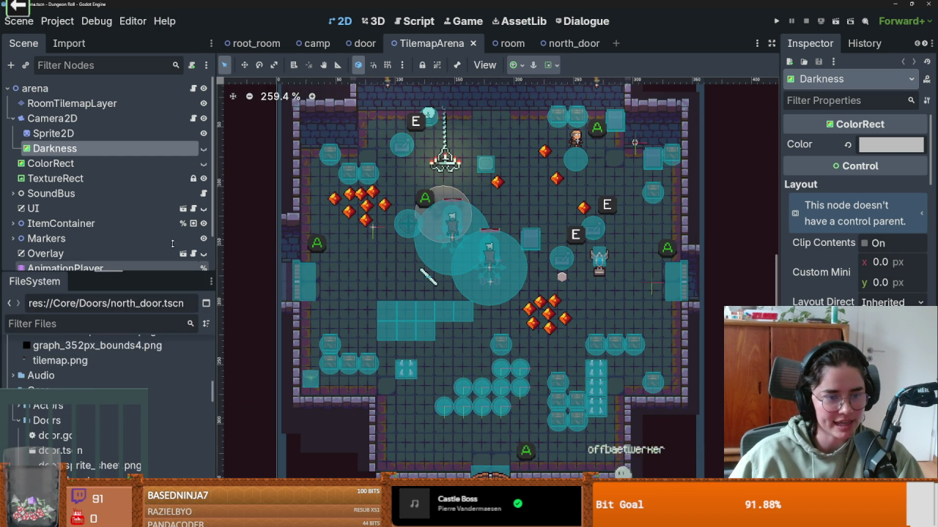
left_click(150, 313)
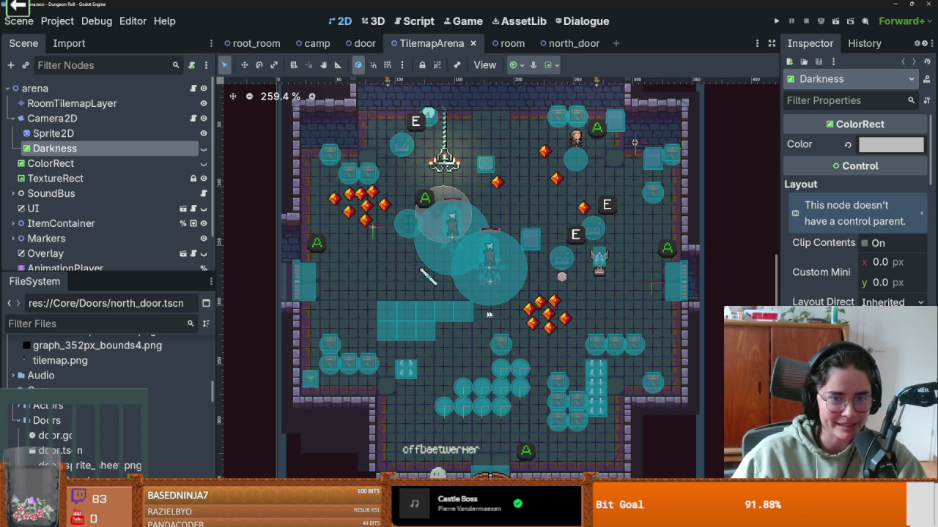
left_click_drag(382, 294, 388, 292)
scroll(461, 285, "right", 2)
key("ctrl+s")
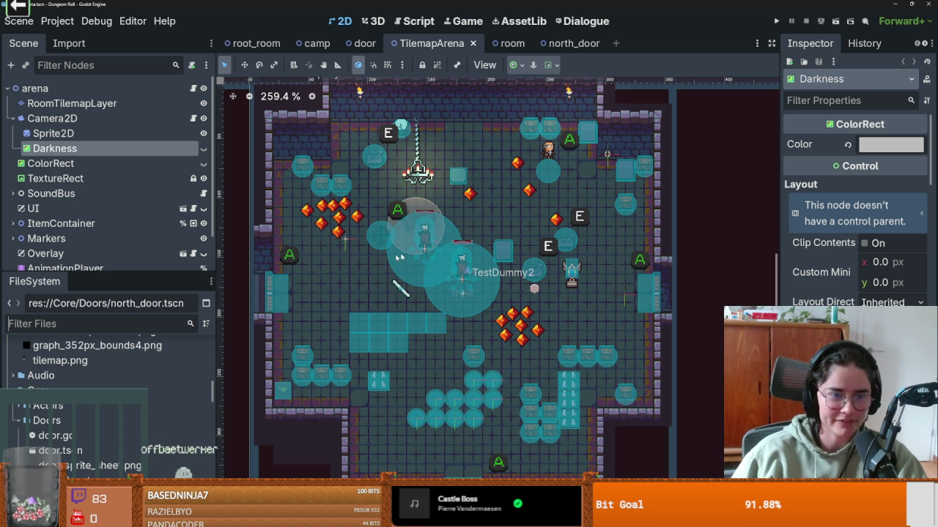
left_click_drag(376, 293, 447, 303)
key("ctrl+s")
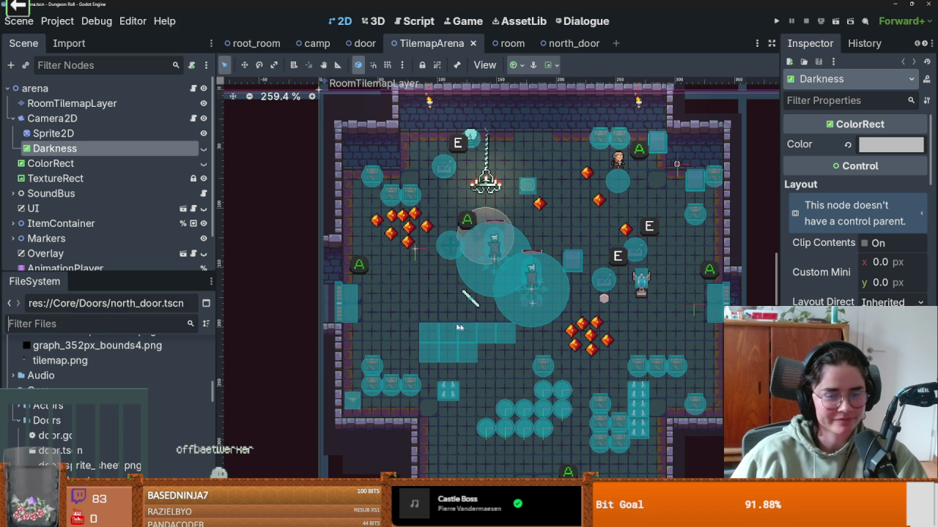
Step: Expand the Scene dock and collapse Camera2D to hide its Sprite2D and Darkness children
scroll(428, 325, "down", 1)
scroll(428, 324, "up", 3)
scroll(590, 249, "up", 1)
scroll(509, 298, "left", 2)
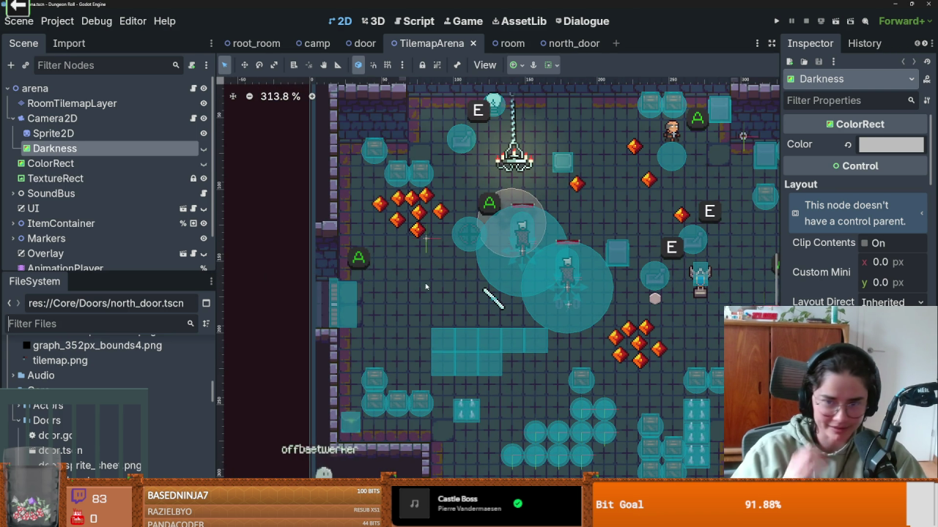
scroll(425, 287, "right", 4)
scroll(440, 271, "down", 4)
scroll(475, 263, "up", 2)
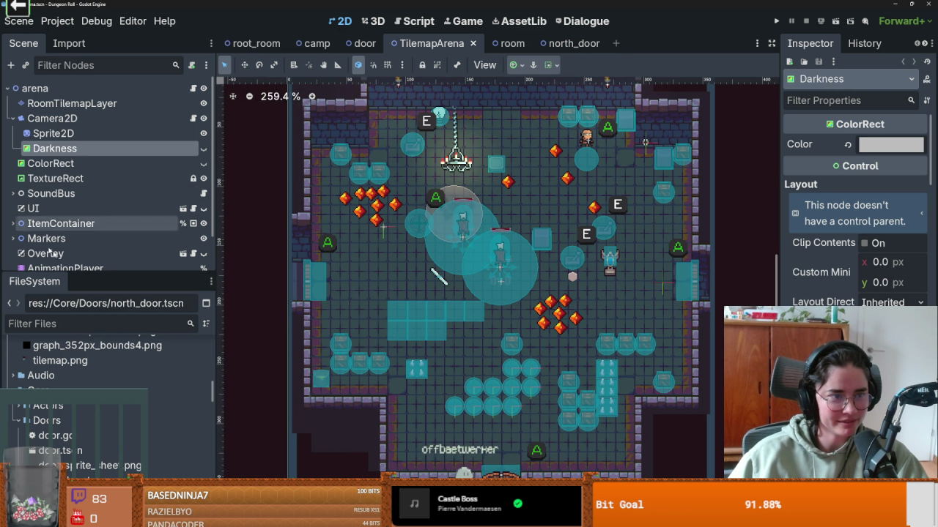
left_click_drag(76, 272, 77, 401)
left_click(12, 118)
scroll(488, 326, "up", 1)
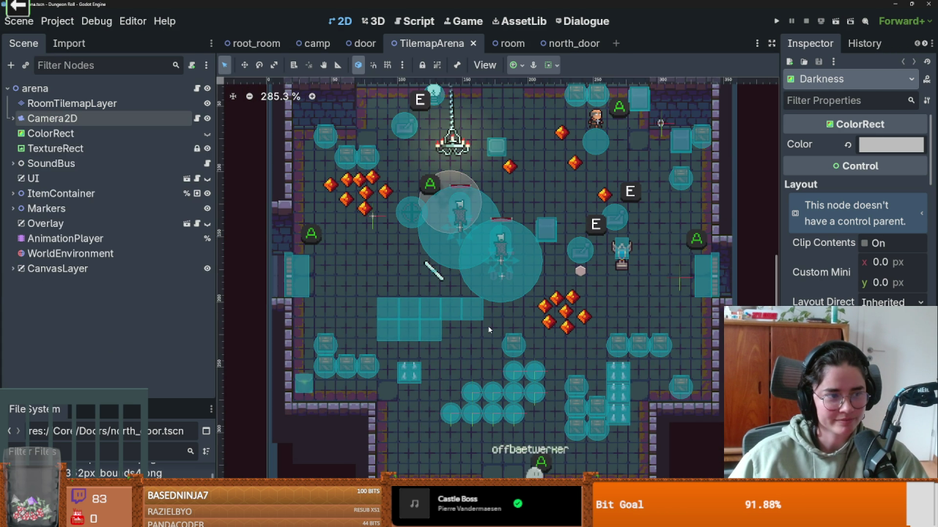
Step: Inspect the ColorRect under CanvasLayer, select CanvasLayer, and save TilemapArena
scroll(488, 326, "down", 3)
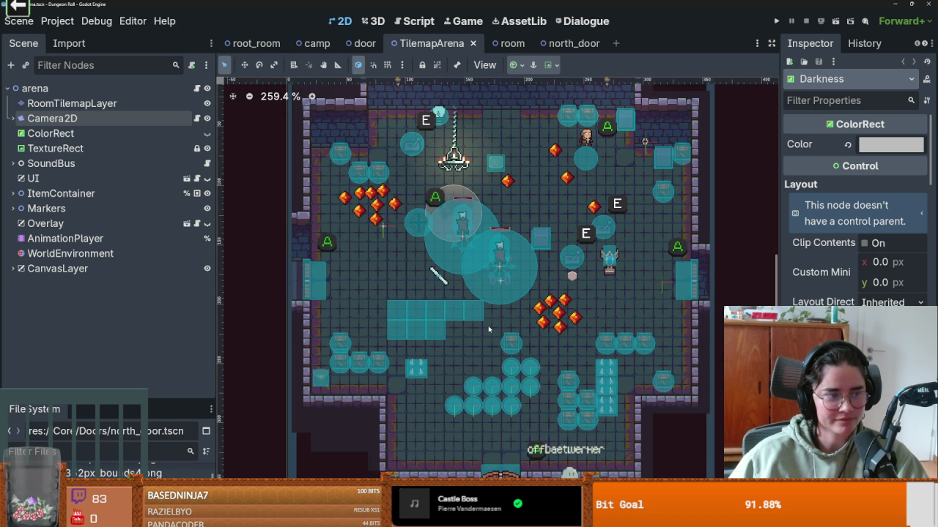
scroll(531, 342, "up", 2)
key("ctrl+s")
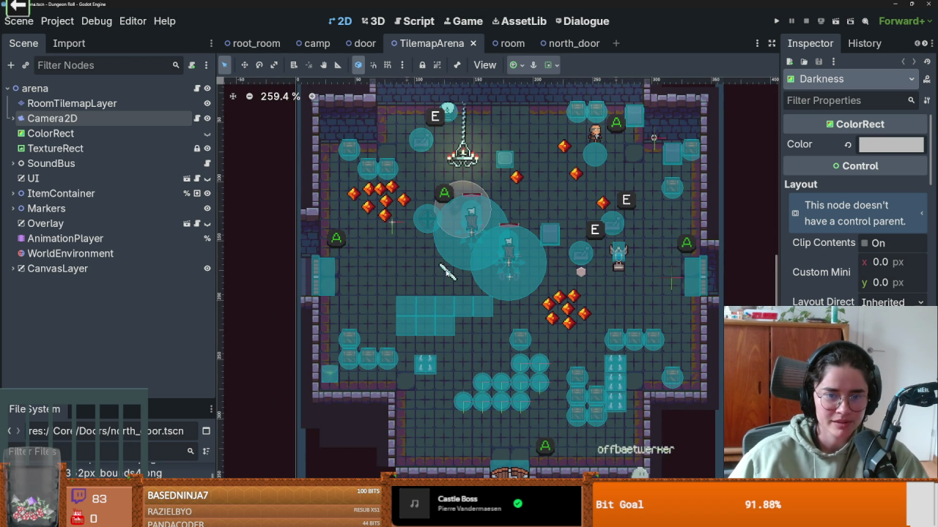
left_click(442, 266)
left_click(18, 283)
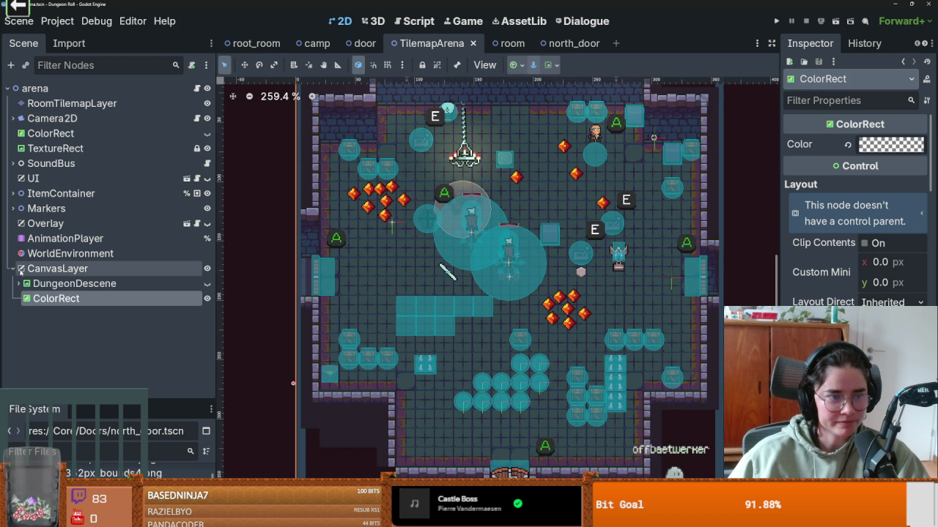
left_click(20, 271)
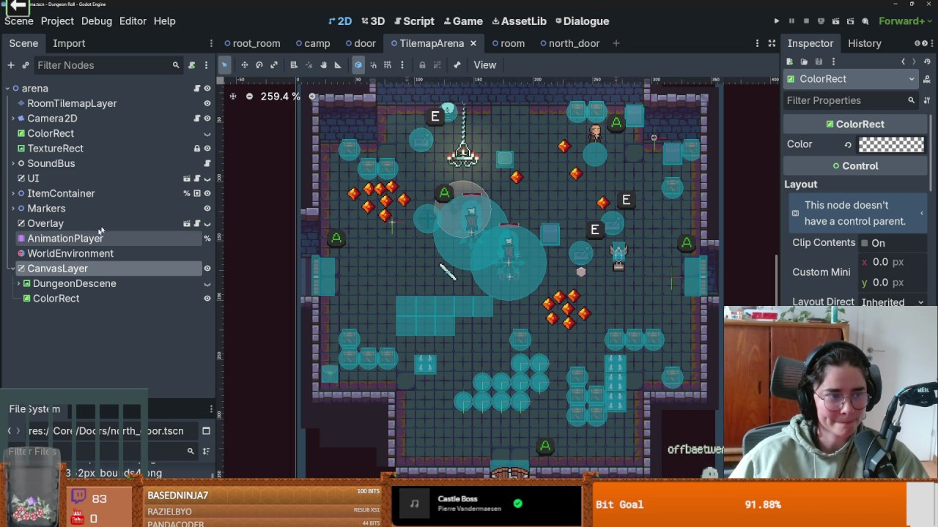
scroll(532, 265, "down", 2)
key("ctrl+s")
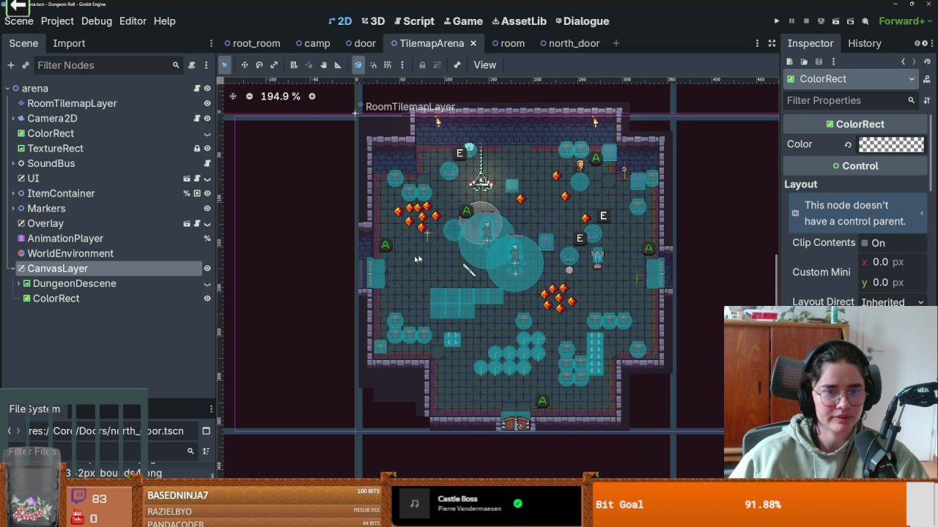
Step: Collapse CanvasLayer, peek at Markers and ItemContainer's test dummies, then save and deselect
left_click_drag(492, 283, 500, 265)
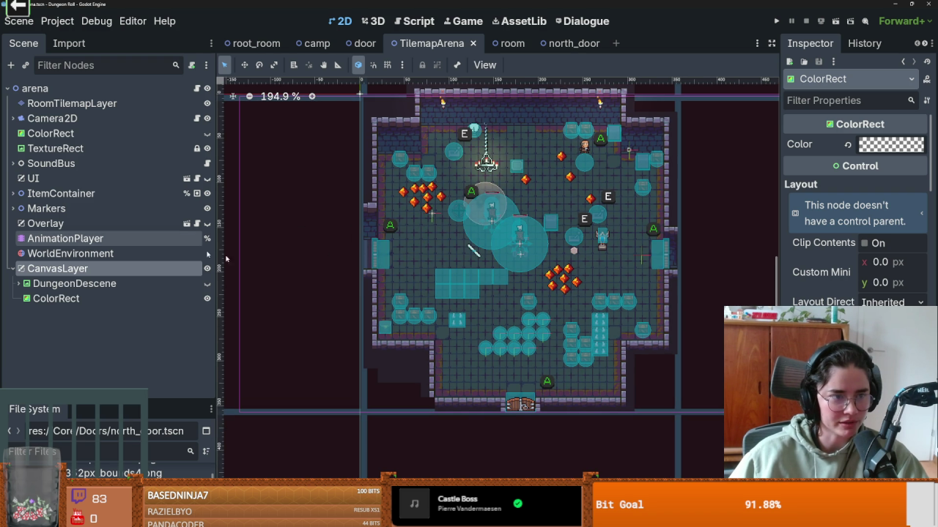
left_click(12, 268)
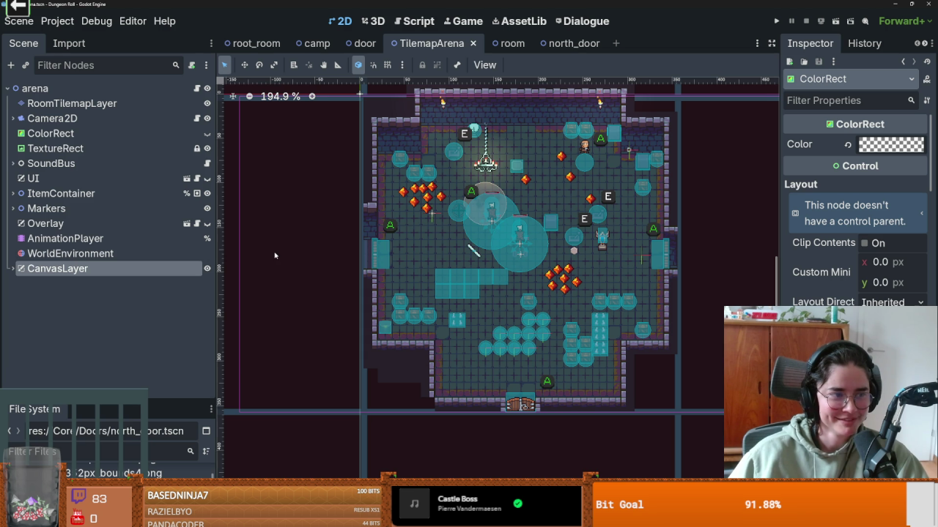
scroll(450, 251, "down", 2)
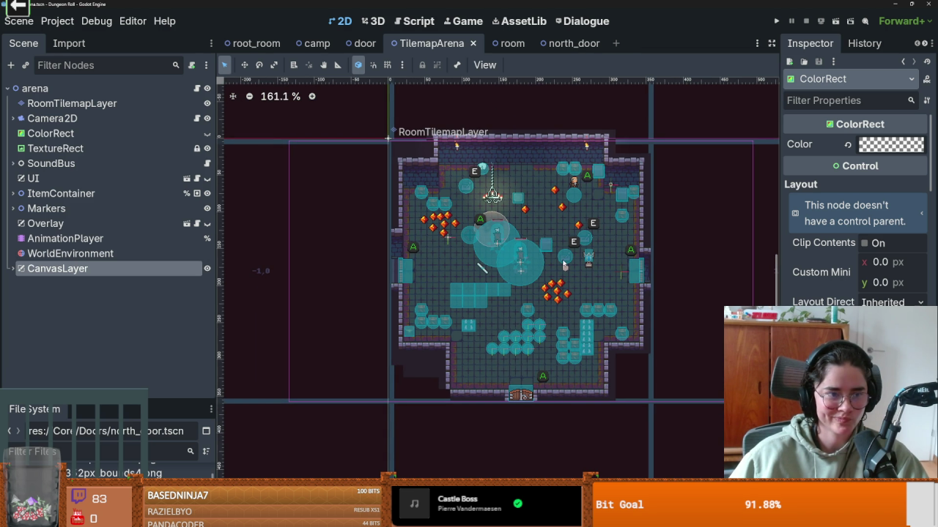
scroll(505, 254, "up", 3)
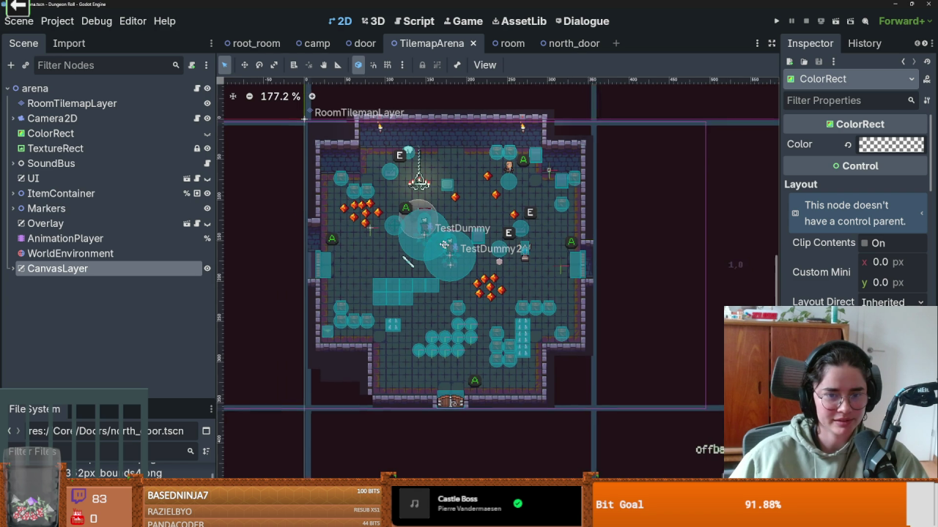
scroll(463, 255, "left", 2)
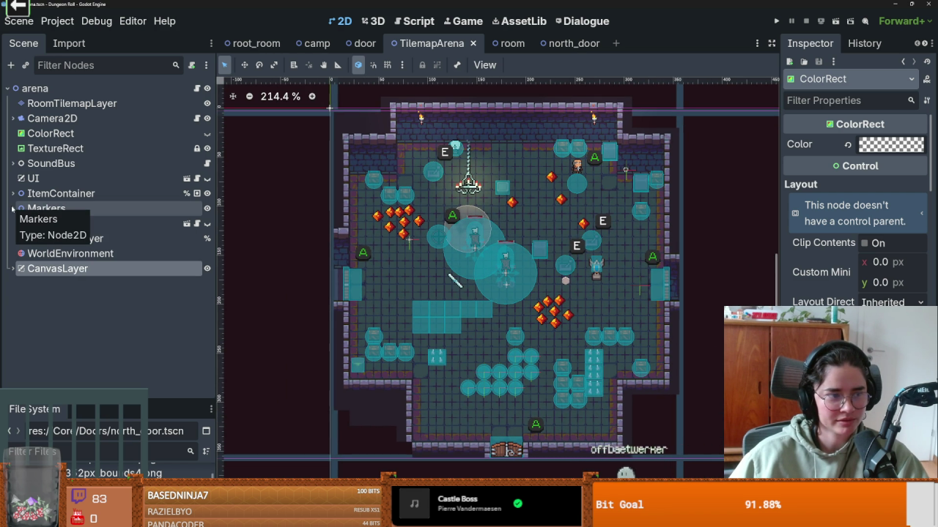
left_click(12, 209)
left_click(13, 208)
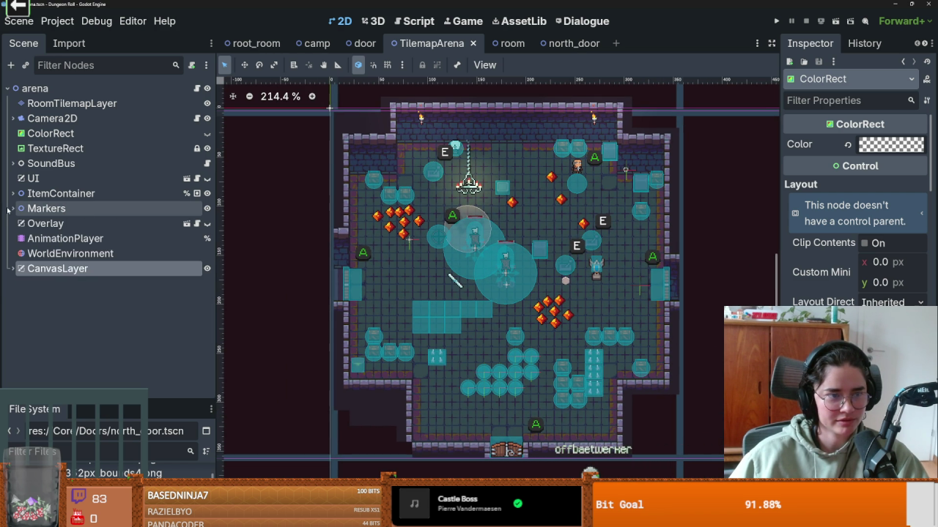
left_click(11, 194)
left_click(12, 193)
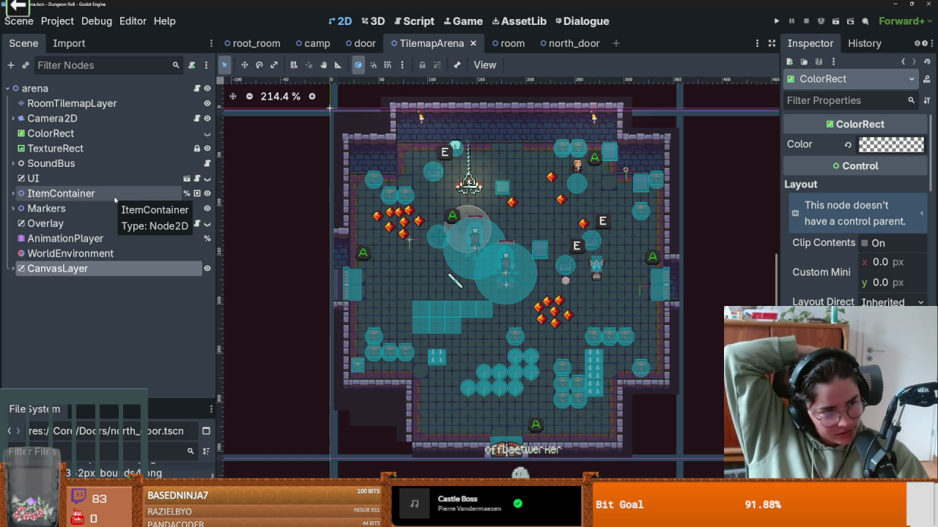
key("ctrl+s")
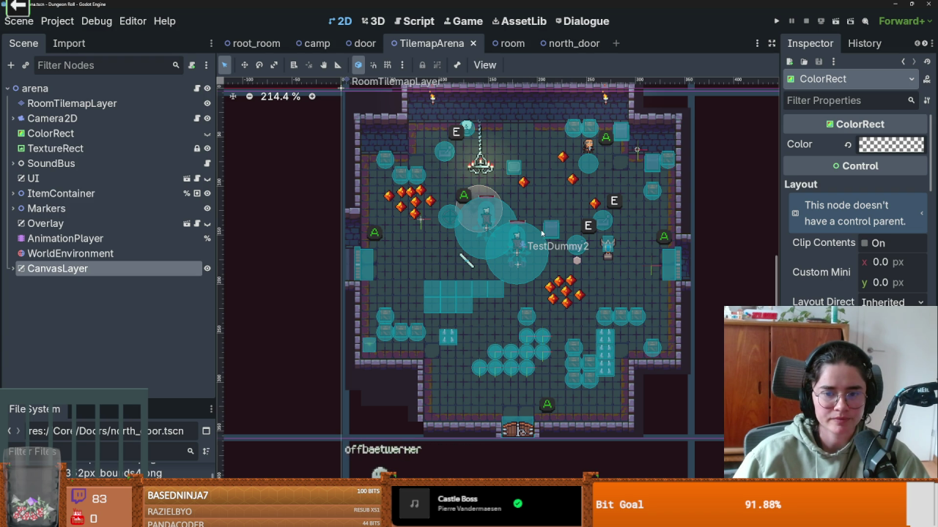
left_click(146, 396)
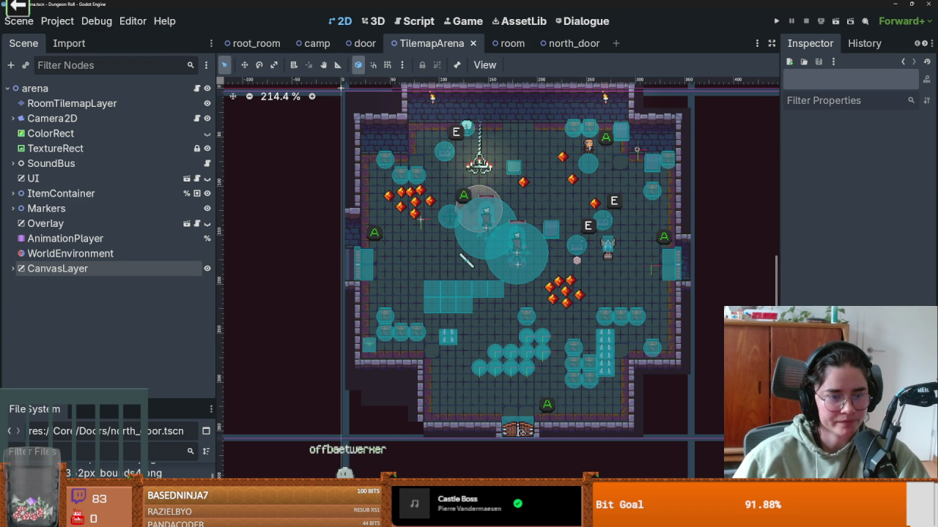
Step: Filter the FileSystem by 'monster' and open monster_room_8 and monster_room_9
left_click_drag(146, 401, 115, 240)
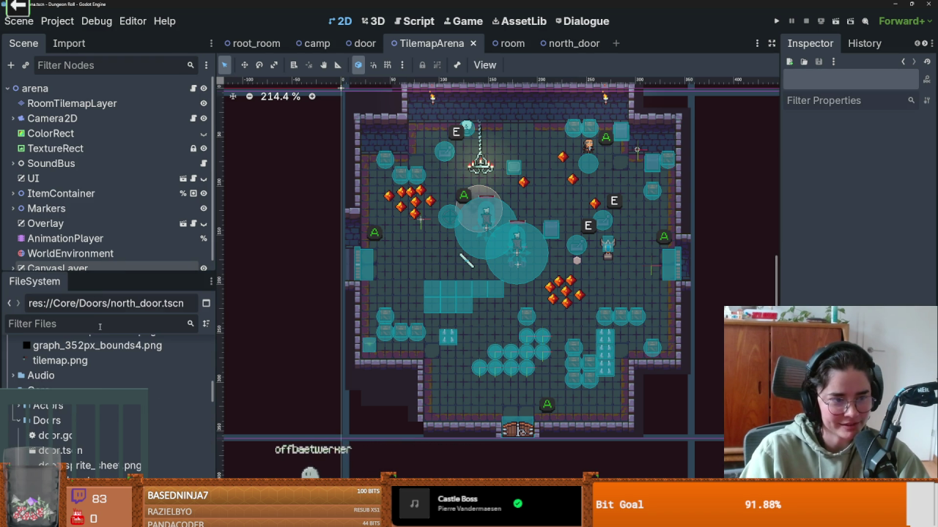
type("monster")
key("Down")
key("Down")
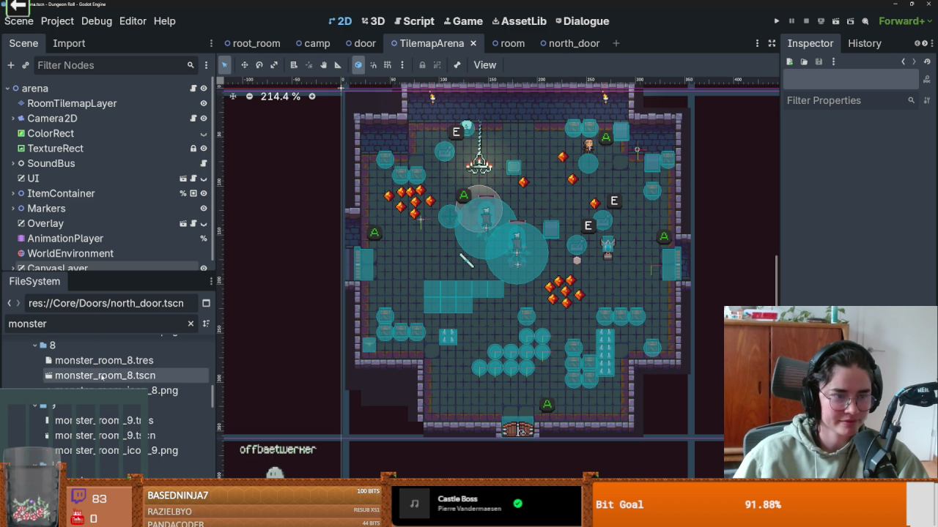
key("Return")
scroll(544, 278, "down", 2)
key("Down")
key("Down")
key("Down")
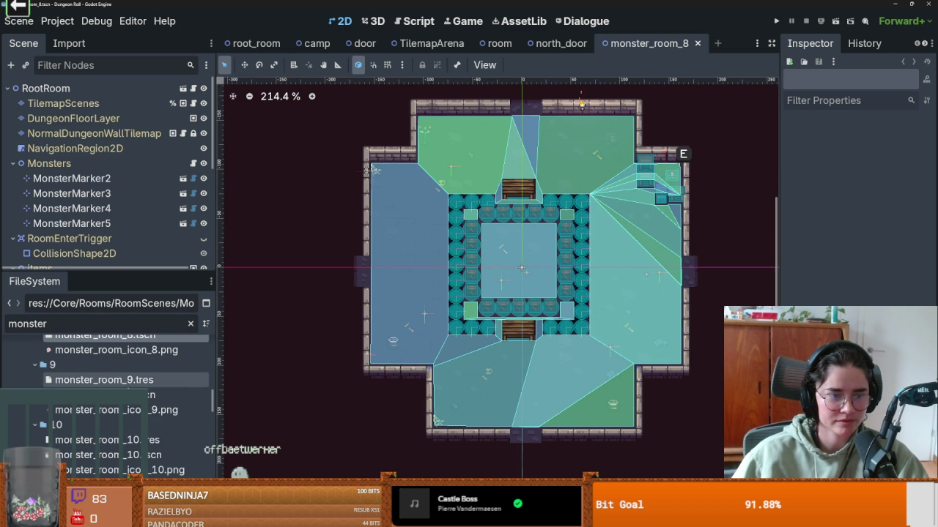
key("Return")
Step: Open monster_room_10, monster_room_11 and monster_room_12 from the filtered list
scroll(614, 383, "up", 3)
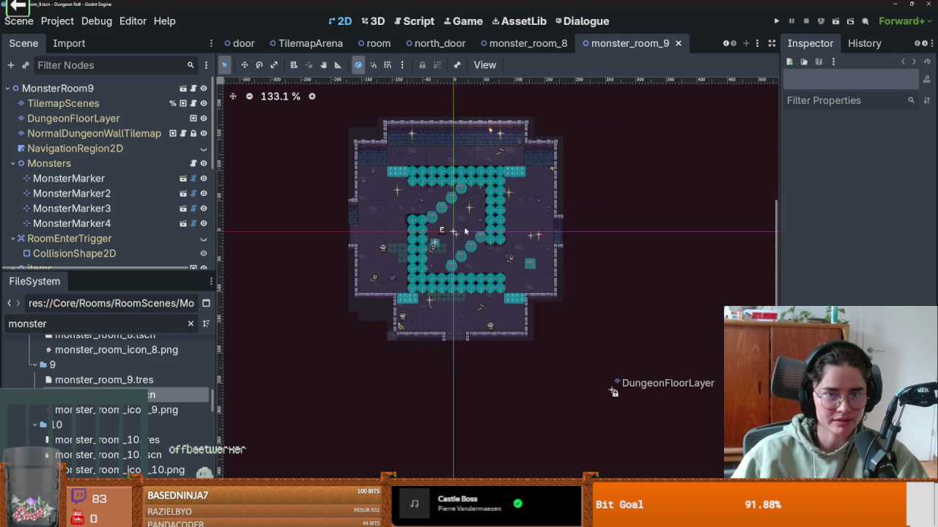
scroll(161, 417, "down", 2)
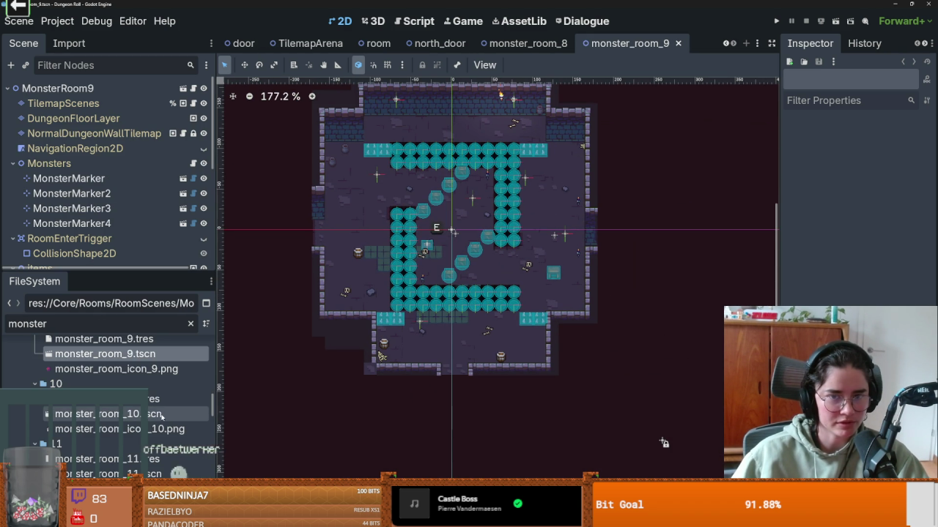
double_click(108, 415)
scroll(390, 228, "up", 2)
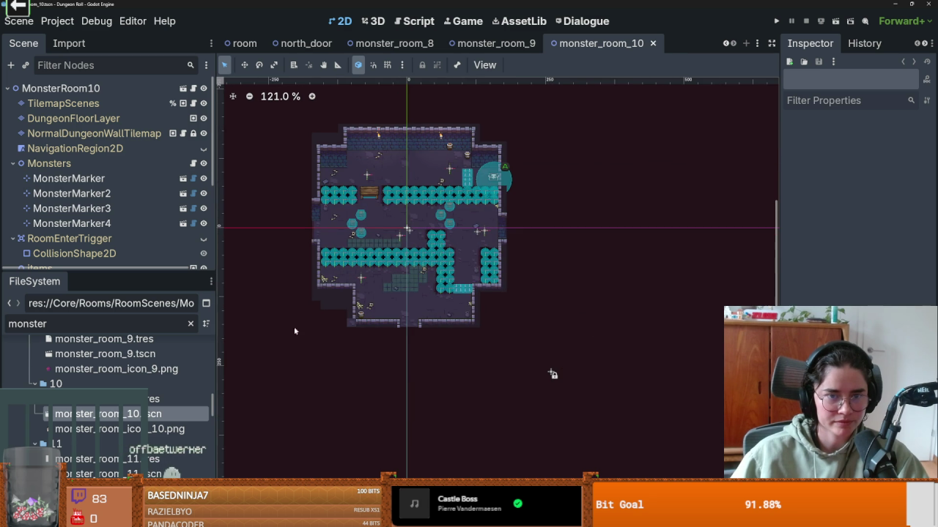
scroll(109, 388, "down", 1)
double_click(108, 391)
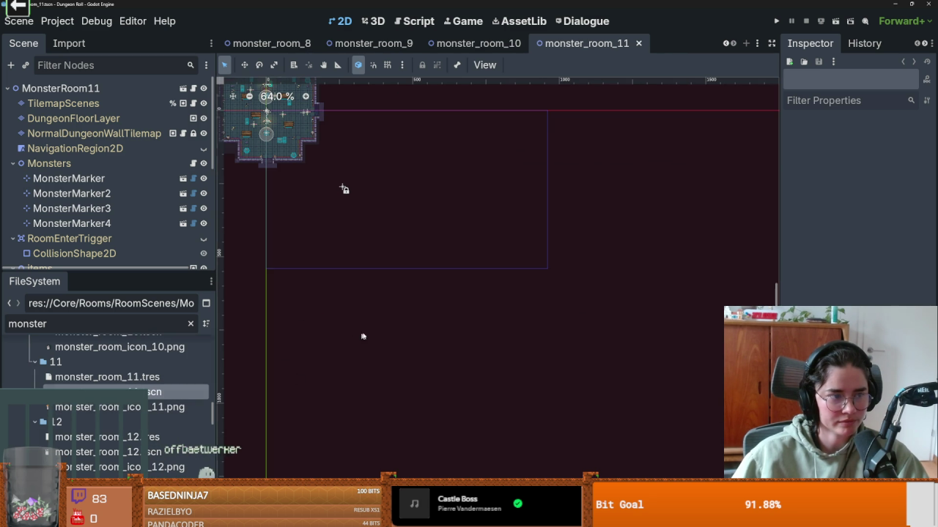
scroll(477, 247, "up", 2)
scroll(446, 243, "up", 4)
scroll(146, 385, "down", 1)
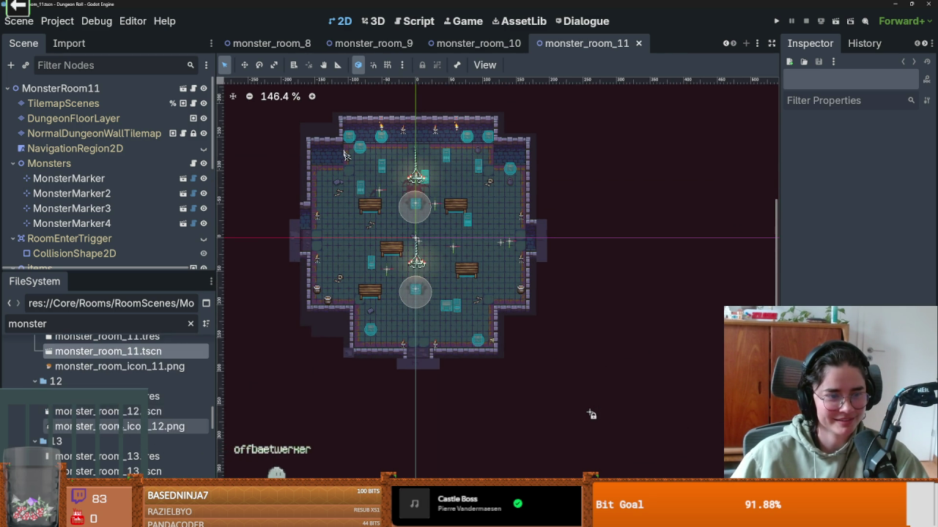
scroll(347, 205, "up", 2)
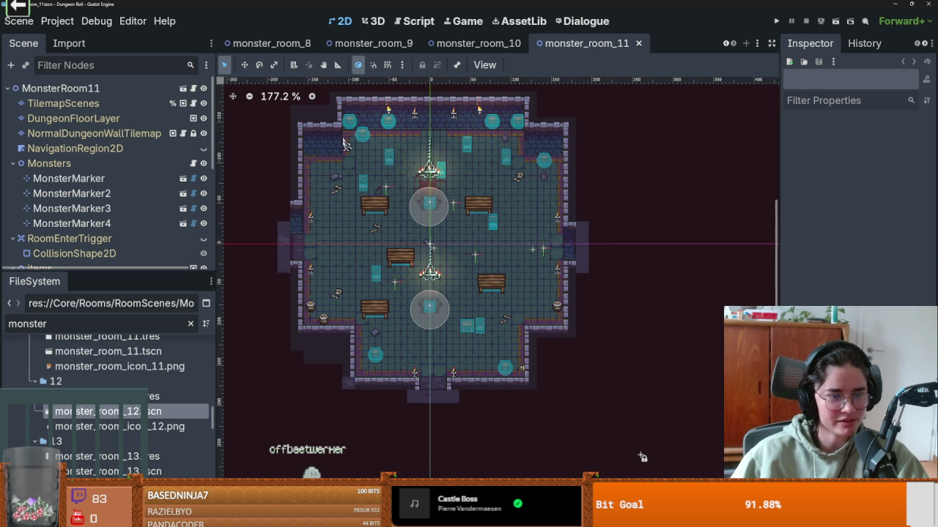
double_click(118, 411)
scroll(455, 321, "up", 6)
scroll(455, 321, "up", 1)
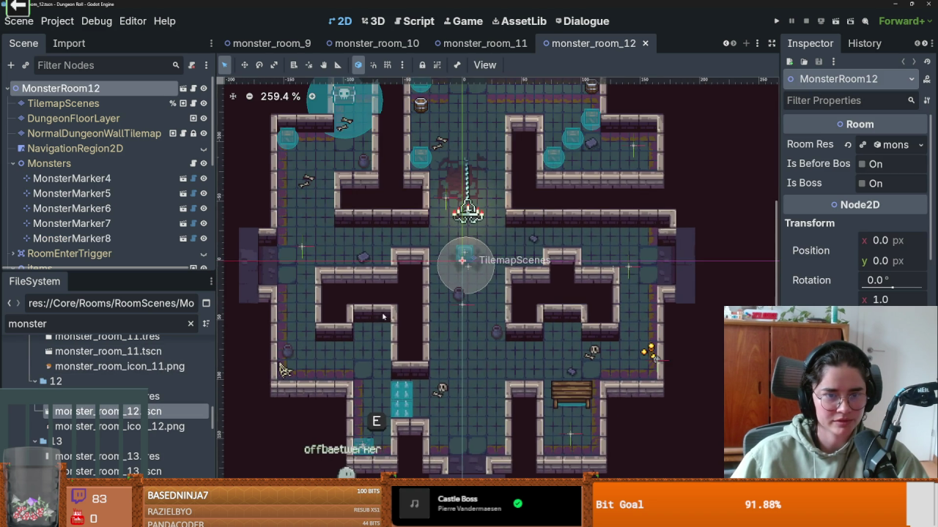
Step: Paint a new_walls terrain tile into monster_room_12 on DungeonFloorLayer
scroll(400, 347, "up", 1)
left_click_drag(364, 334, 373, 307)
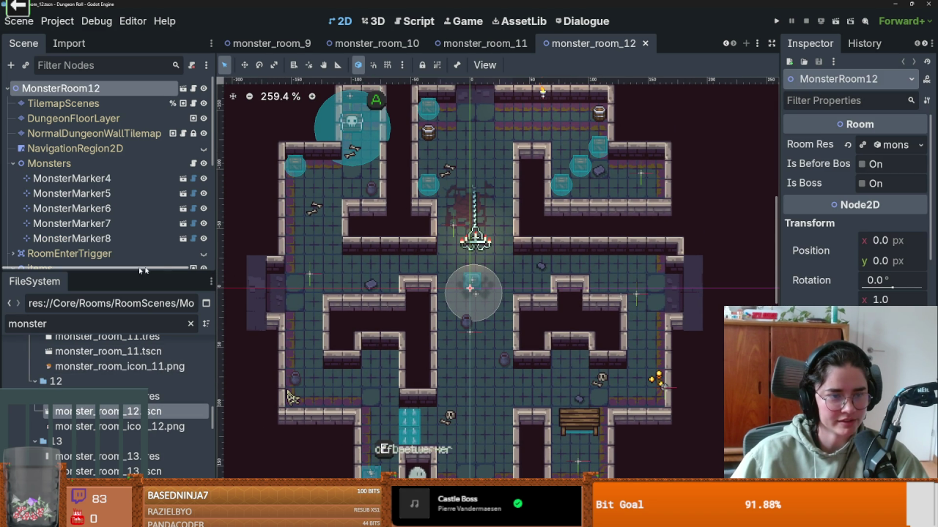
left_click_drag(124, 273, 124, 392)
left_click(73, 117)
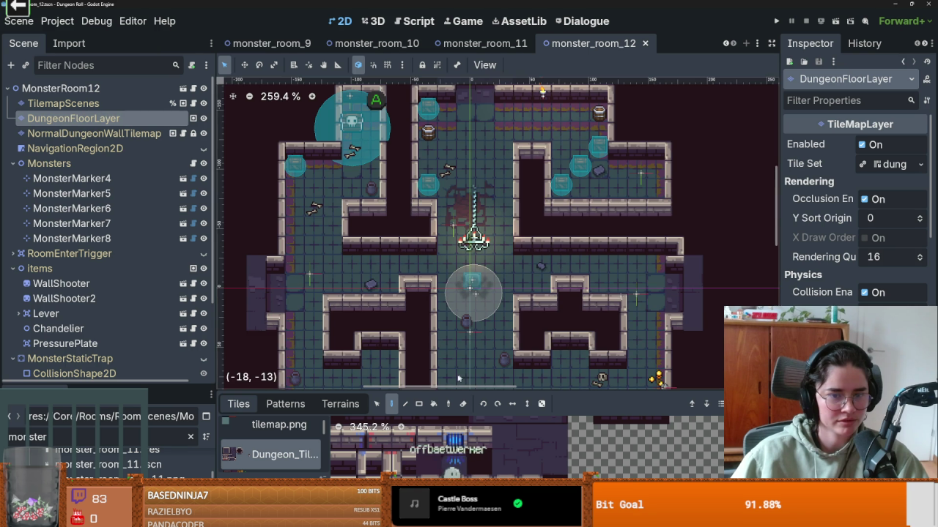
scroll(474, 254, "down", 2)
scroll(473, 255, "up", 1)
left_click(326, 404)
scroll(279, 447, "down", 5)
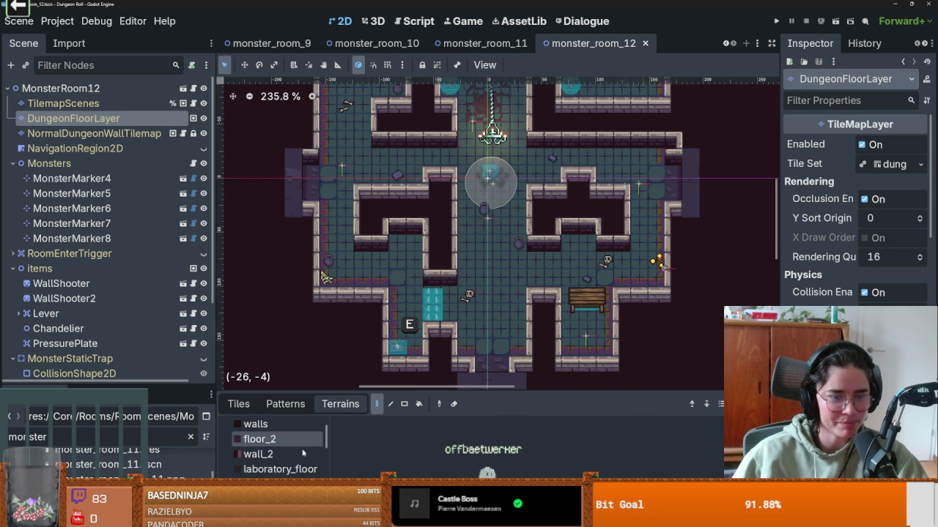
left_click(270, 449)
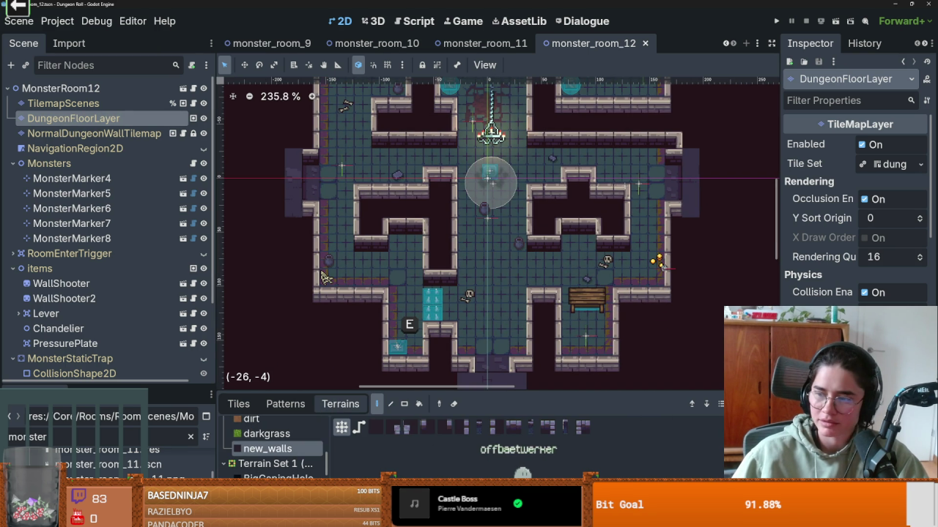
left_click(433, 244)
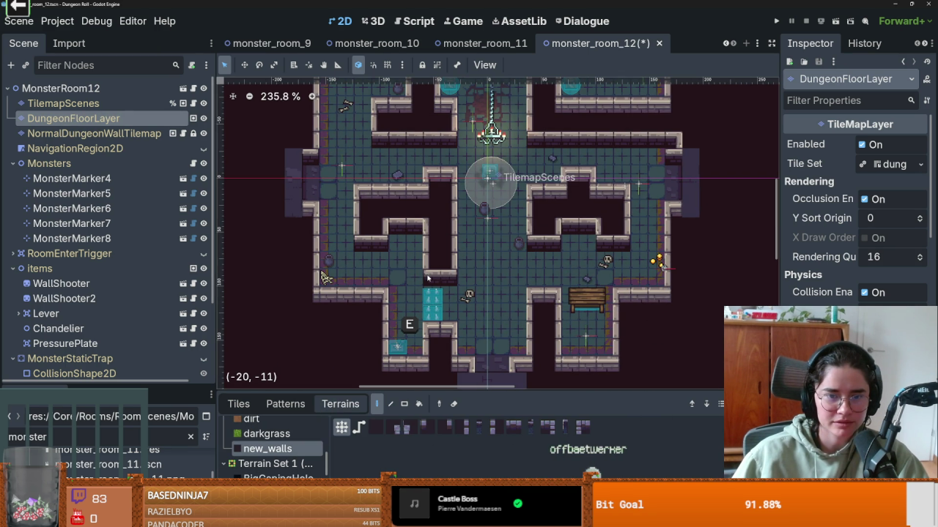
Step: Switch to the NormalDungeonWallTilemap layer, then Alt-Tab over to Discord
key("Page_Down")
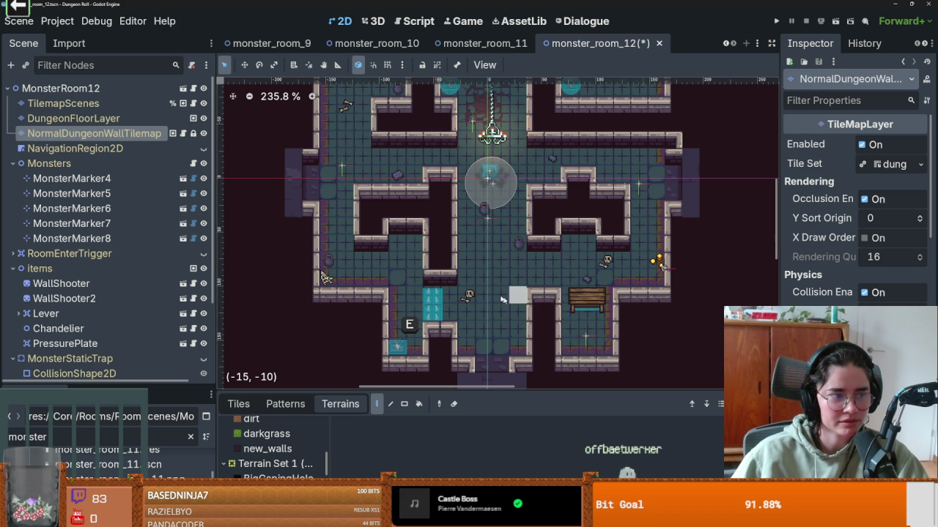
scroll(490, 296, "up", 2)
scroll(491, 301, "down", 2)
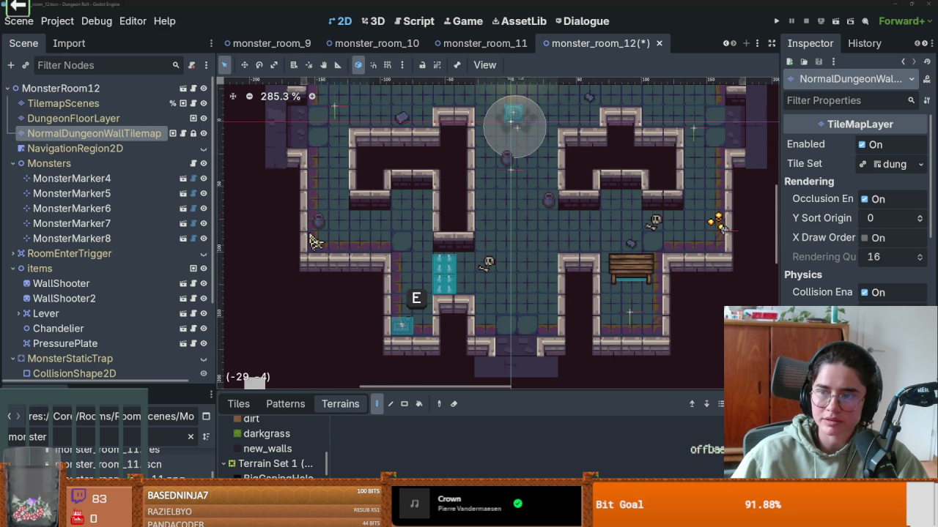
key("alt+Tab")
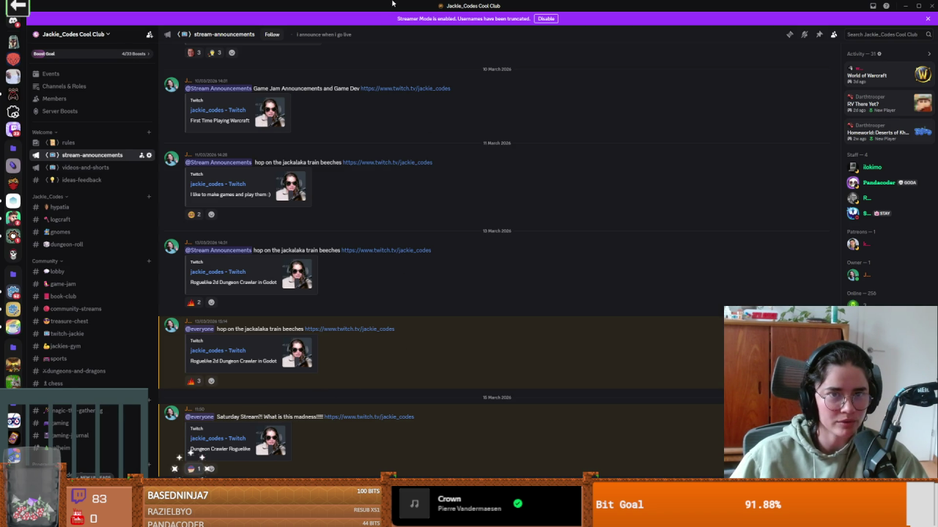
Step: View the reaction on the latest stream announcement, then Alt-Tab back to Godot
left_click(191, 469)
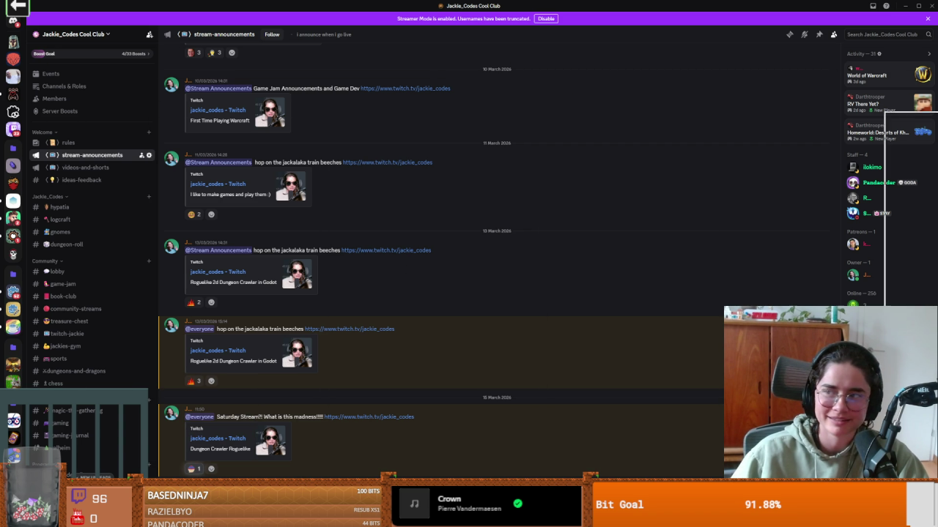
key("alt+Tab")
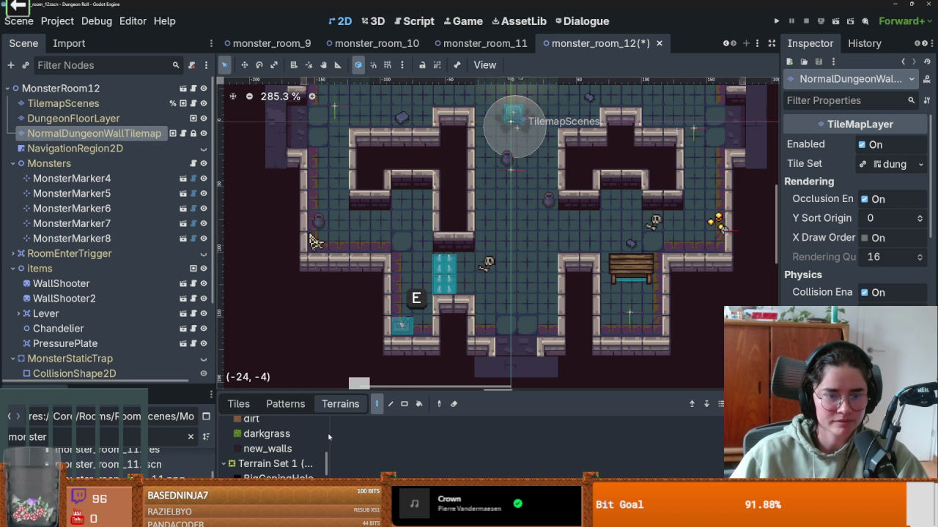
Step: Try painting and erasing wall tiles on the left structure, then reselect the new_walls terrain
left_click(444, 205)
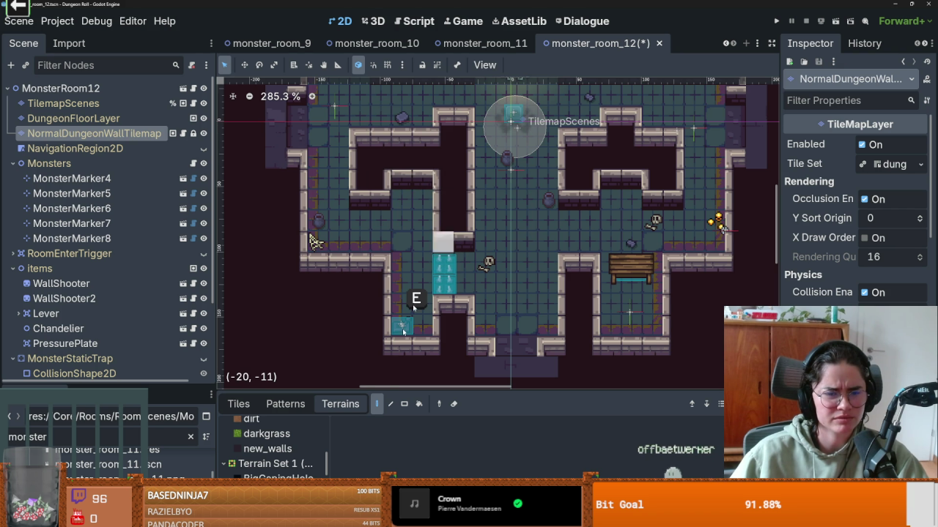
key("e")
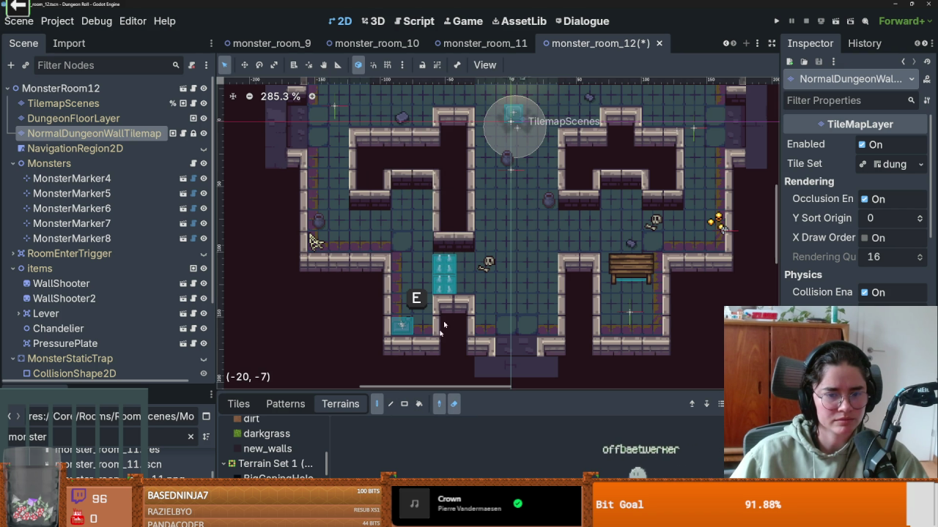
left_click(238, 404)
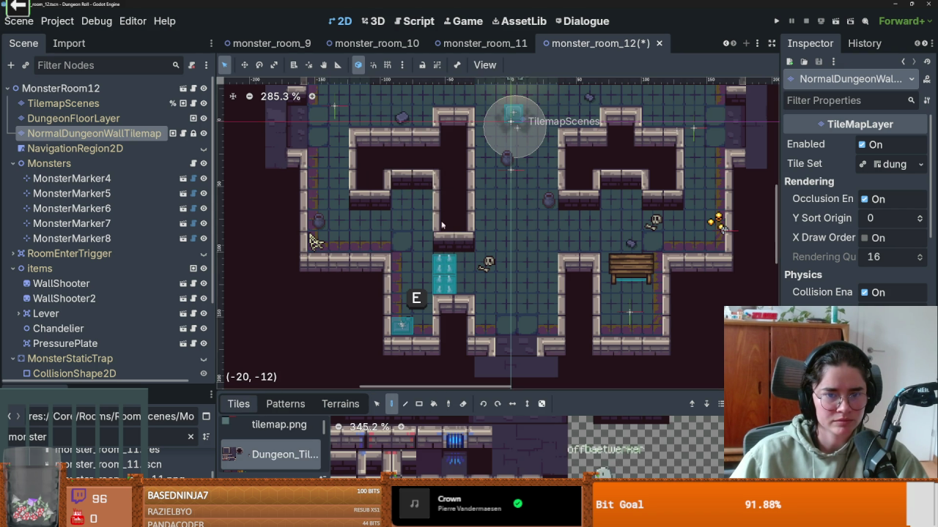
left_click_drag(444, 239, 457, 177)
scroll(448, 183, "up", 2)
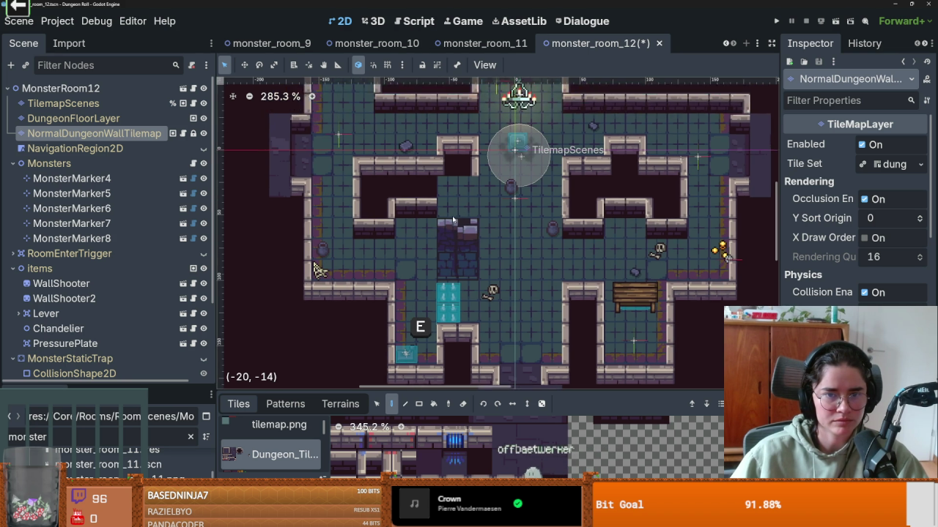
left_click(340, 403)
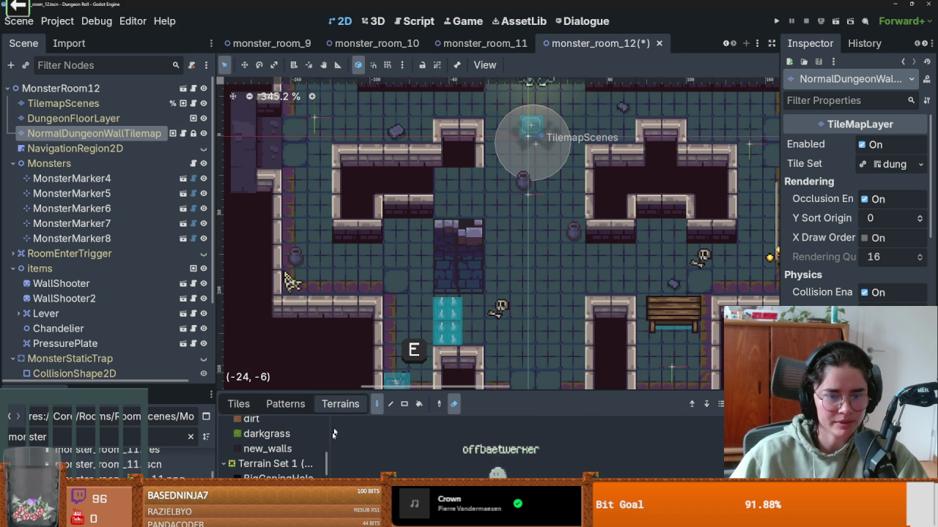
left_click(268, 449)
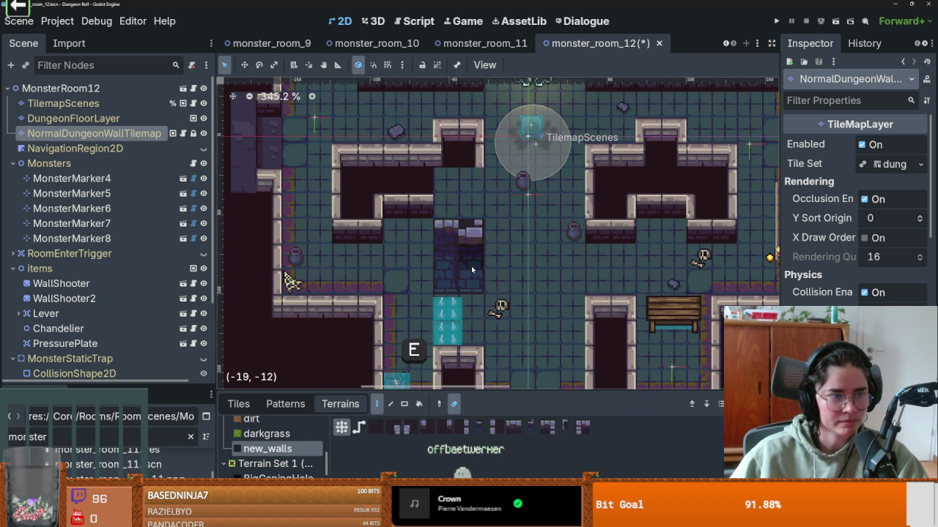
Step: Erase the central tiles and repaint a connected new_walls column down the room's middle
mouse_move(472, 186)
left_mouse_down()
mouse_move(470, 156)
mouse_move(445, 143)
mouse_move(446, 156)
left_mouse_up()
left_click(452, 408)
mouse_move(445, 102)
left_mouse_down()
mouse_move(469, 183)
mouse_move(469, 216)
mouse_move(453, 209)
mouse_move(475, 208)
left_mouse_up()
mouse_move(464, 158)
left_mouse_down()
mouse_move(451, 155)
mouse_move(448, 134)
mouse_move(464, 157)
left_mouse_up()
scroll(480, 238, "down", 3)
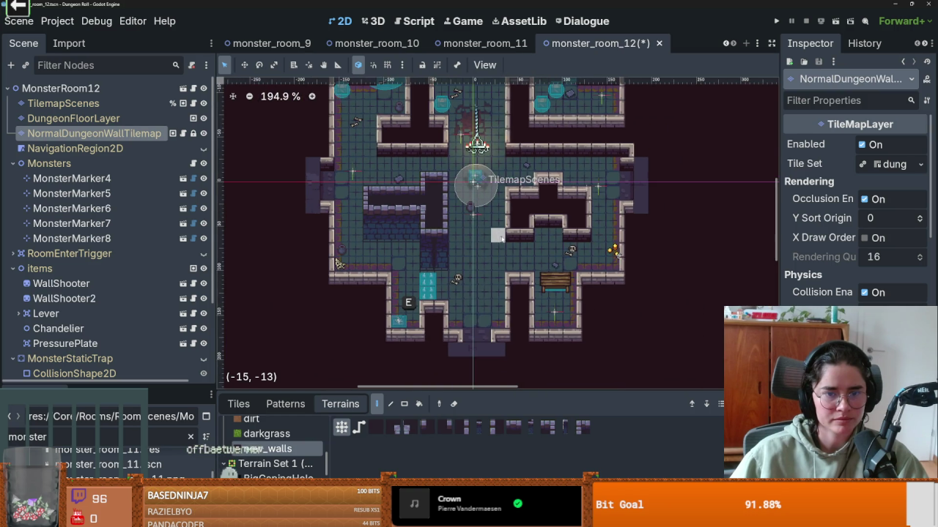
scroll(480, 238, "up", 1)
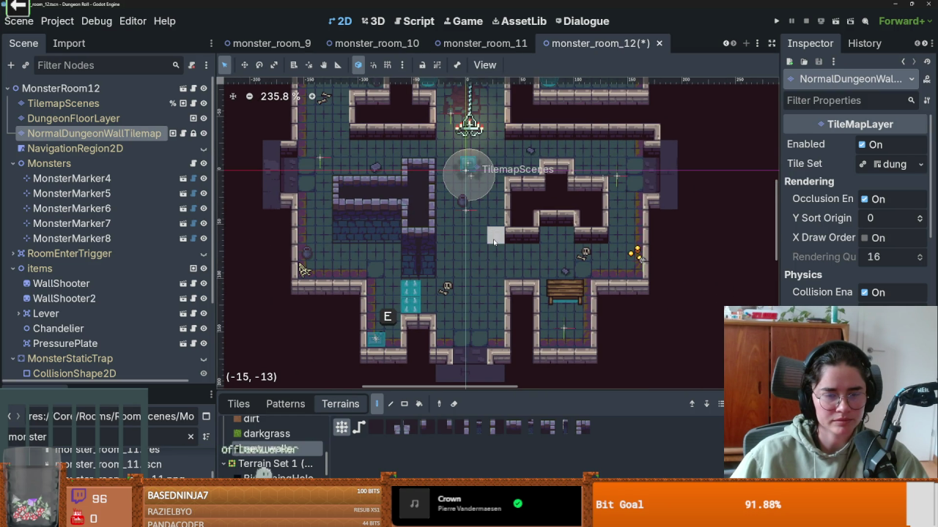
Step: Undo the last five wall painting changes on the left block
key("ctrl+z")
key("ctrl+z")
key("ctrl+z")
key("ctrl+z")
key("ctrl+z")
key("ctrl+z")
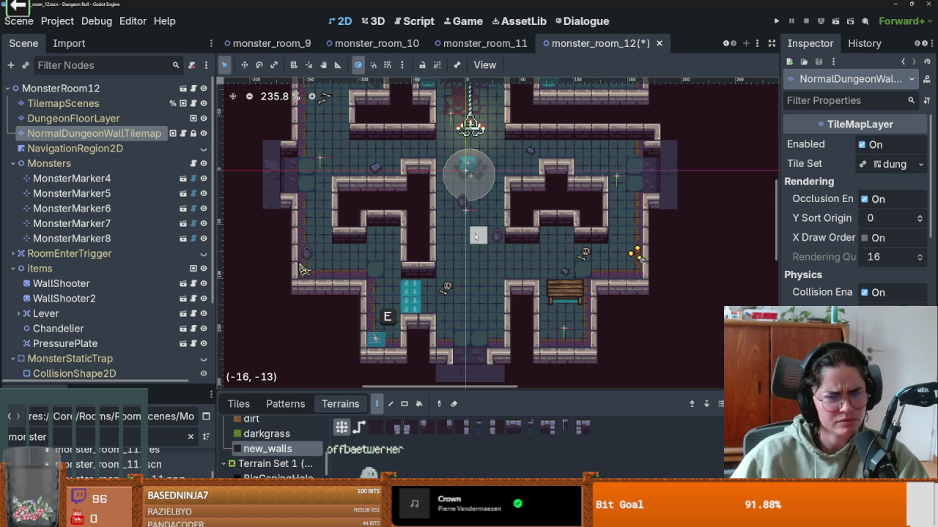
key("ctrl+z")
key("ctrl+z")
key("ctrl+z")
key("ctrl+z")
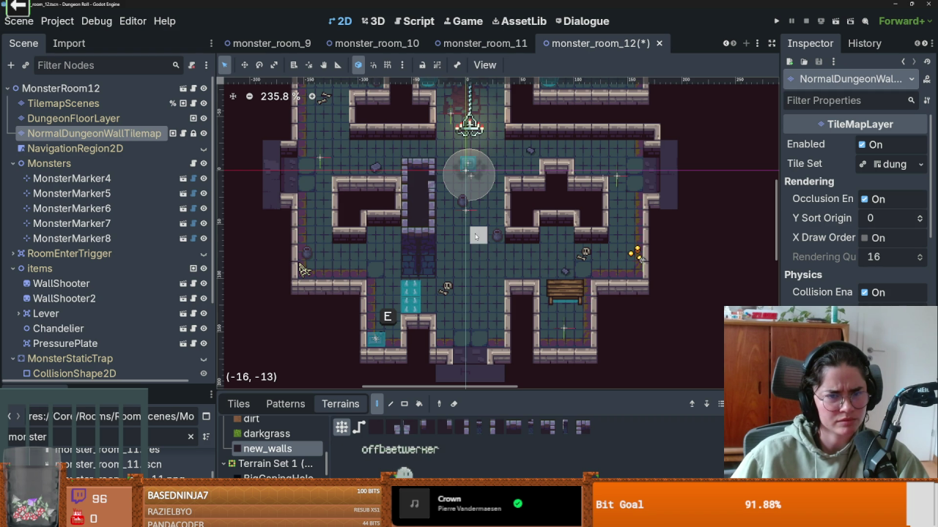
key("ctrl+z")
key("ctrl+z")
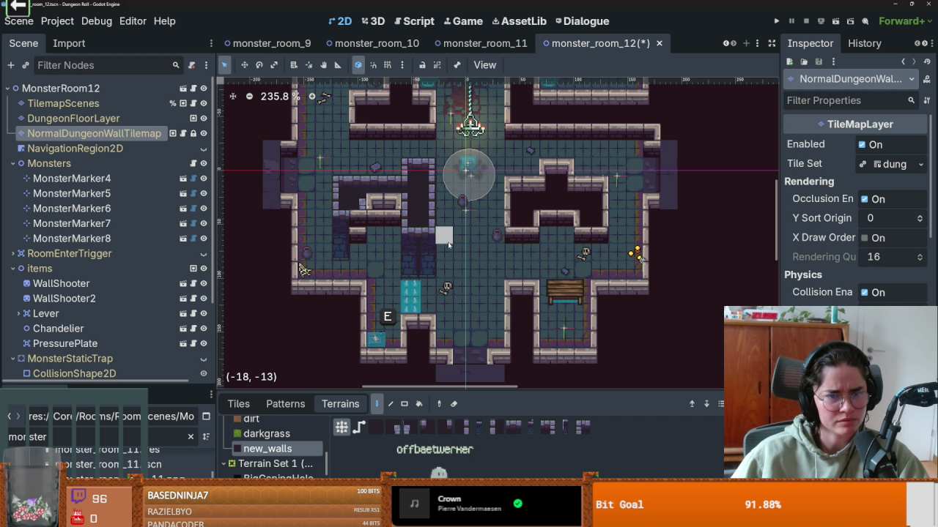
key("ctrl+z")
key("ctrl+z")
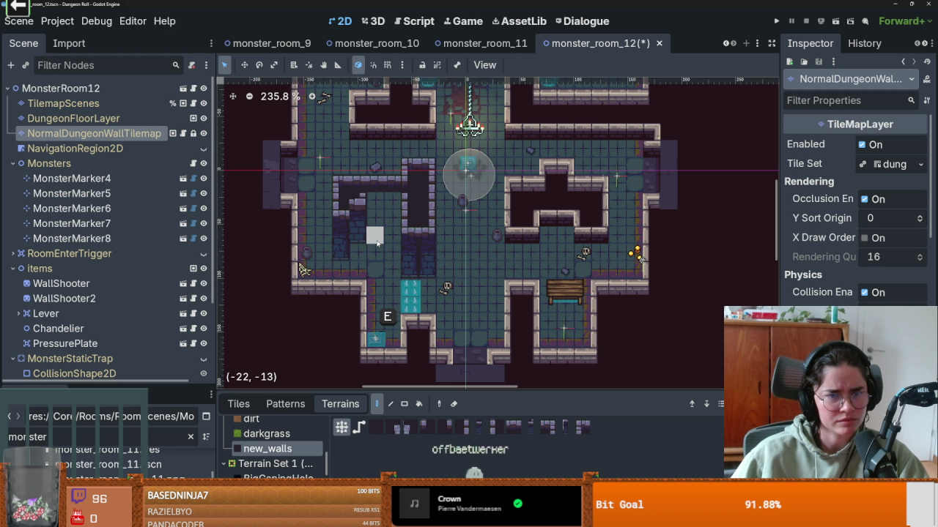
key("ctrl+z")
key("ctrl+z")
key("ctrl+z")
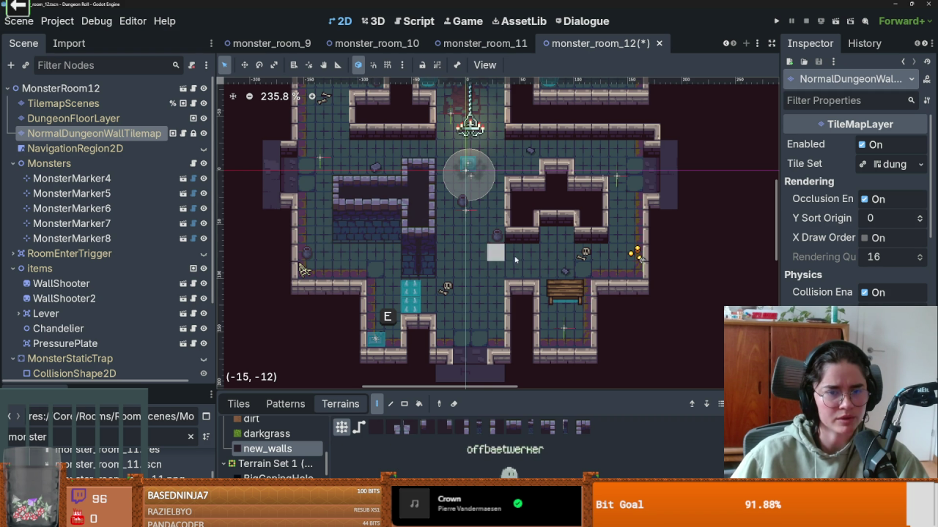
scroll(515, 259, "down", 1)
scroll(498, 258, "up", 4)
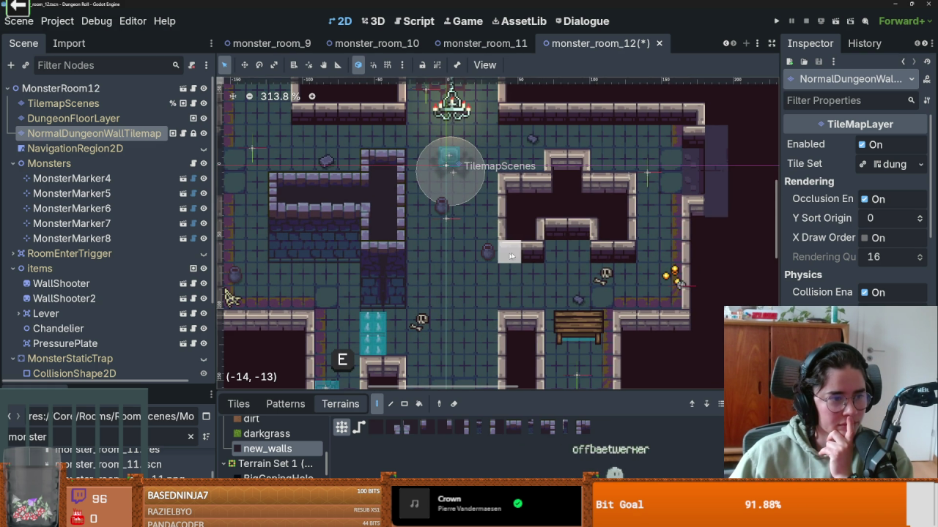
Step: Paint and erase new_walls cells to start filling in the right U-shaped walls
scroll(526, 250, "up", 1)
scroll(513, 242, "down", 1)
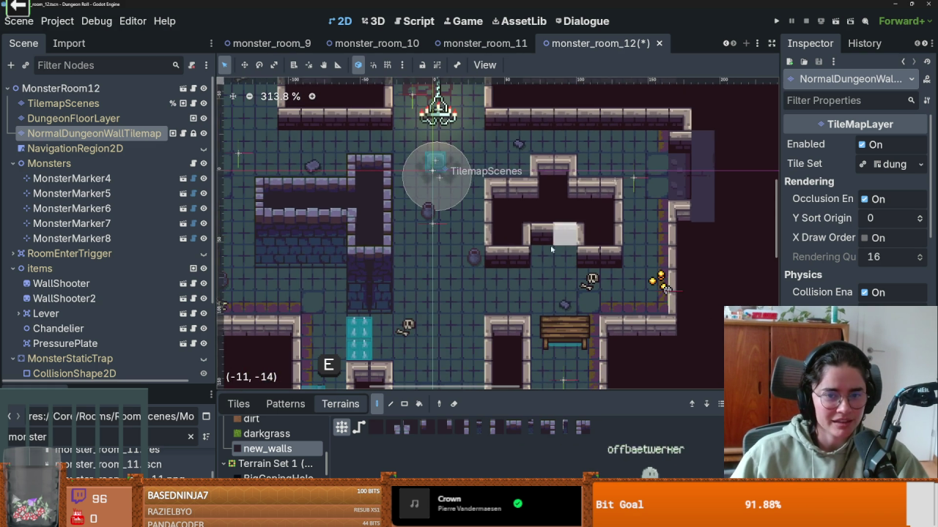
left_click(501, 235)
right_click(502, 236)
left_click(518, 211)
right_click(498, 219)
left_click(524, 238)
left_click(521, 211)
left_click(519, 220)
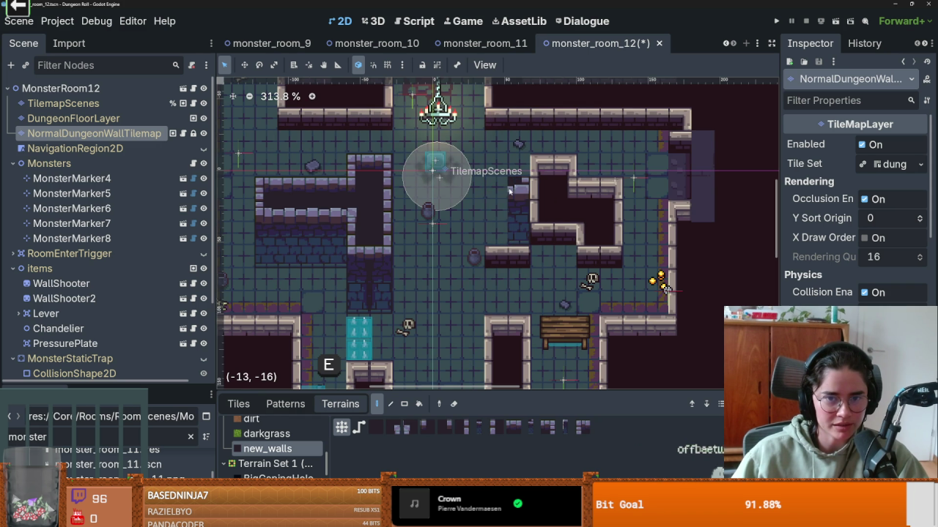
left_click(495, 197)
Step: Extend the right wall block upward and widen it across its top edge
mouse_move(501, 234)
left_mouse_down()
mouse_move(522, 209)
mouse_move(519, 250)
left_mouse_up()
left_click(504, 190)
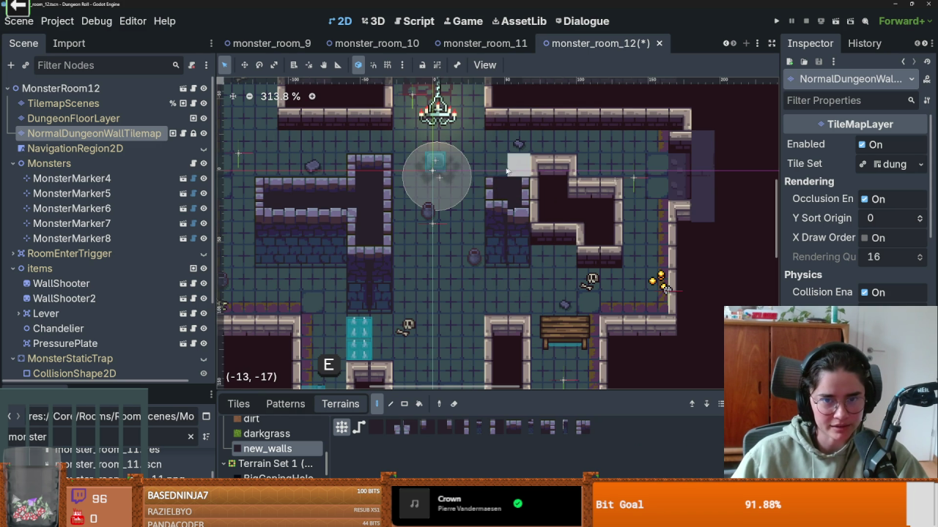
scroll(532, 193, "up", 2)
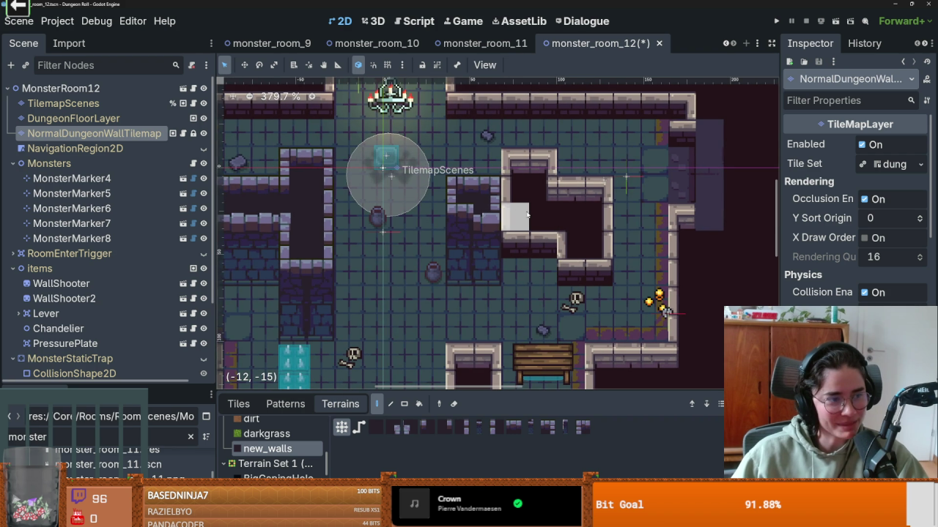
left_click(508, 196)
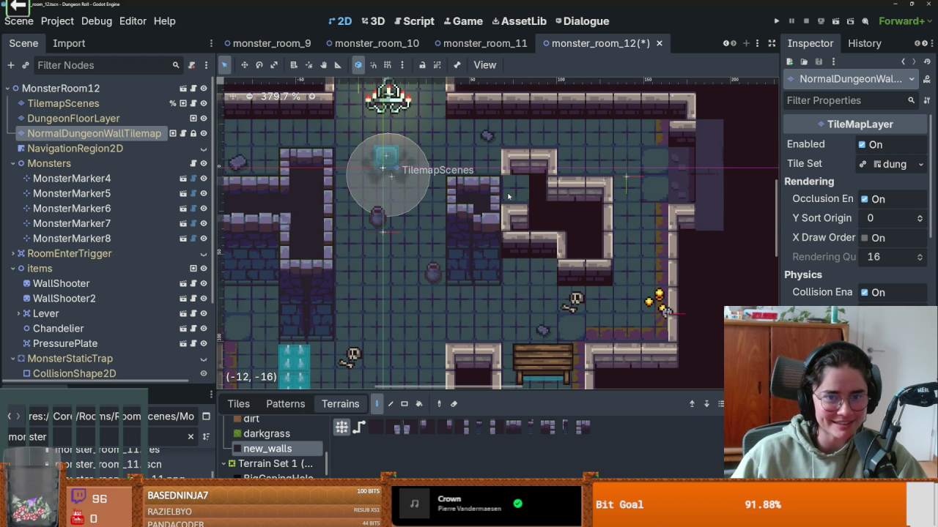
left_click(544, 236)
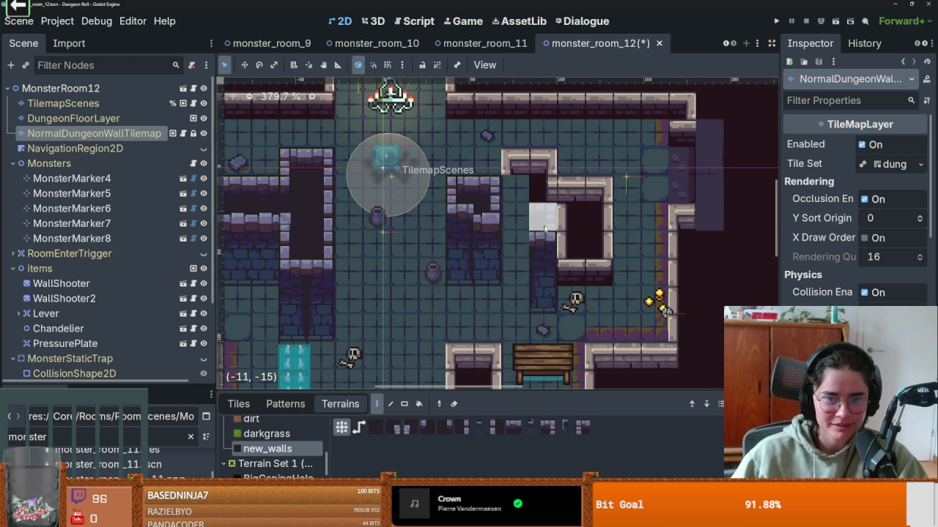
left_click(513, 215)
left_click(540, 189)
left_click(517, 192)
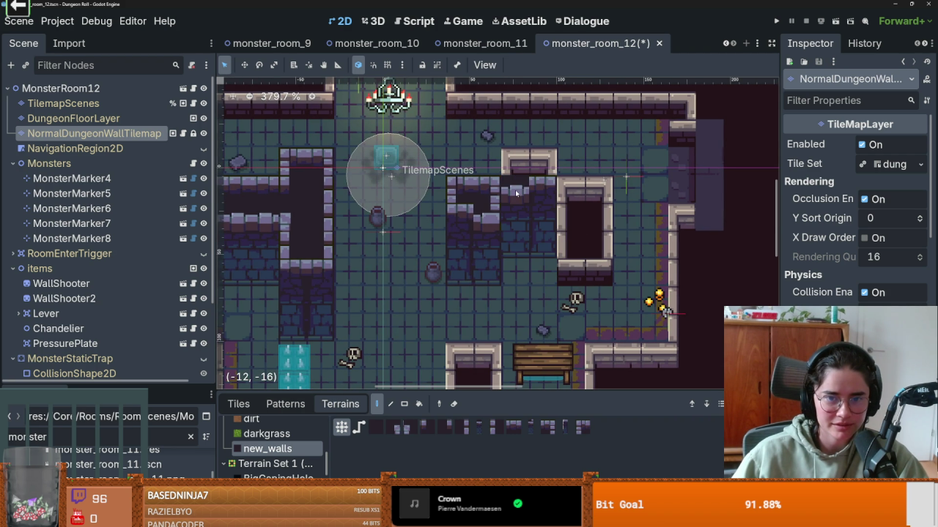
mouse_move(528, 180)
left_mouse_down()
mouse_move(570, 189)
mouse_move(582, 277)
mouse_move(583, 191)
left_mouse_up()
Step: Merge the right wall tiles into one solid block and save monster_room_12
scroll(542, 245, "down", 5)
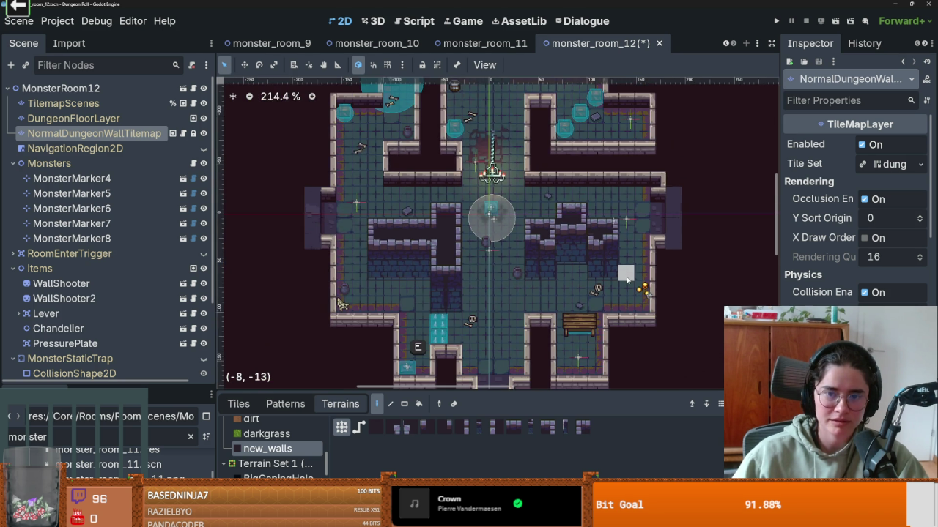
scroll(586, 233, "up", 3)
mouse_move(589, 231)
left_mouse_down()
mouse_move(568, 213)
mouse_move(608, 231)
mouse_move(590, 225)
left_mouse_up()
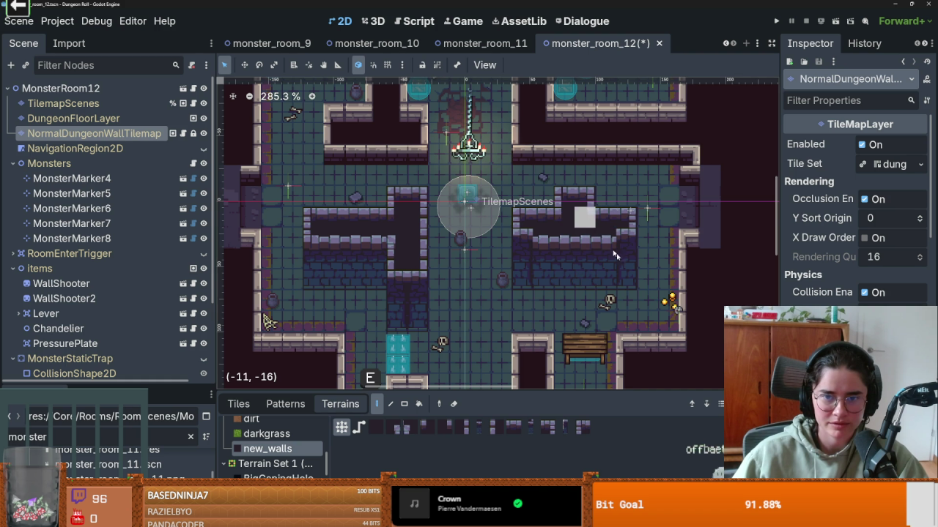
scroll(593, 223, "down", 3)
scroll(600, 249, "up", 3)
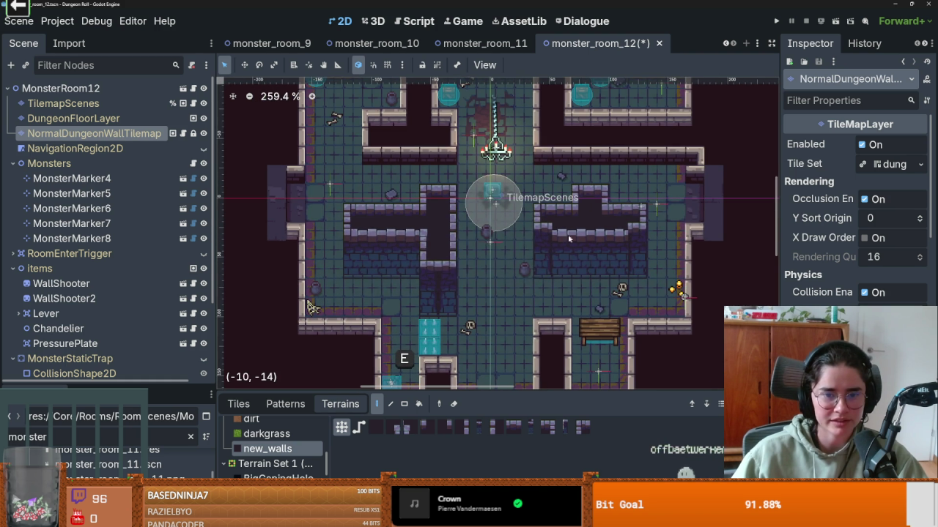
key("ctrl+s")
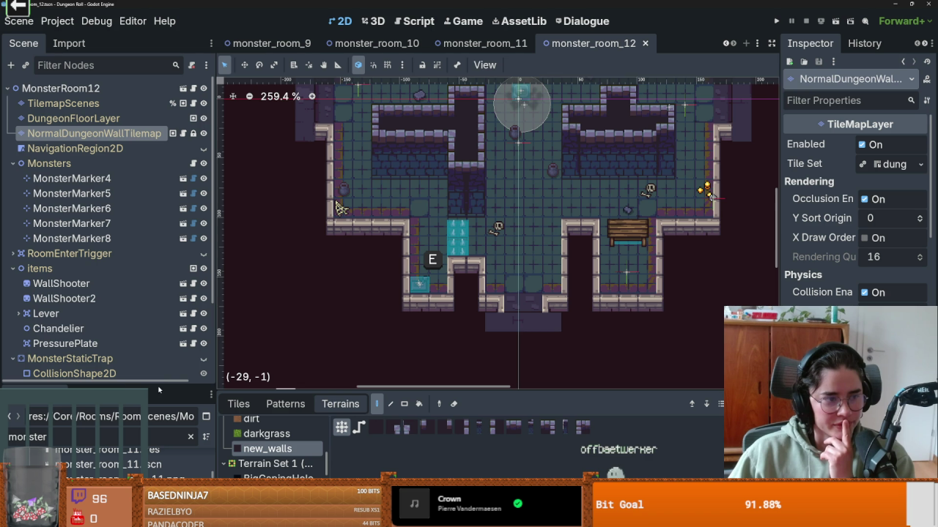
Step: Enlarge the FileSystem dock and open monster_room_13, 14 and 16
left_click_drag(140, 370, 139, 270)
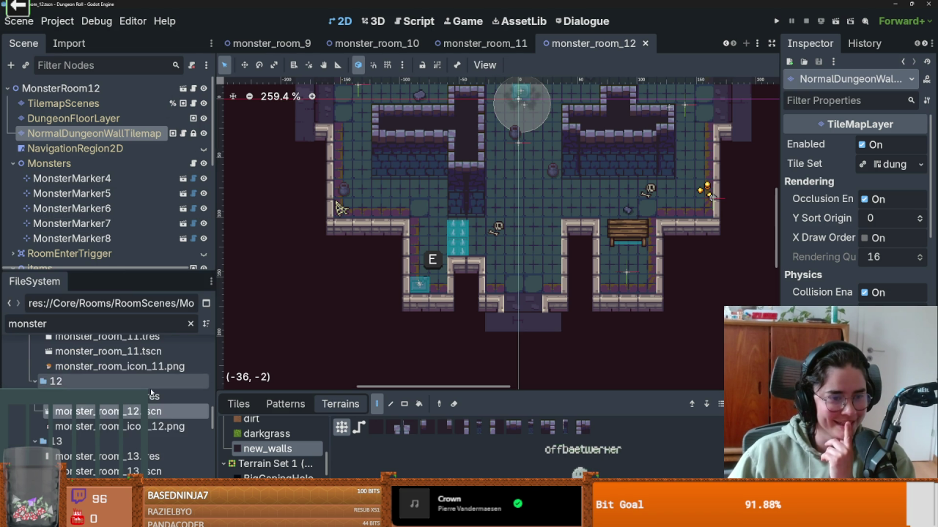
scroll(146, 396, "down", 2)
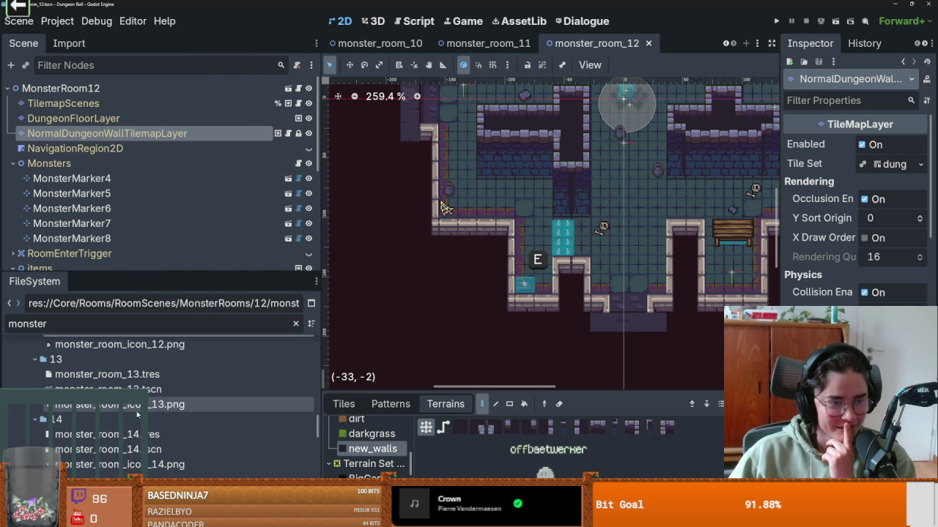
double_click(108, 389)
scroll(196, 404, "down", 2)
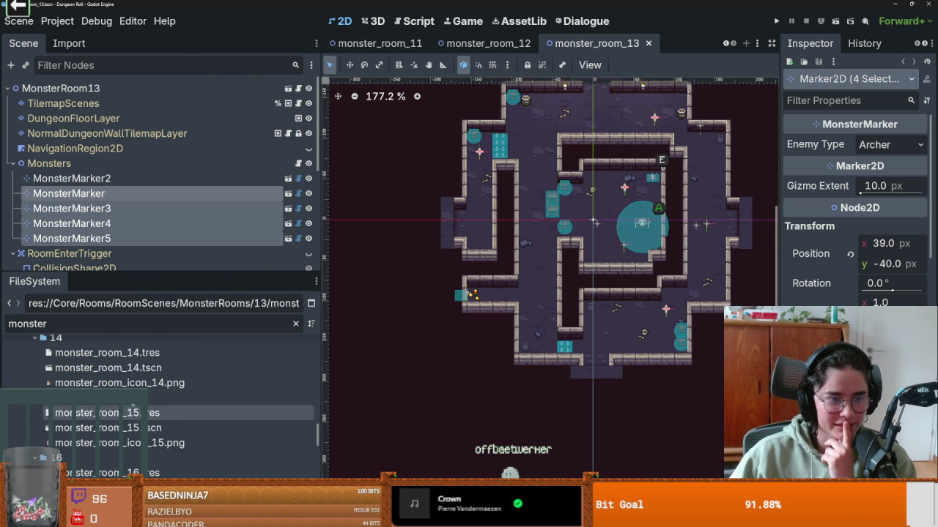
double_click(109, 368)
scroll(170, 419, "down", 3)
double_click(109, 365)
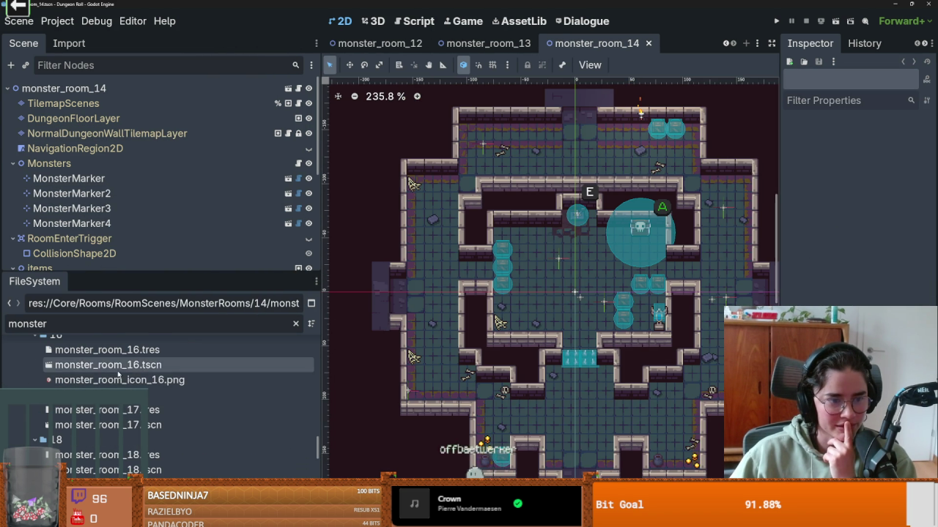
Step: Open monster_room_21, monster_room_20 and monster_room_19 from the FileSystem
scroll(146, 395, "down", 2)
scroll(576, 342, "down", 1)
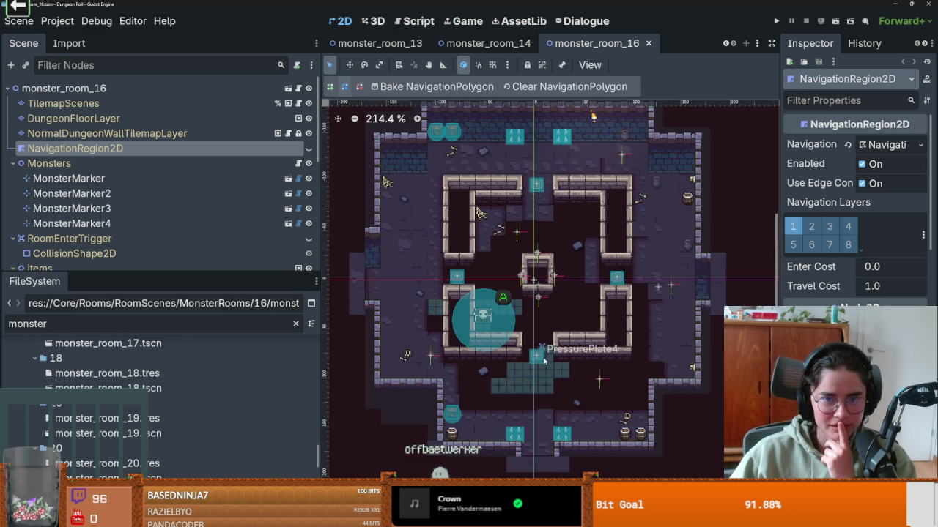
scroll(91, 431, "down", 2)
double_click(90, 441)
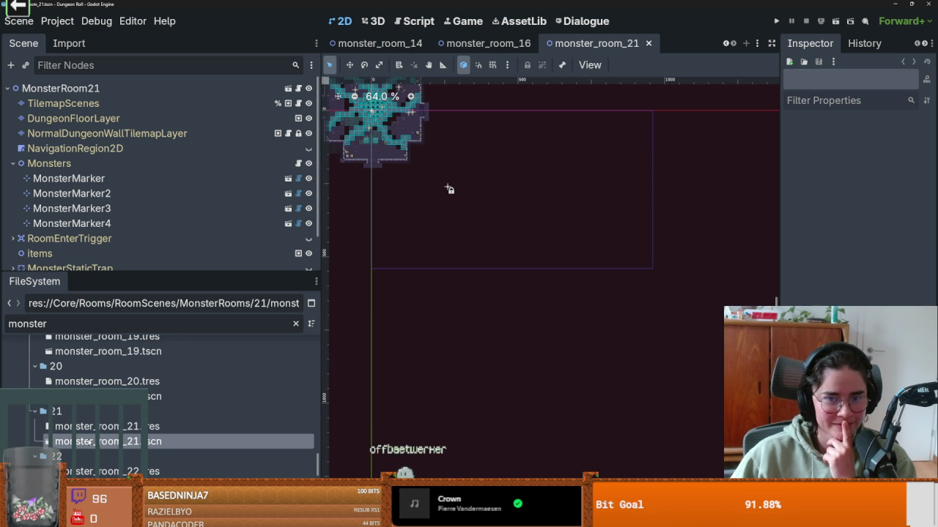
scroll(524, 298, "up", 12)
scroll(483, 312, "up", 3)
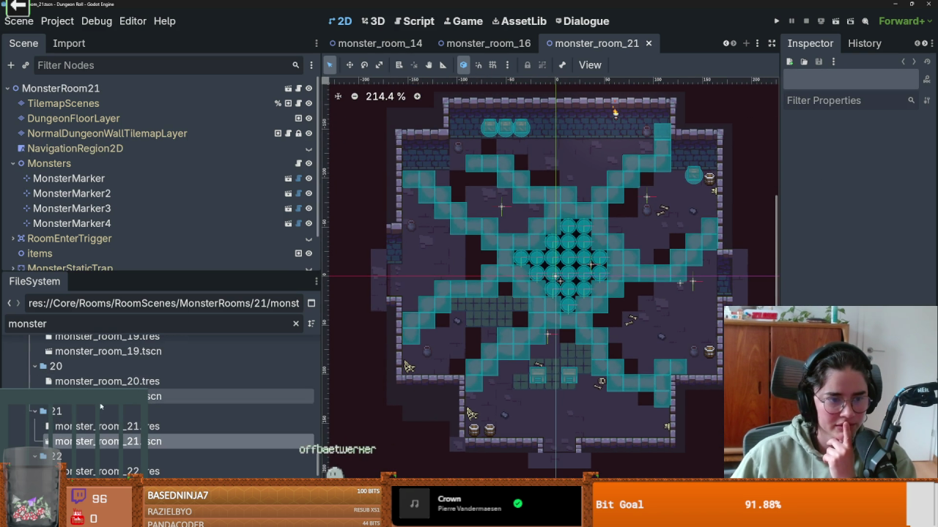
double_click(106, 396)
scroll(520, 287, "down", 4)
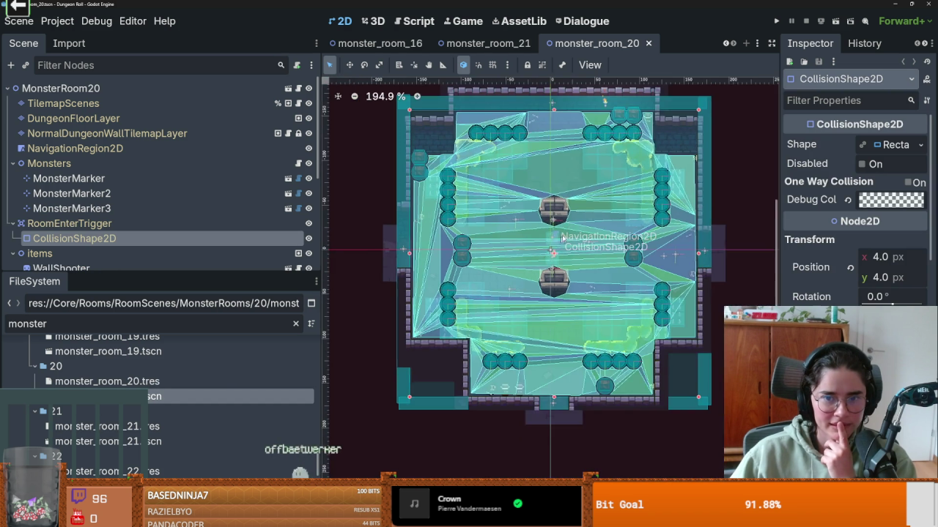
scroll(698, 236, "up", 5)
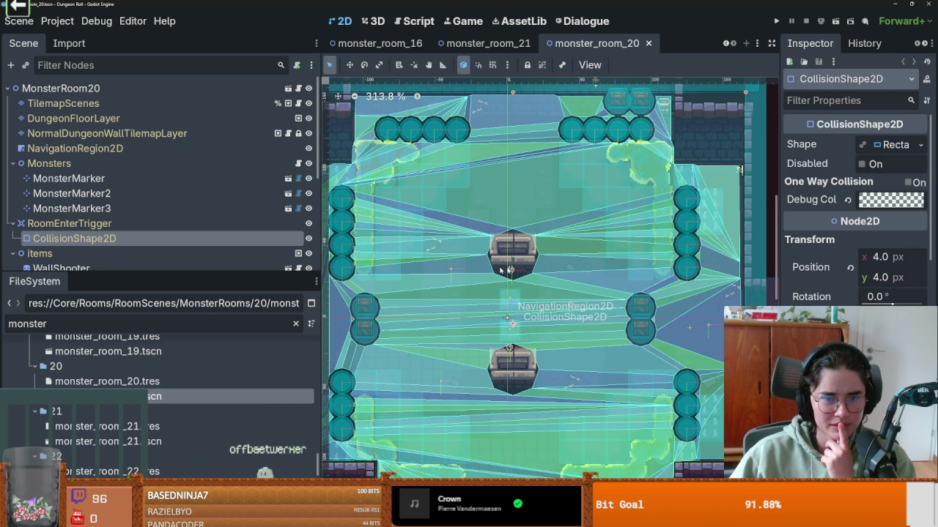
scroll(110, 392, "up", 2)
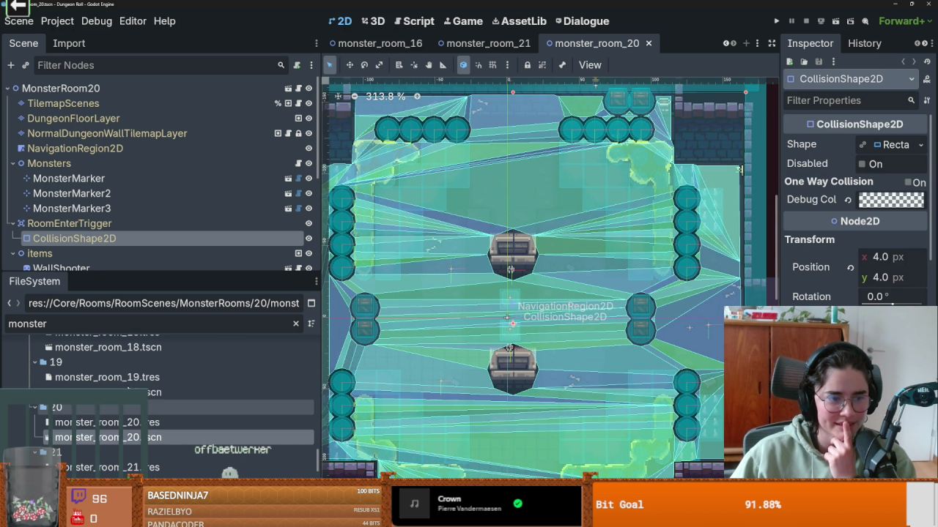
double_click(154, 393)
Step: Open monster_room_18 and monster_room_17
scroll(469, 168, "up", 4)
scroll(469, 169, "down", 6)
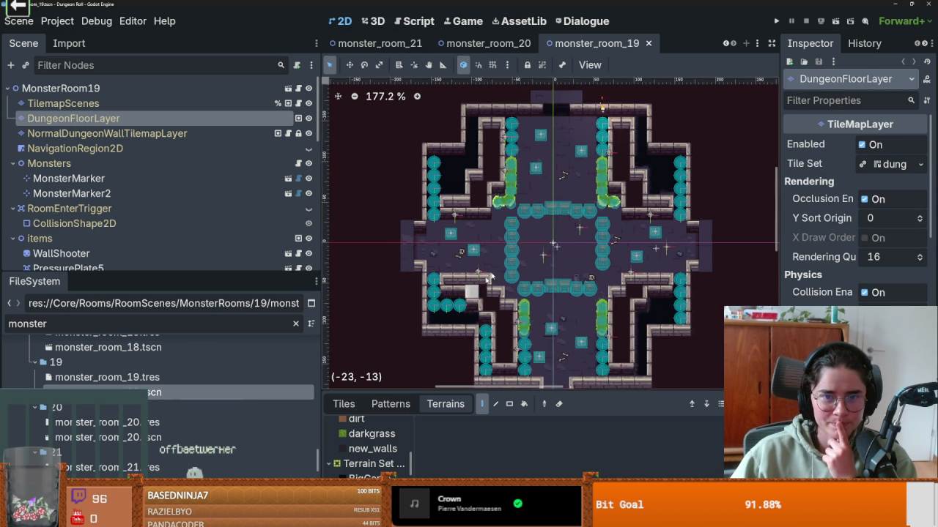
scroll(468, 167, "up", 3)
scroll(102, 414, "up", 4)
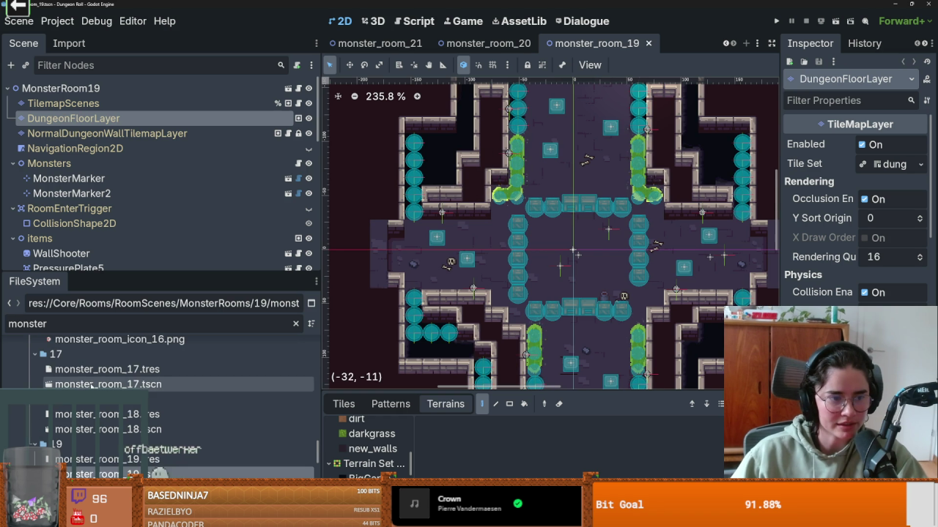
double_click(108, 429)
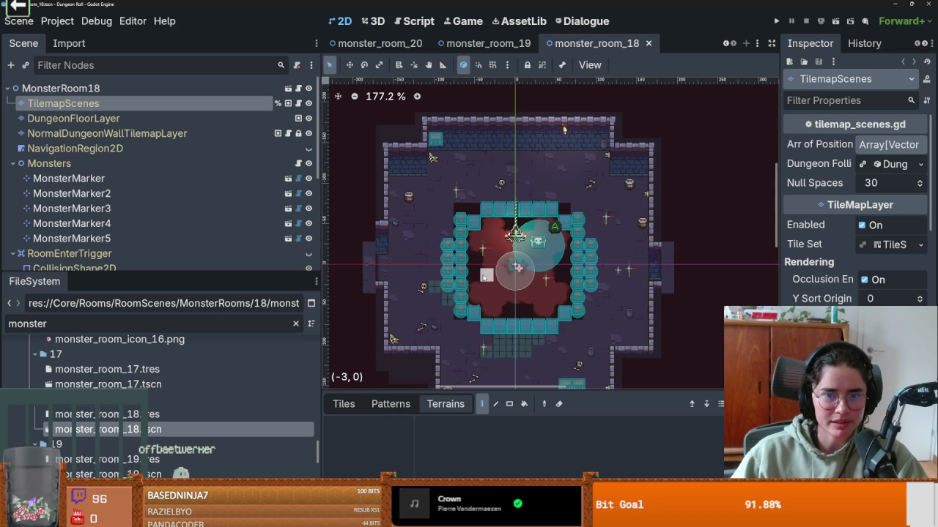
double_click(107, 383)
Step: Save monster_room_17 twice
scroll(524, 244, "up", 5)
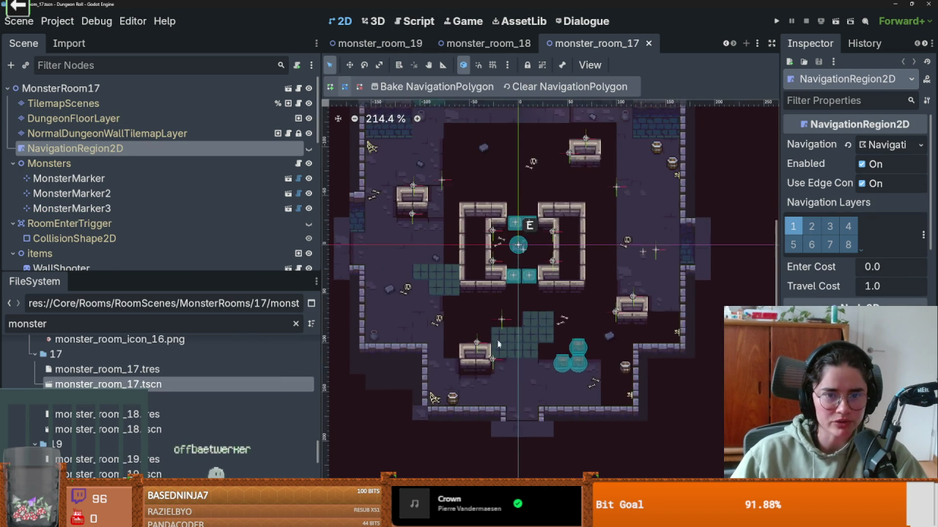
scroll(524, 244, "down", 2)
scroll(174, 407, "up", 6)
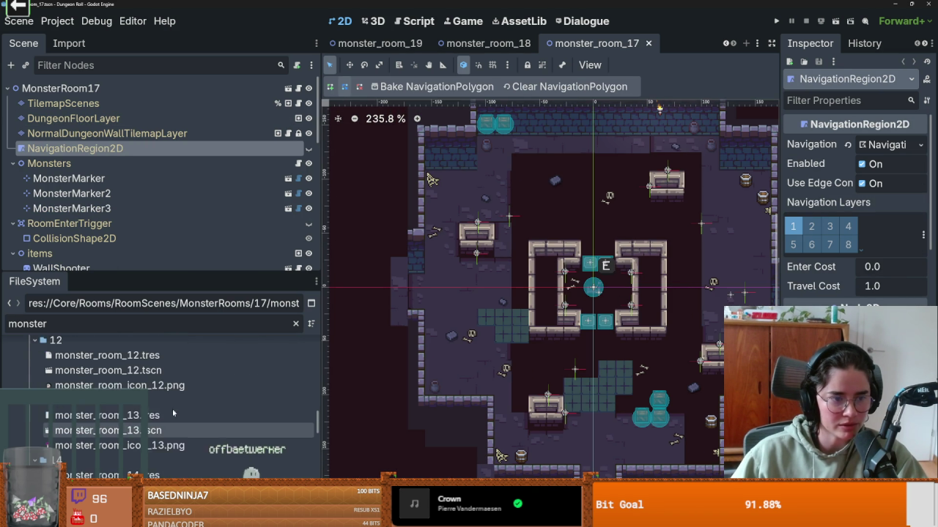
key("ctrl+s")
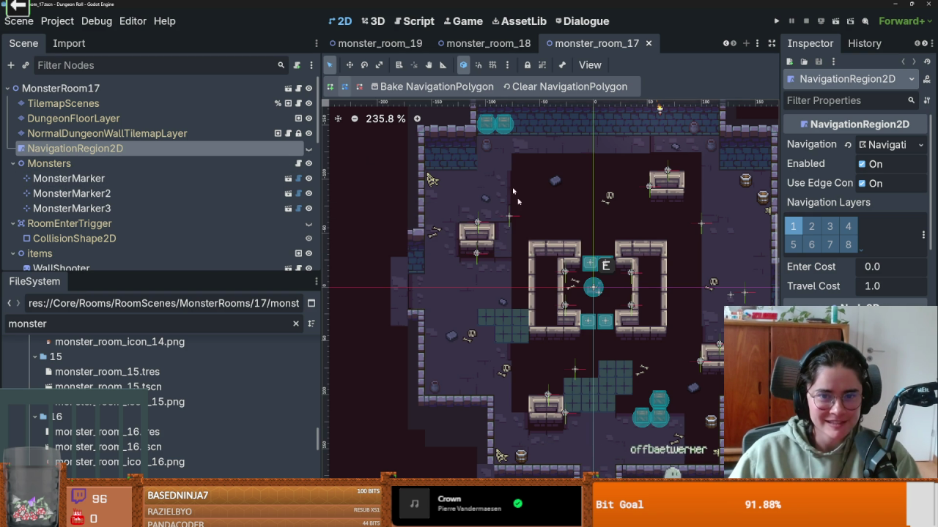
key("ctrl+s")
Step: Collapse the Monsters, RoomEnterTrigger, items and MonsterStaticTrap groups and save monster_room_17
scroll(599, 292, "right", 3)
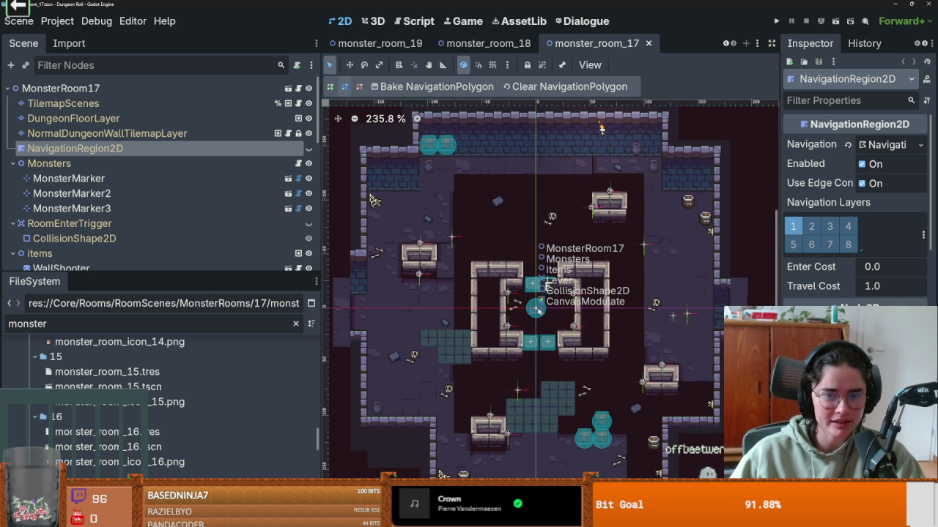
scroll(542, 293, "down", 1)
scroll(542, 293, "up", 1)
scroll(542, 293, "up", 2)
key("ctrl+s")
left_click_drag(193, 275, 199, 386)
left_click(13, 164)
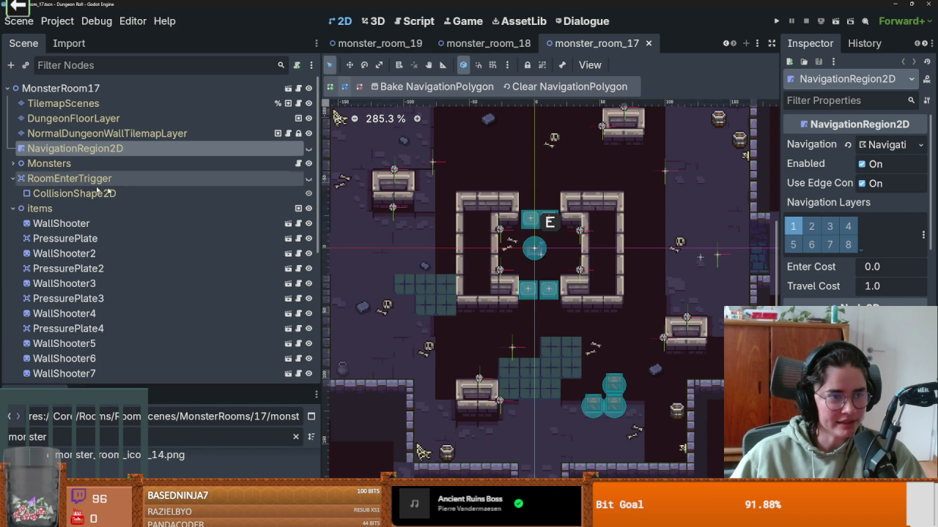
left_click(12, 178)
left_click(13, 193)
key("ctrl+s")
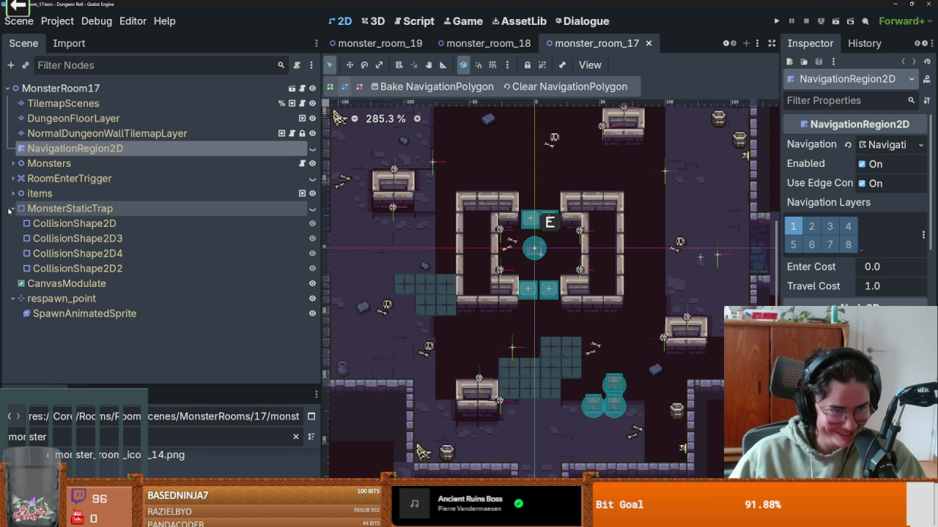
left_click(12, 208)
scroll(567, 283, "down", 2)
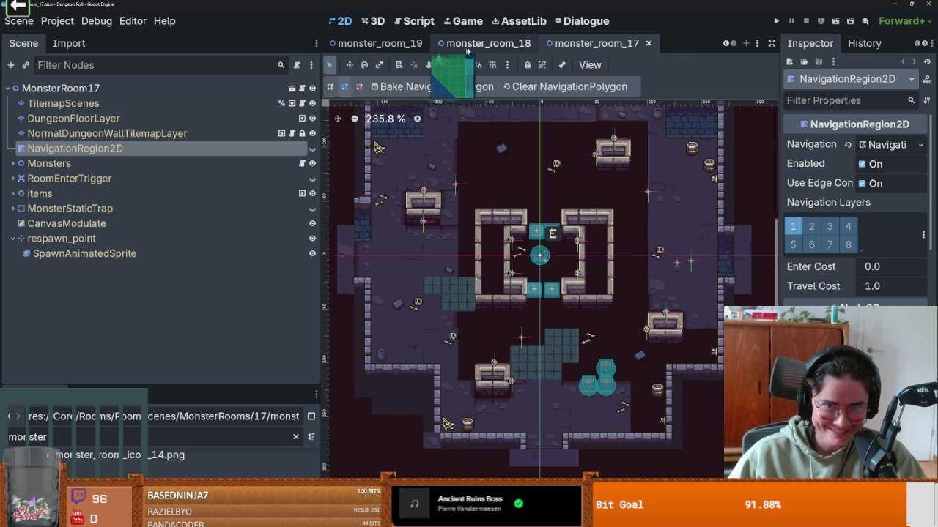
Step: Switch to the monster_room_18 tab, review it, and save it
left_click(457, 49)
scroll(622, 214, "up", 2)
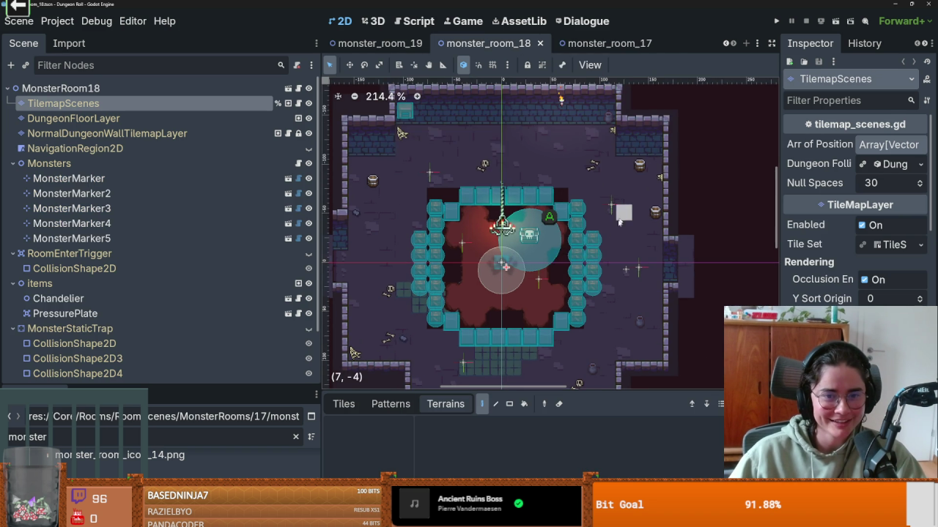
scroll(622, 214, "up", 1)
scroll(593, 249, "down", 2)
scroll(572, 285, "up", 1)
scroll(566, 291, "up", 1)
scroll(565, 290, "up", 2)
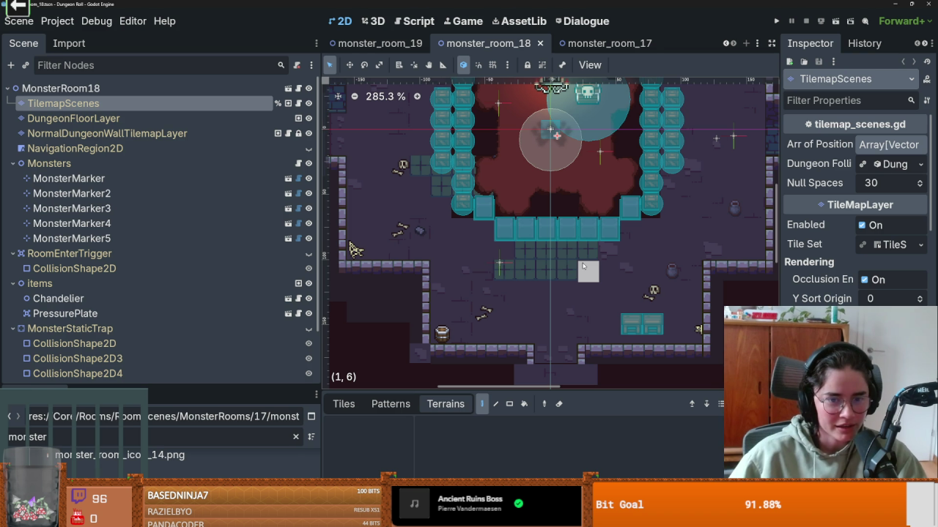
scroll(494, 272, "down", 1)
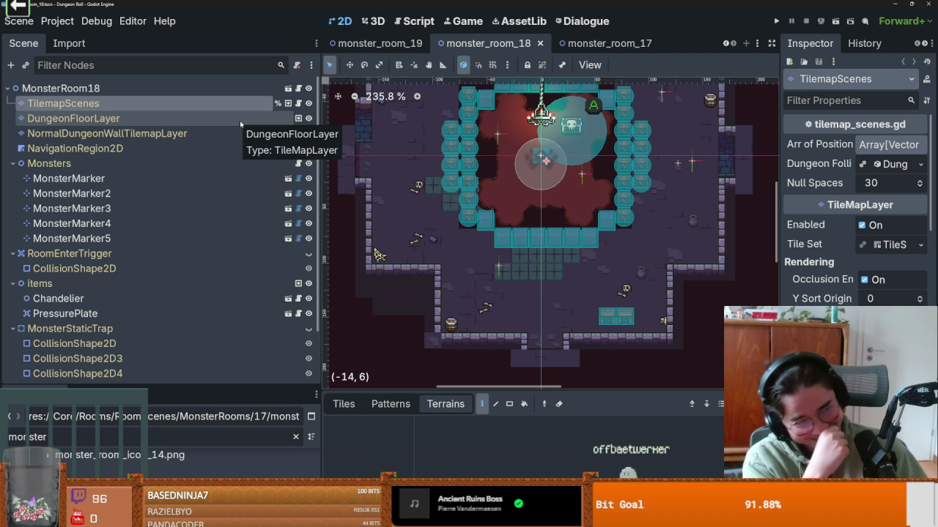
scroll(480, 167, "up", 2)
key("ctrl+s")
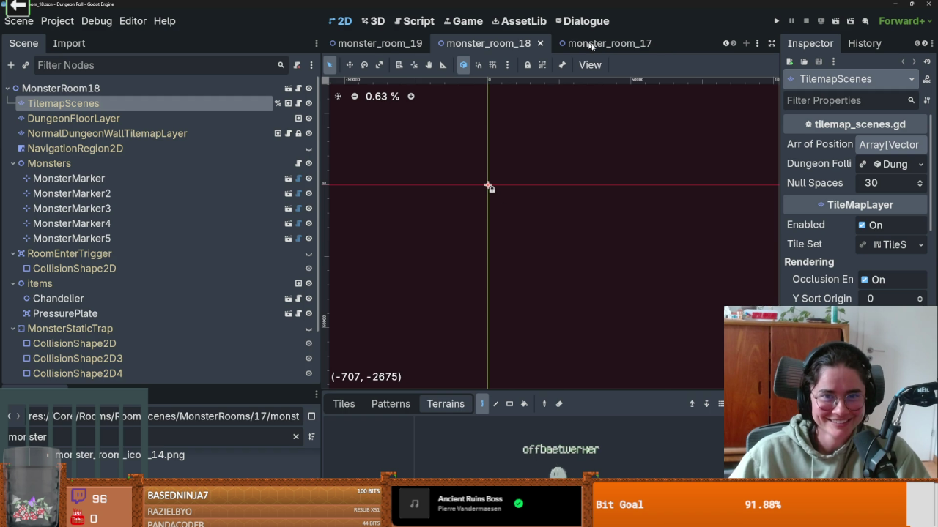
Step: Close the monster_room_17, 18, 20, 21, 16, 14, 13 and 12 tabs
left_click(557, 44)
left_click(650, 43)
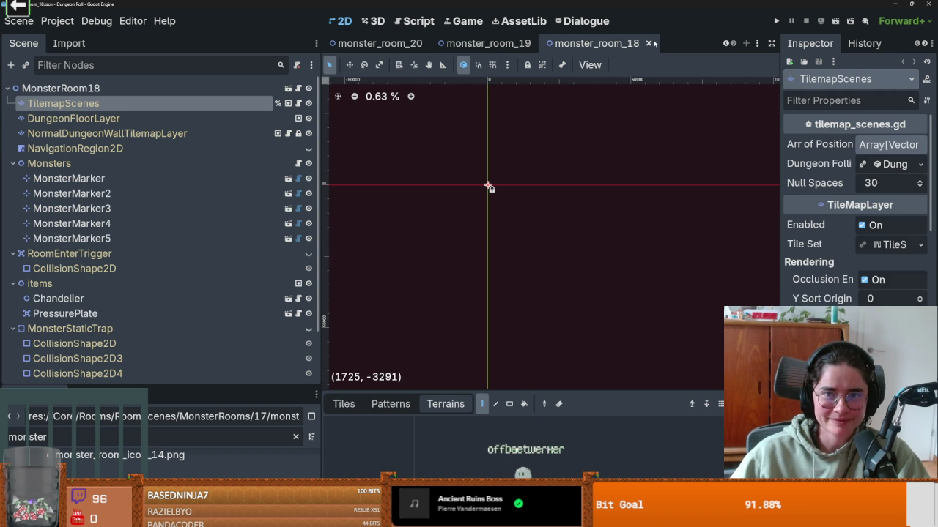
left_click(650, 43)
left_click(650, 43)
left_click(648, 44)
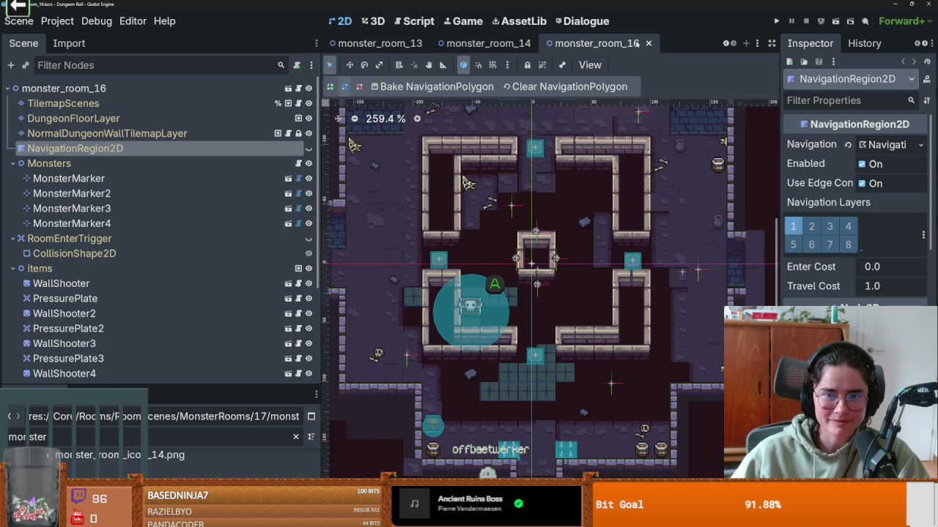
left_click(649, 44)
left_click(649, 43)
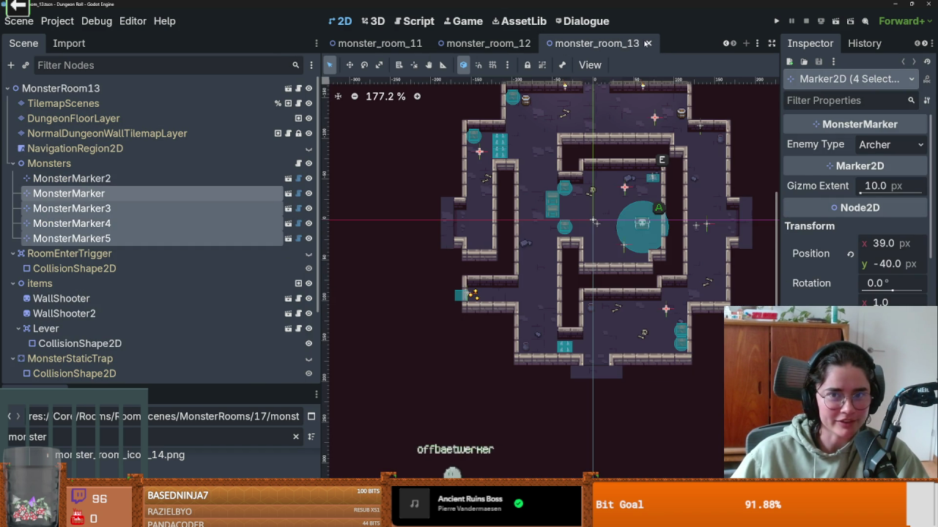
left_click(649, 44)
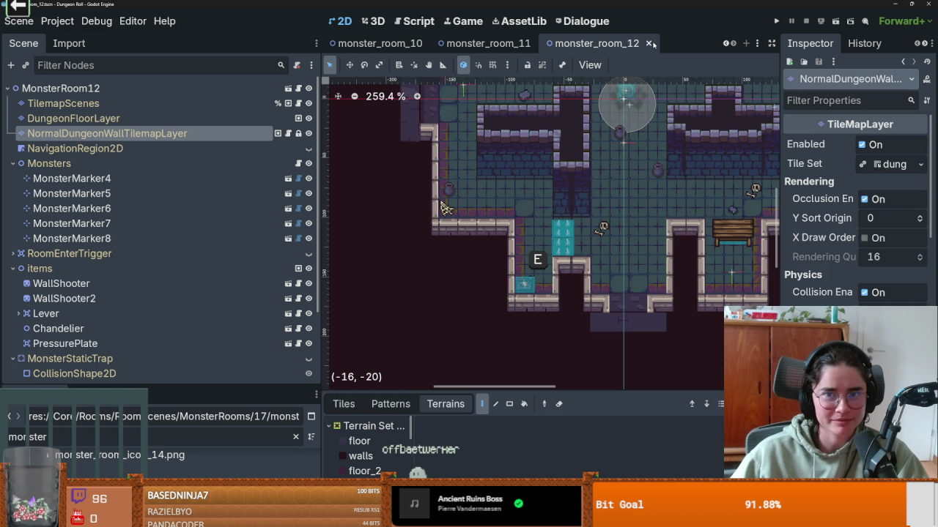
left_click(648, 44)
Step: Close monster_room_11, 10, 9, 8, north_door, room and TilemapArena, saving when prompted
left_click(700, 43)
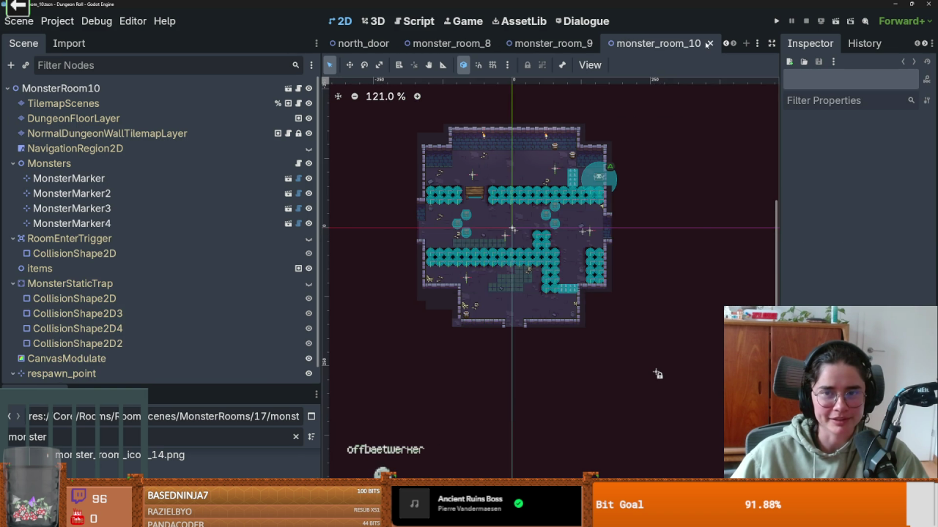
left_click(707, 43)
left_click(690, 44)
left_click(682, 44)
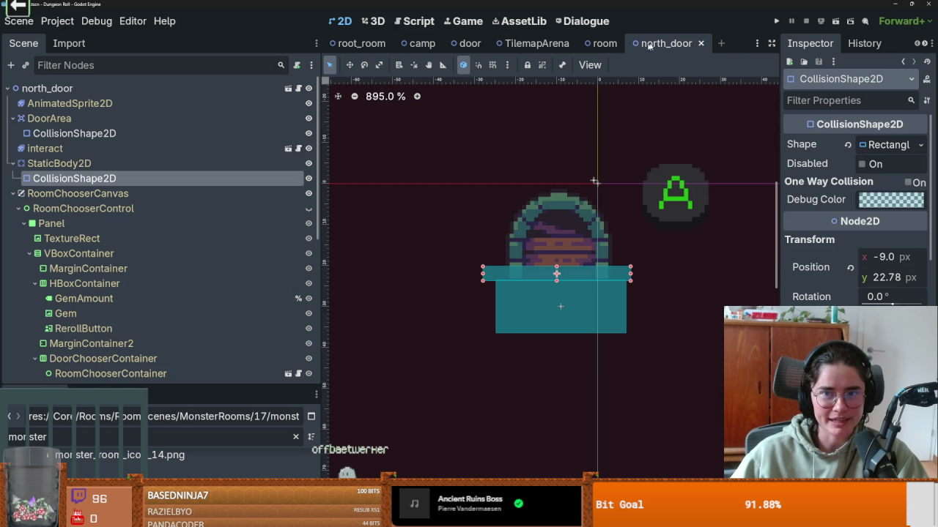
left_click(700, 44)
left_click(628, 43)
left_click(584, 43)
key("ctrl+s")
scroll(553, 179, "down", 5)
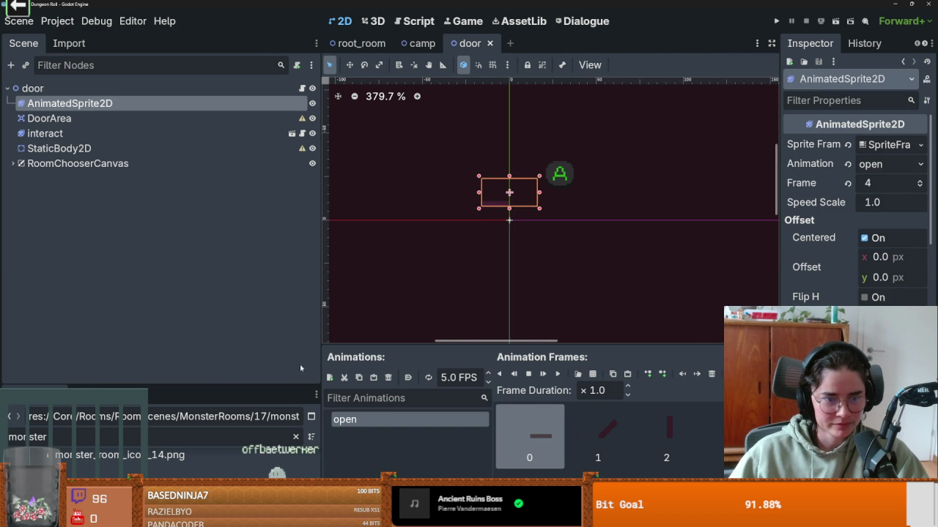
Step: Make the FileSystem panel taller and widen the scene tree and file docks
left_click_drag(286, 385, 293, 272)
left_click_drag(319, 356, 387, 336)
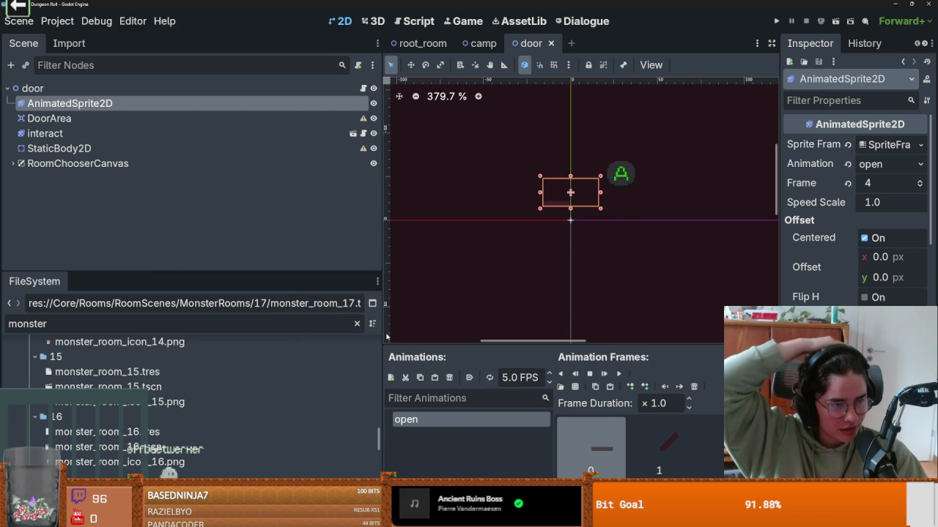
scroll(186, 410, "down", 3)
scroll(185, 410, "up", 10)
scroll(118, 415, "up", 10)
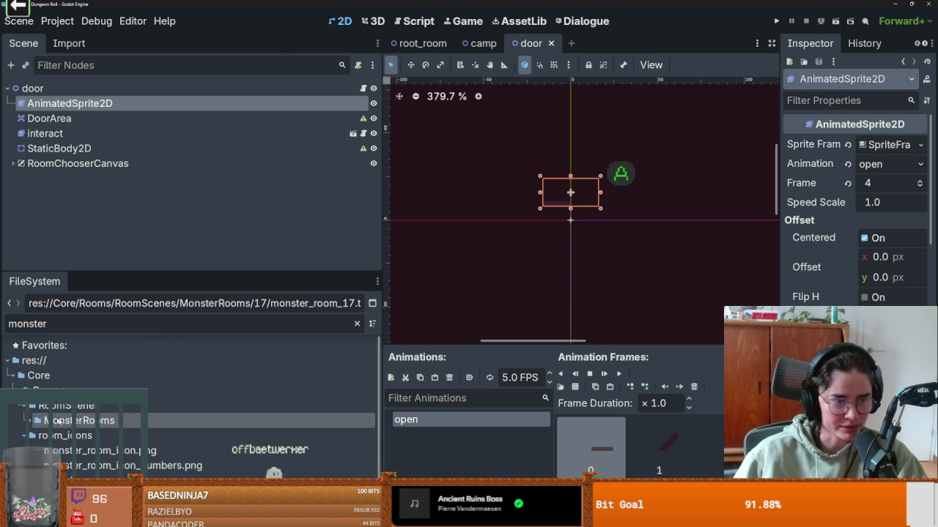
Step: Clear the 'monster' file filter and save the current scene
left_click(357, 323)
scroll(329, 359, "down", 3)
scroll(220, 388, "up", 3)
scroll(110, 403, "down", 3)
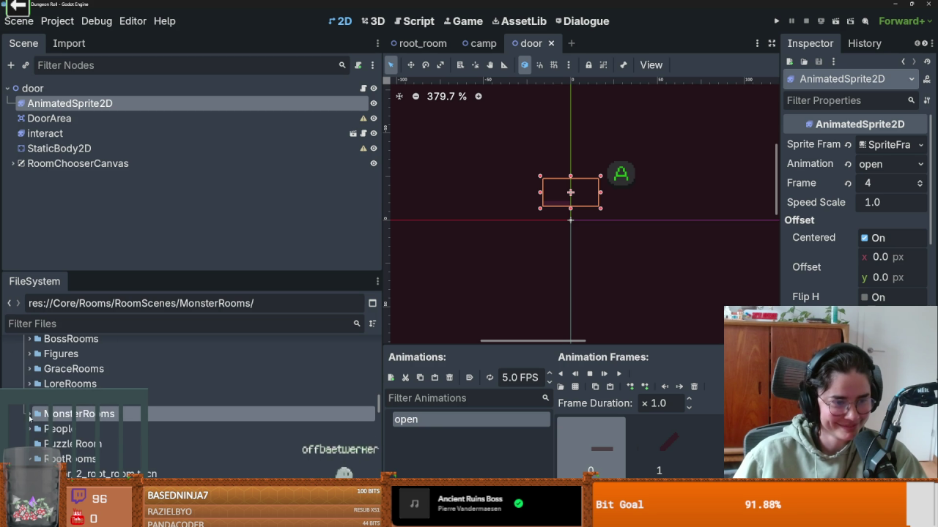
key("ctrl+s")
key("ctrl+s")
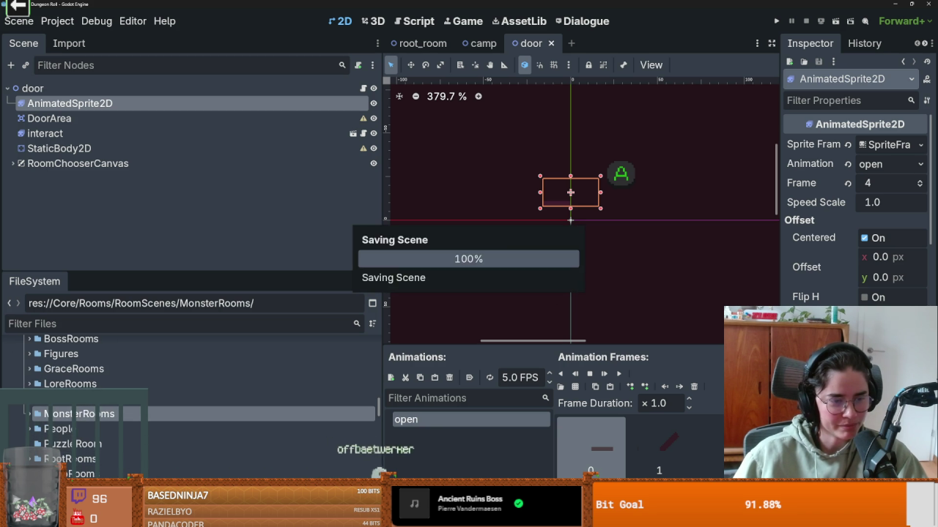
Step: Select the RoomScenes folder, then switch to the Google Translate window
scroll(77, 447, "down", 1)
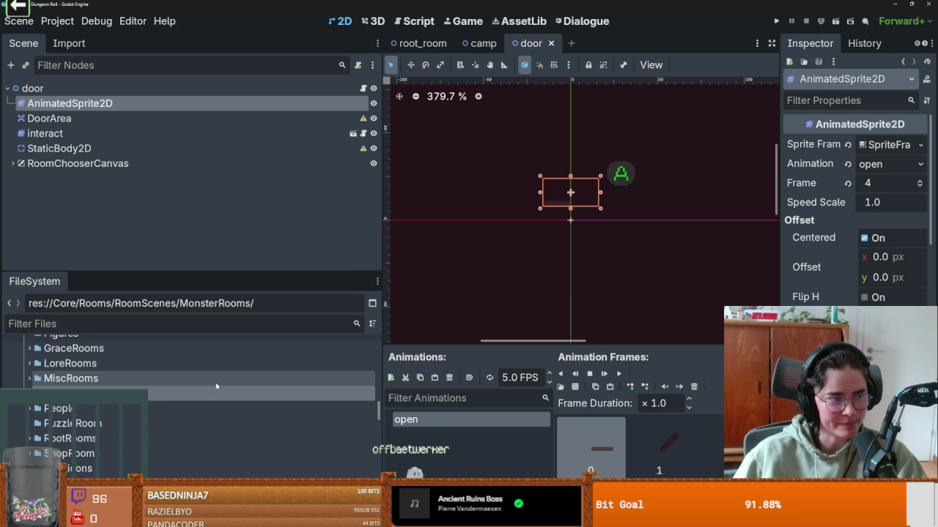
scroll(73, 381, "up", 5)
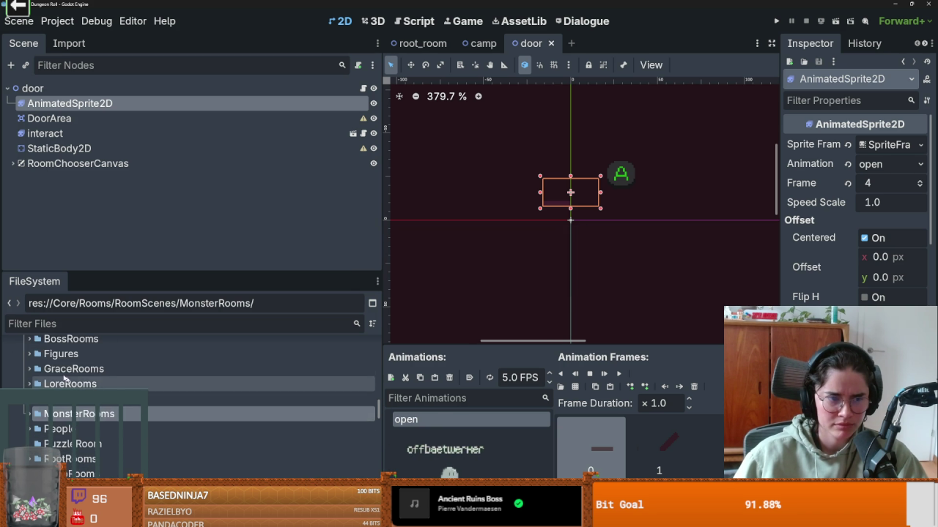
left_click(65, 362)
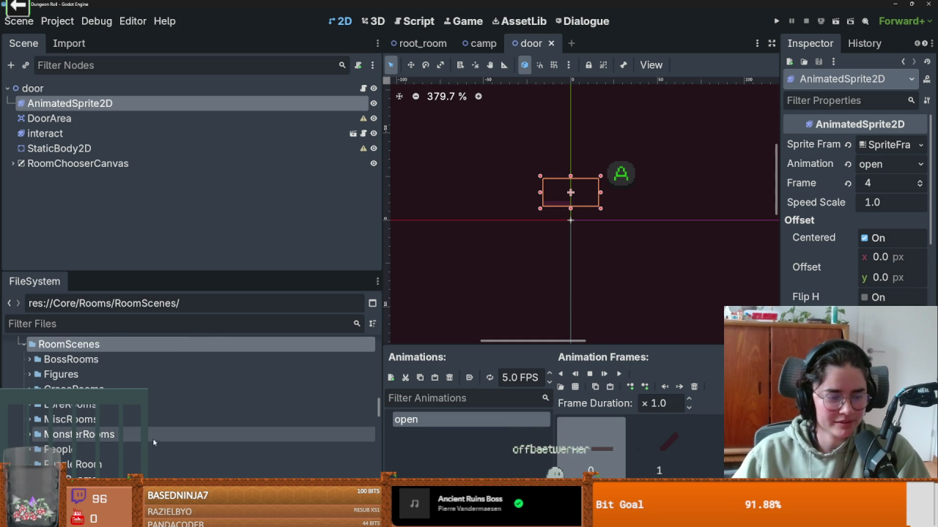
scroll(199, 342, "down", 1)
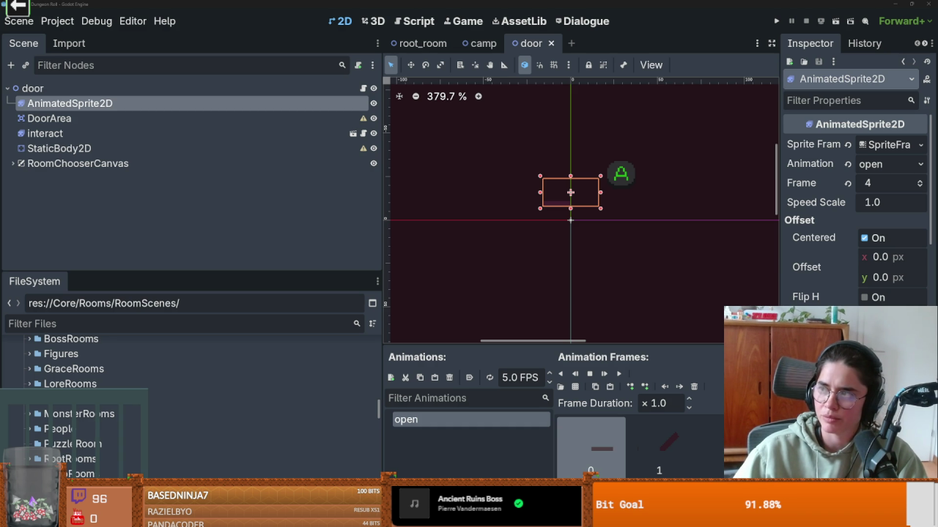
key("alt+Tab")
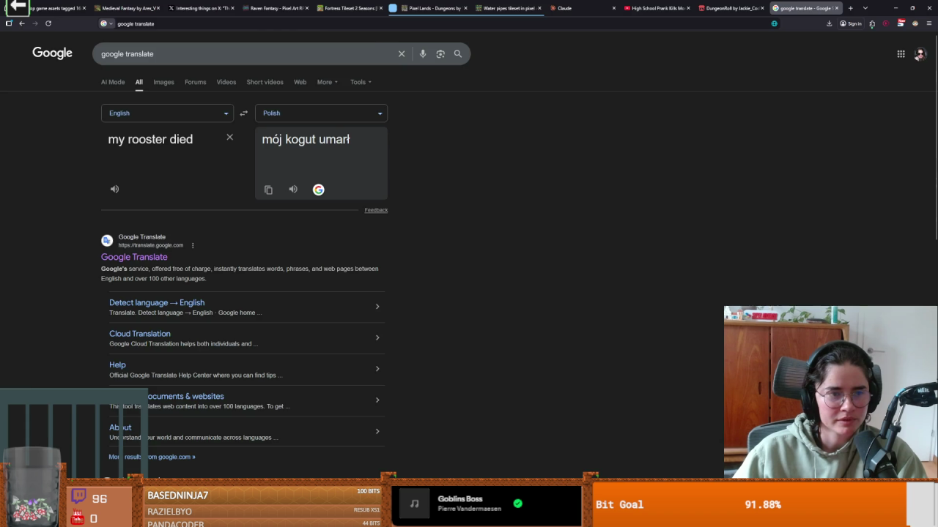
key("alt+Tab")
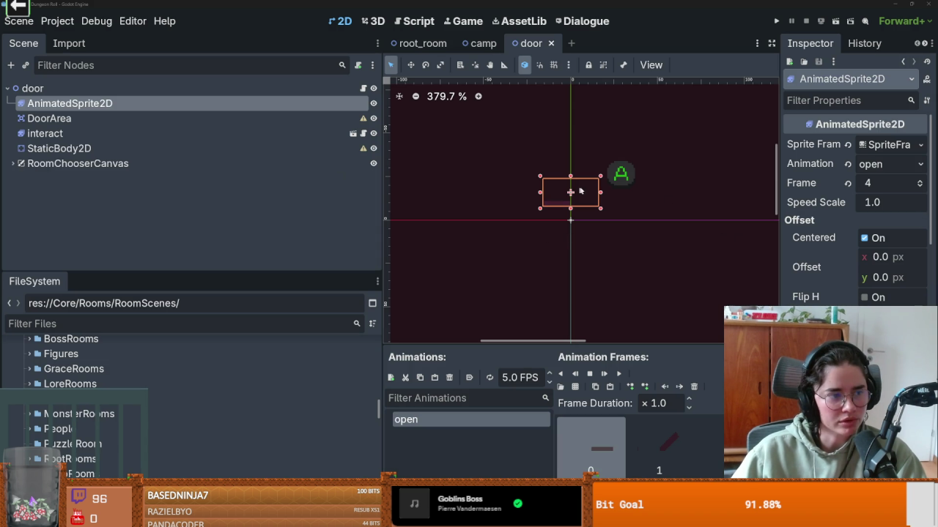
Step: Browse the FileSystem dock back up to RoomScenes and select the PuzzleRoom folder
scroll(576, 238, "up", 2)
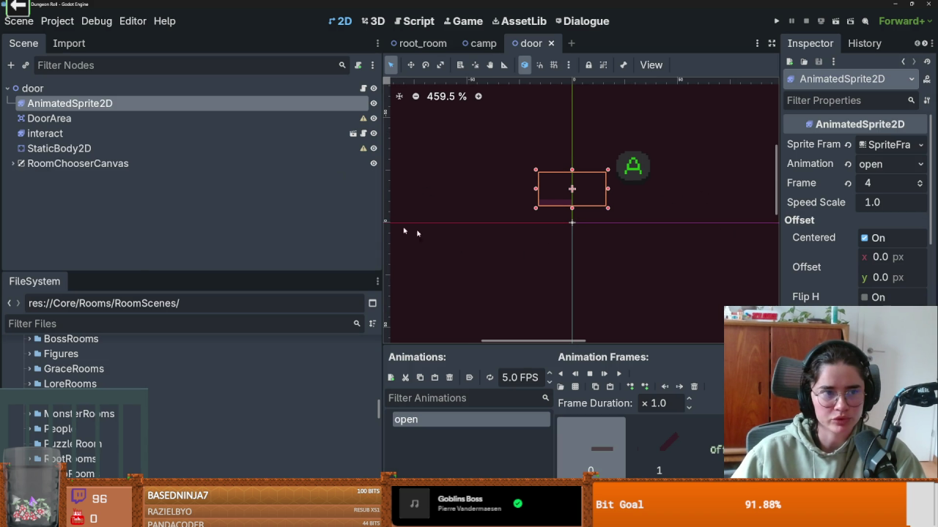
left_click_drag(200, 271, 195, 149)
scroll(180, 296, "down", 5)
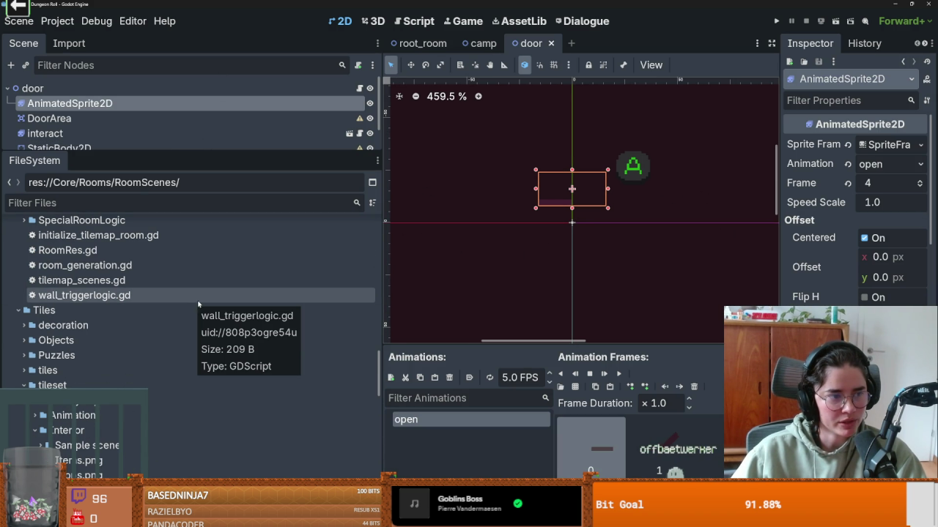
scroll(163, 308, "down", 5)
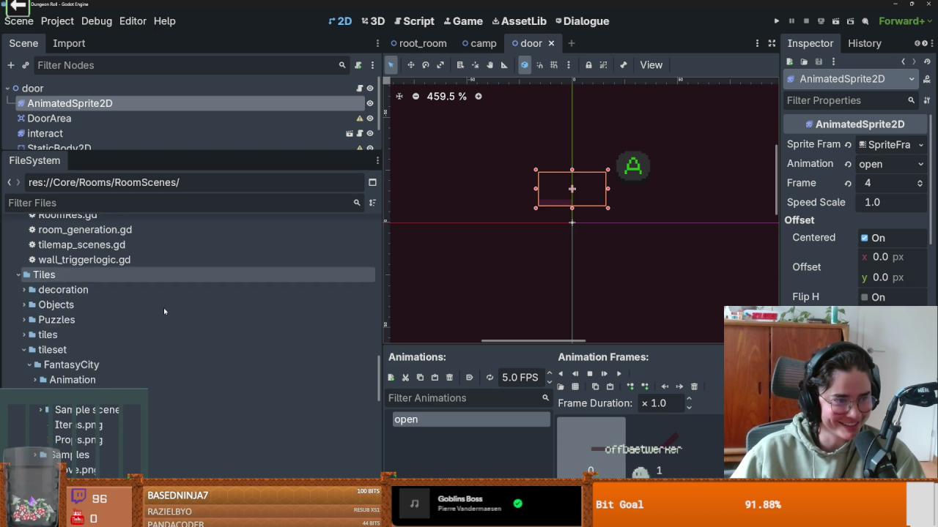
scroll(181, 304, "down", 3)
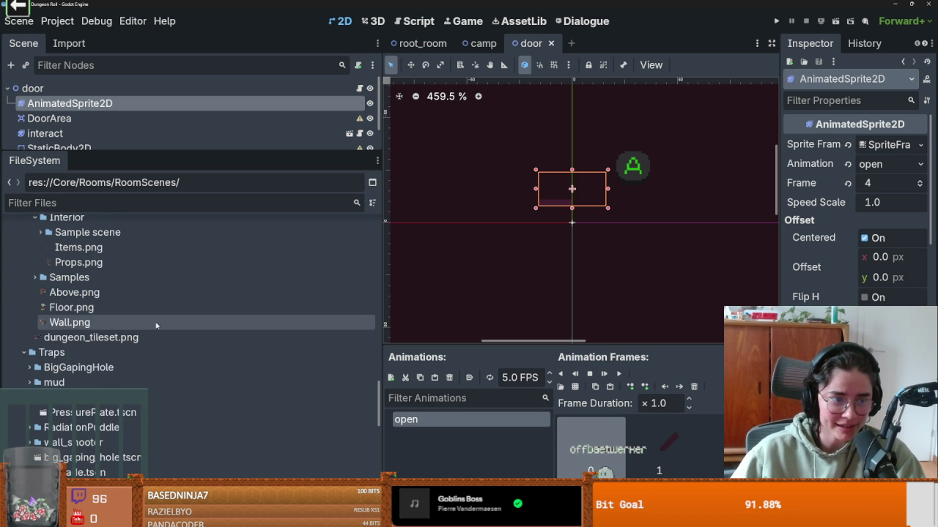
scroll(147, 337, "up", 5)
scroll(22, 290, "up", 4)
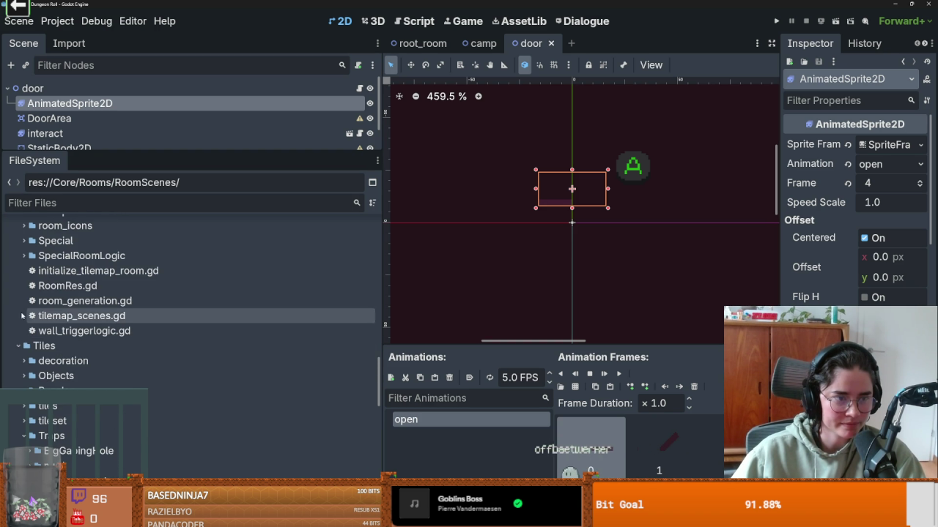
scroll(63, 315, "up", 5)
left_click(68, 323)
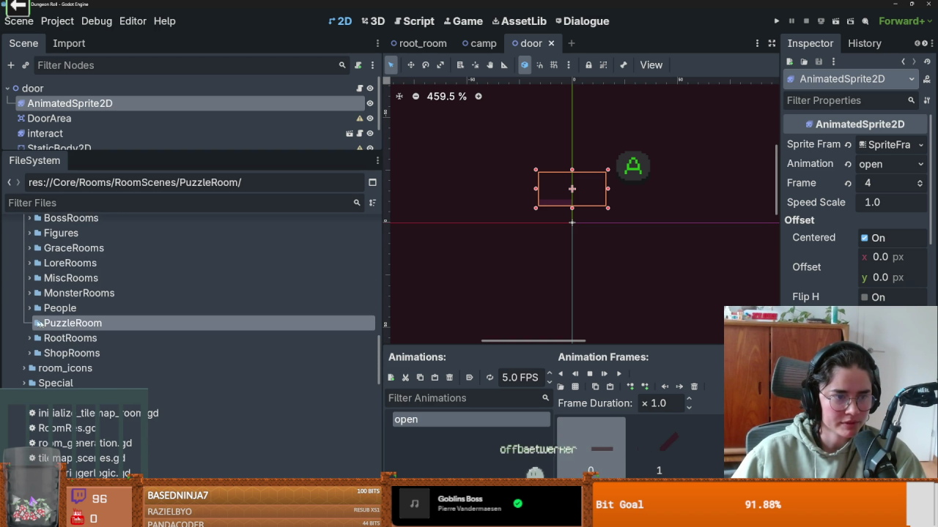
Step: Expand the RootRooms folder and bring up the context menu for room.tscn
scroll(37, 308, "up", 2)
left_click(29, 374)
scroll(88, 367, "down", 2)
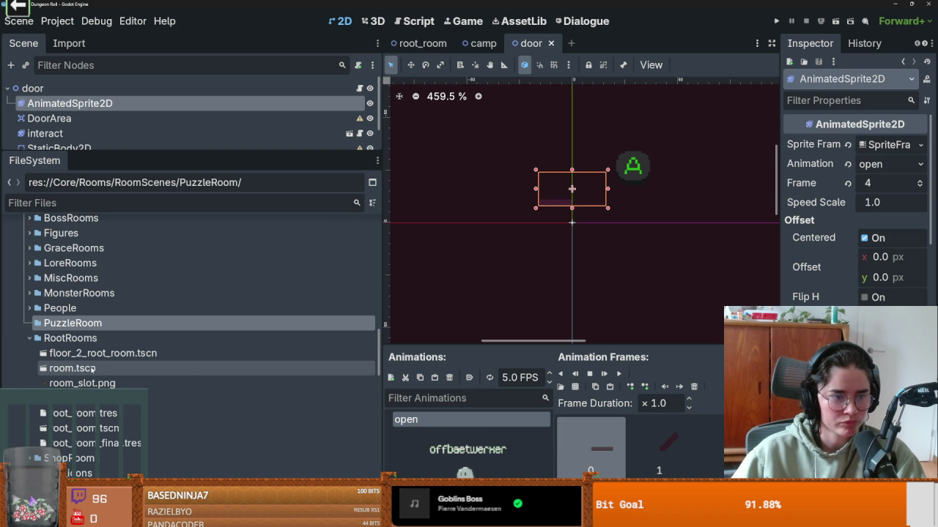
right_click(92, 370)
Step: Create a new scene inherited from room.tscn
left_click(271, 247)
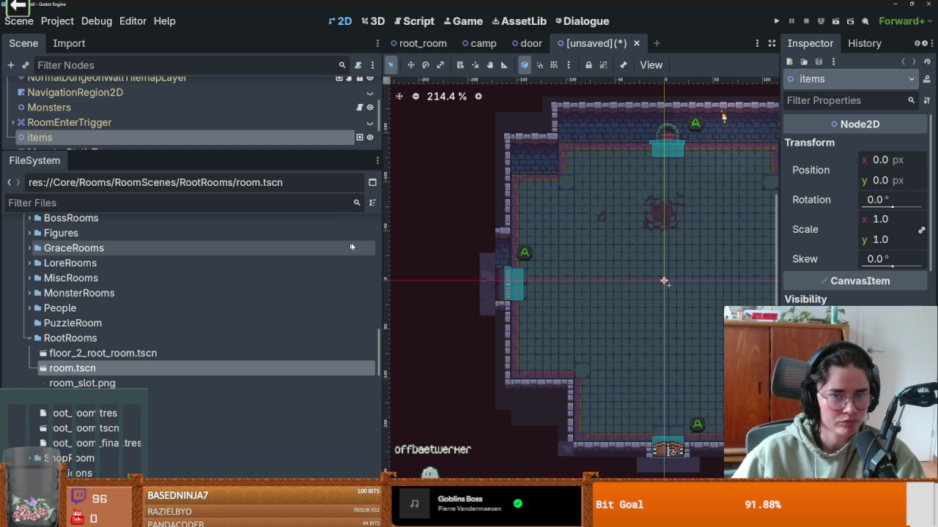
scroll(555, 284, "down", 2)
scroll(582, 275, "up", 3)
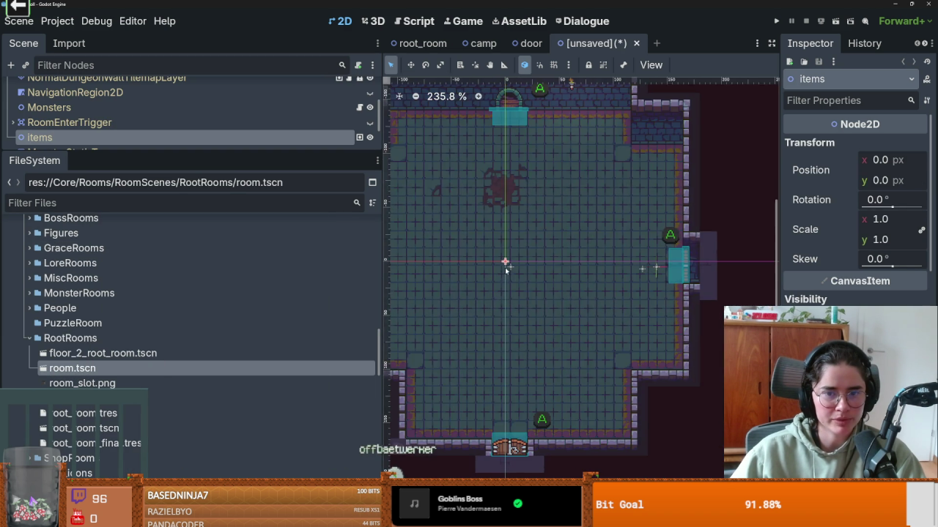
Step: Start saving the new scene as root_room_2.tscn, navigating to Core/Rooms/RoomScenes
key("ctrl+s")
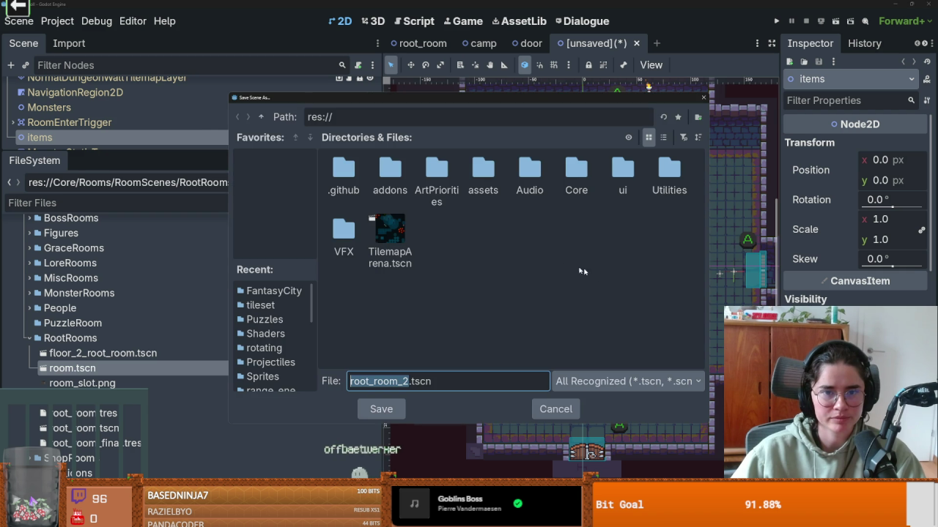
double_click(575, 172)
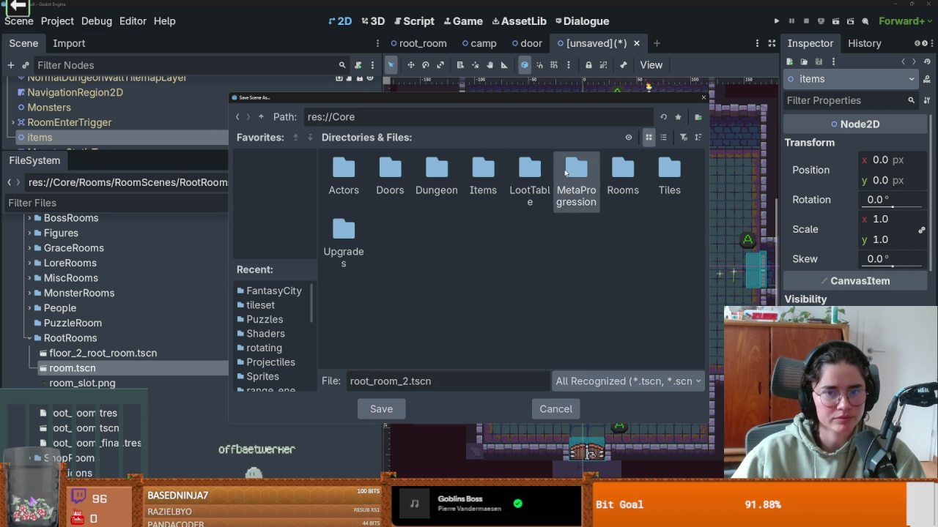
double_click(622, 173)
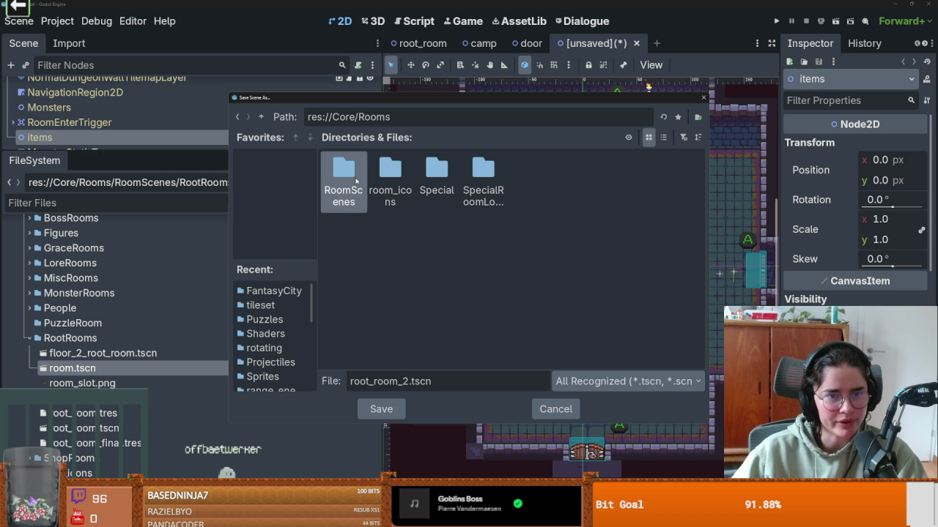
double_click(339, 174)
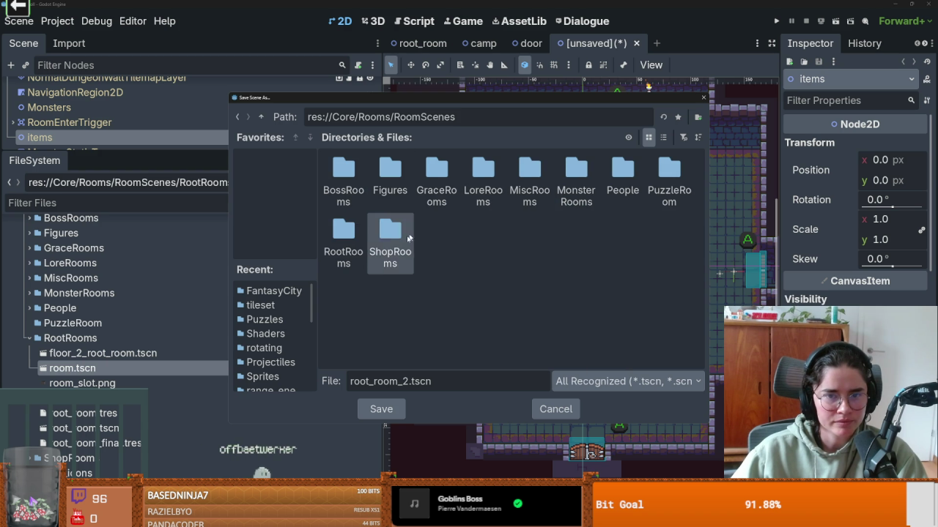
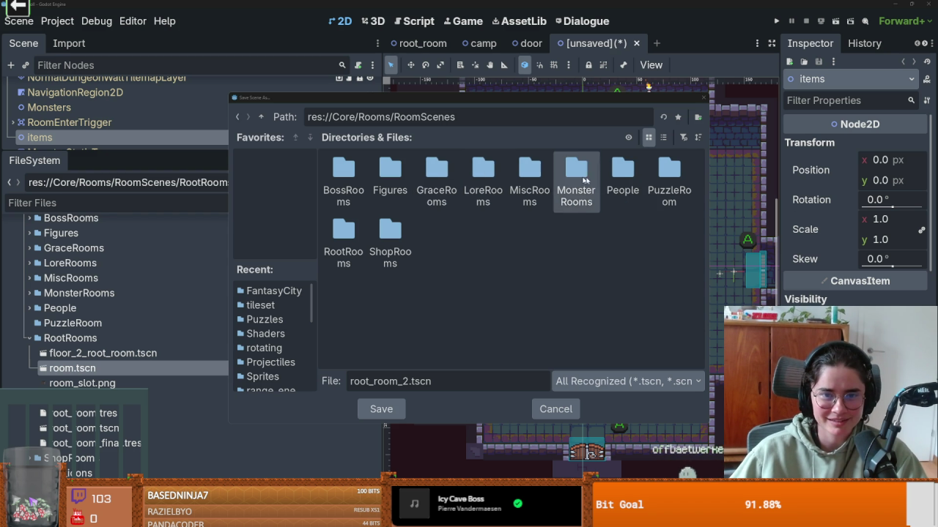
Step: Save the scene as puzzle_room_1 in the PuzzleRoom folder and expand the scene tree
double_click(668, 176)
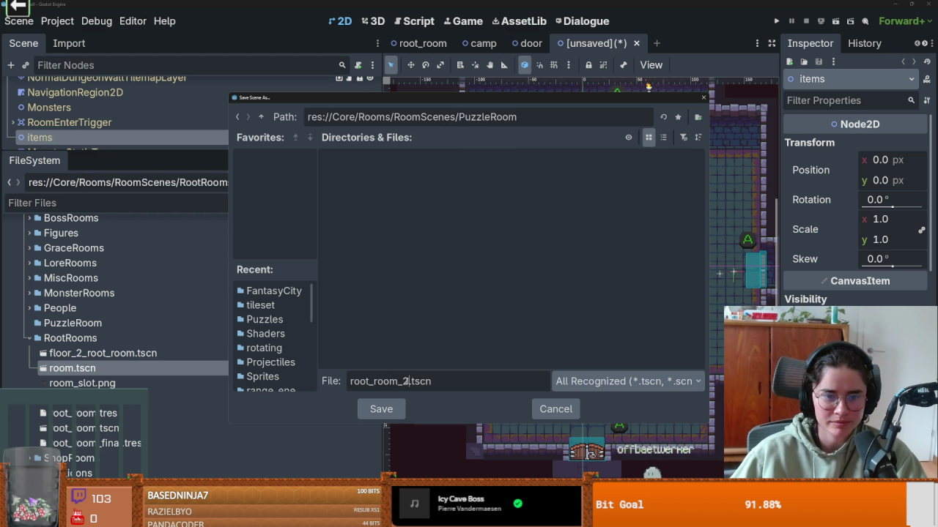
double_click(409, 381)
type("puzz")
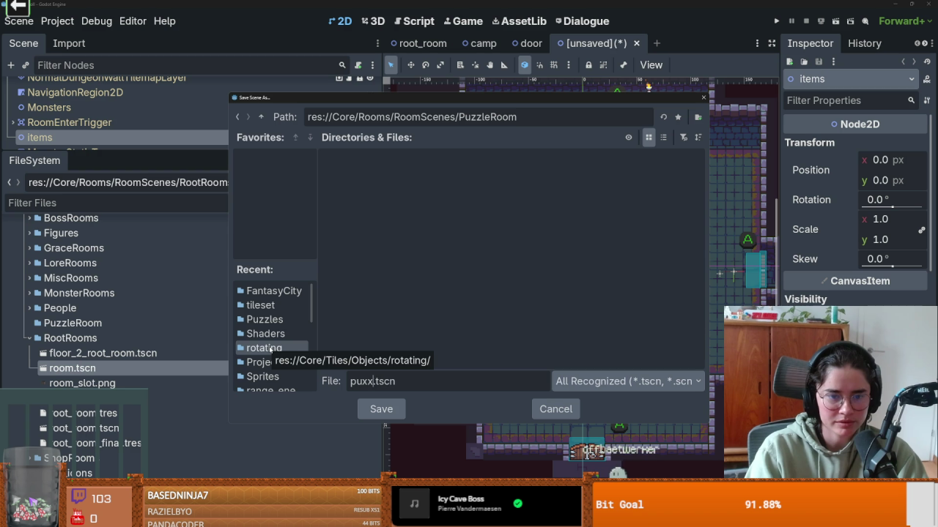
type("le_room_1")
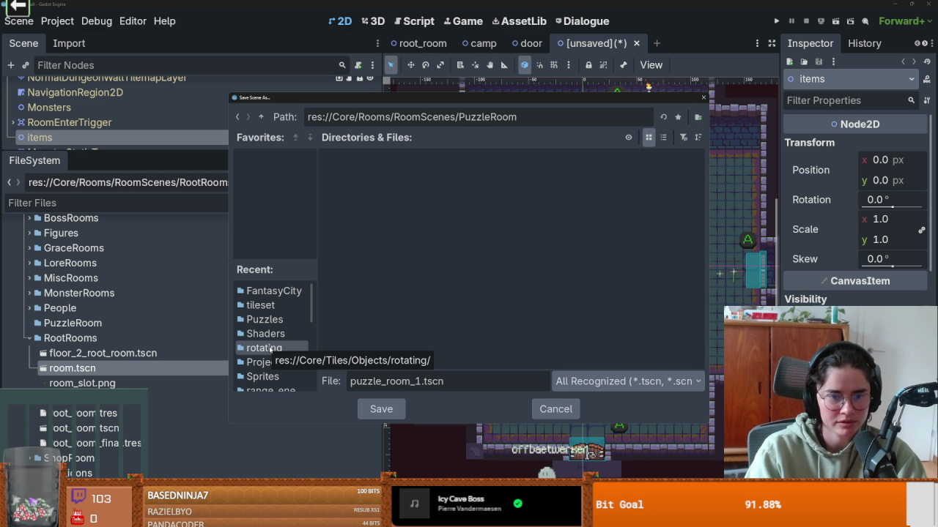
key("Return")
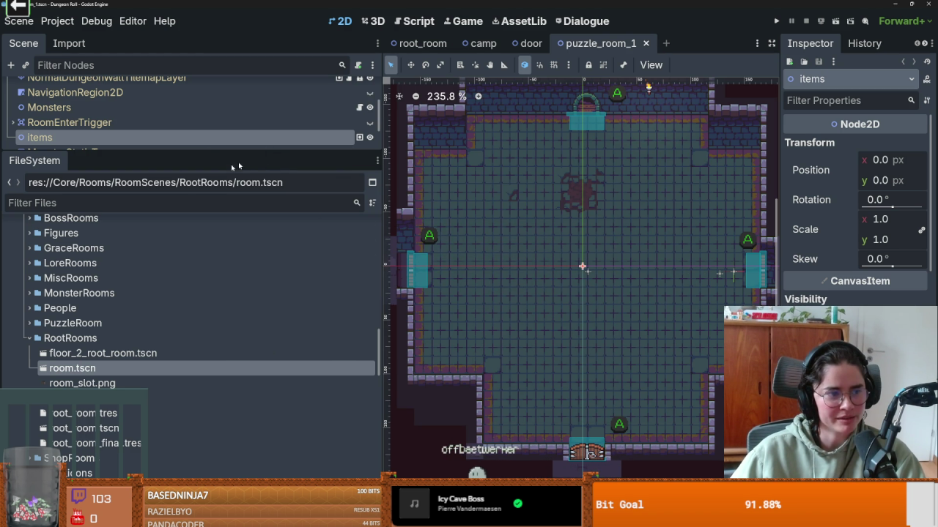
mouse_move(232, 158)
left_mouse_down()
mouse_move(231, 437)
mouse_move(232, 372)
left_mouse_up()
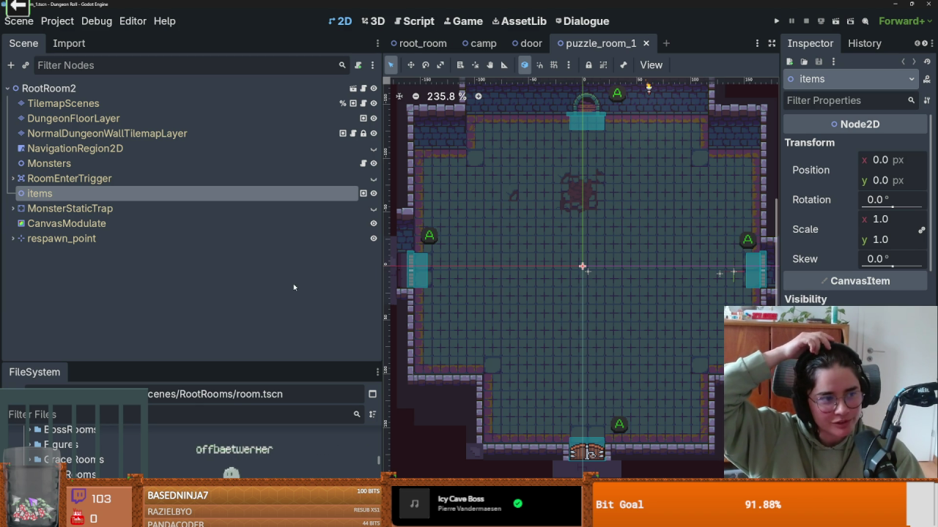
Step: Pan around the cross-shaped dungeon room and save puzzle_room_1 with Ctrl+S
scroll(586, 271, "down", 2)
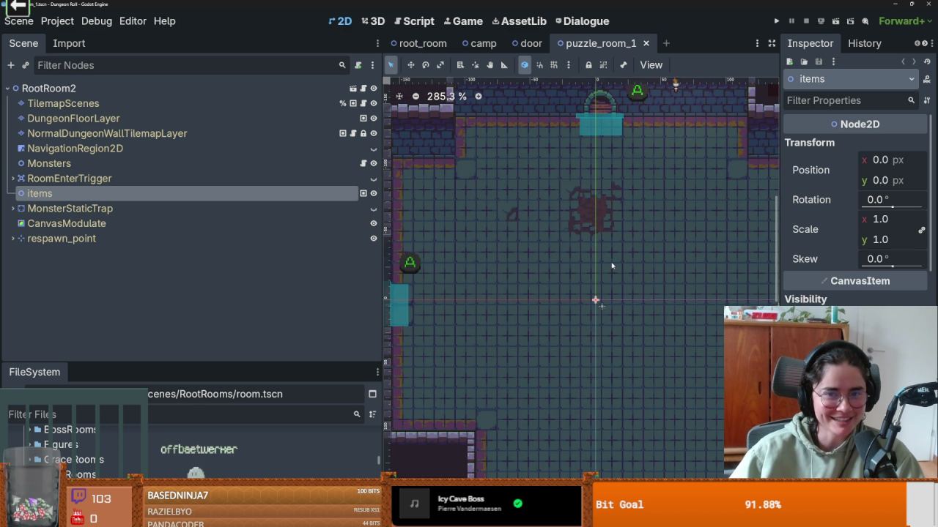
key("ctrl+s")
scroll(611, 282, "up", 1)
scroll(611, 282, "right", 1)
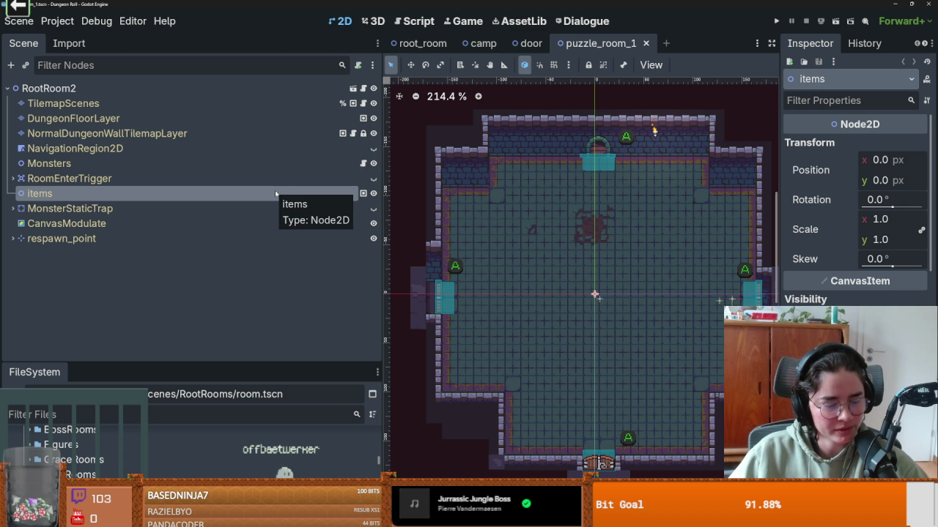
scroll(572, 278, "up", 3)
scroll(572, 278, "down", 3)
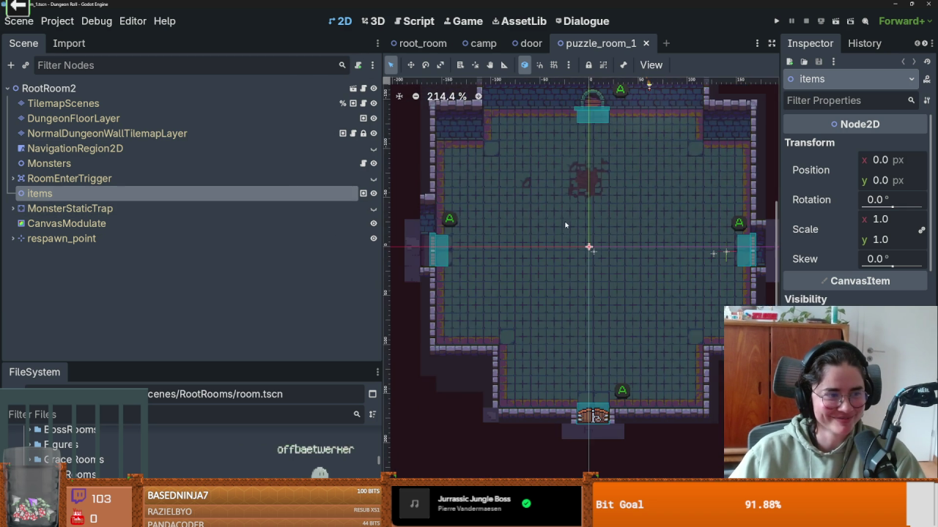
key("ctrl+s")
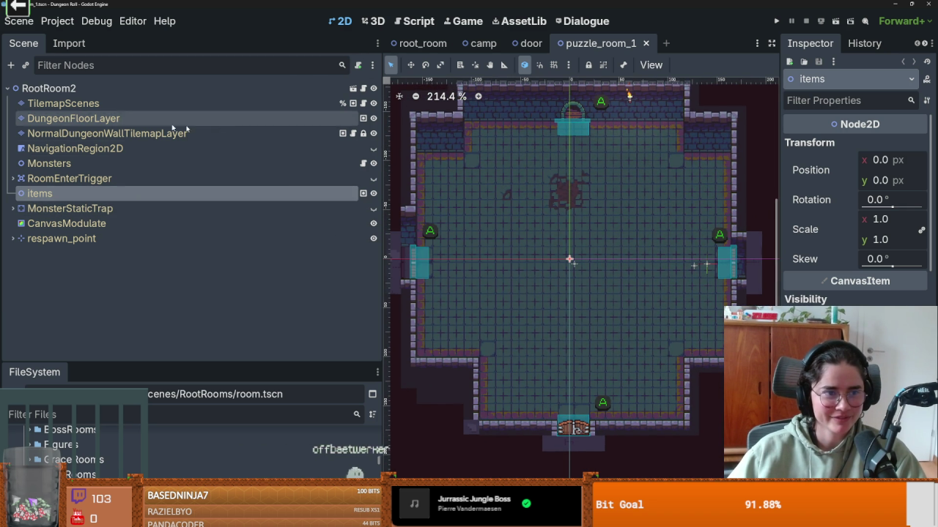
scroll(519, 253, "up", 1)
scroll(522, 262, "down", 1)
scroll(505, 231, "up", 1)
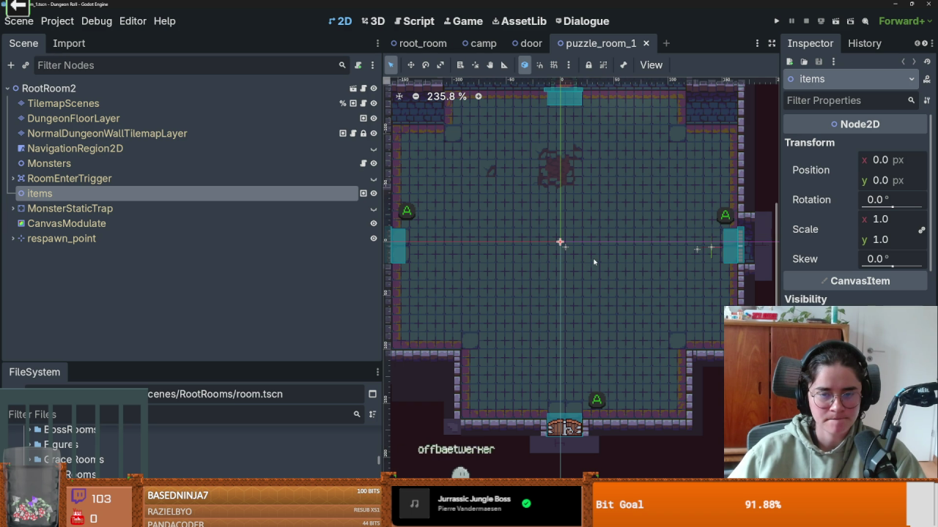
scroll(590, 256, "up", 1)
scroll(553, 264, "up", 1)
scroll(513, 249, "down", 1)
scroll(484, 244, "right", 2)
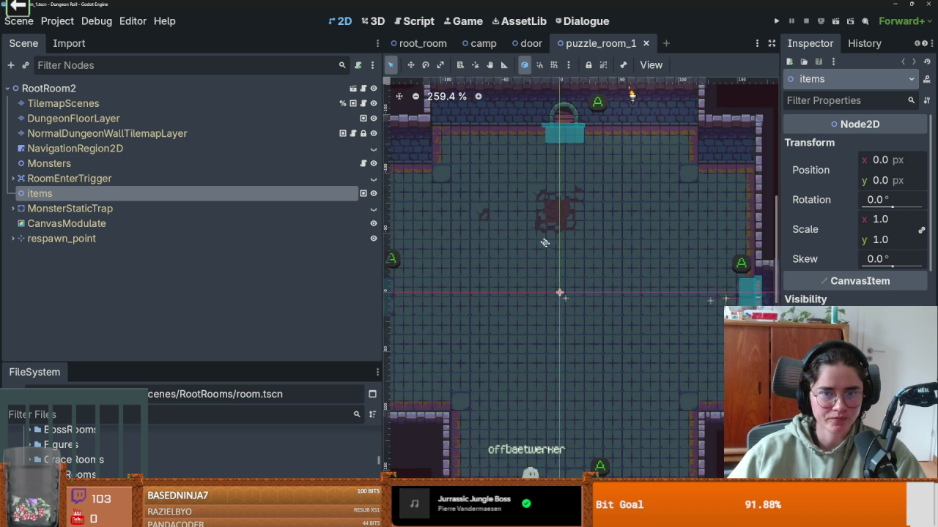
scroll(620, 259, "down", 2)
scroll(620, 260, "right", 2)
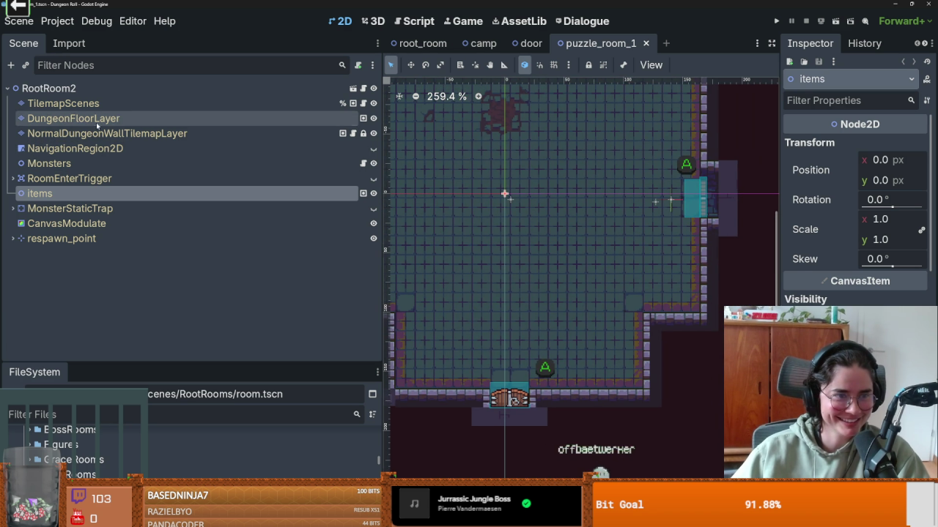
Step: Inspect the DungeonFloorLayer and wall tilemap layers in the scene tree
left_click(66, 118)
left_click(74, 133)
left_click(66, 118)
right_click(55, 192)
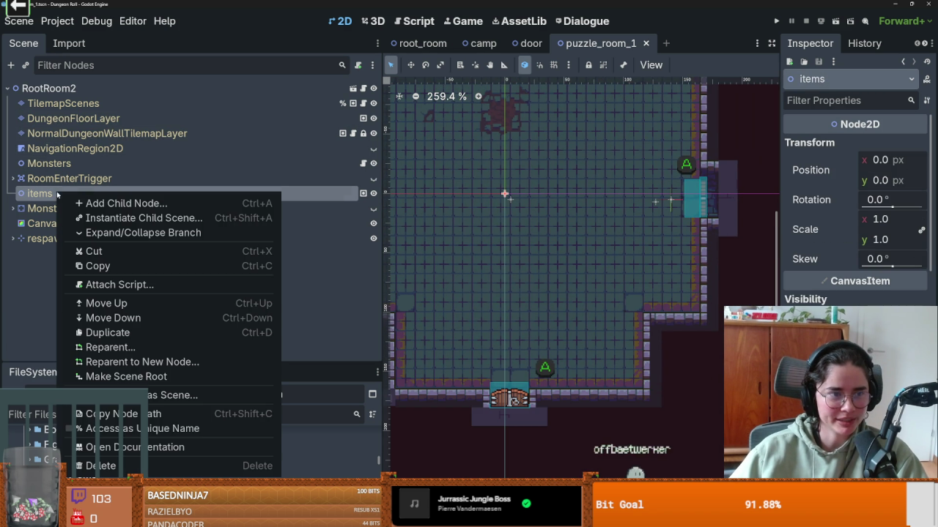
key("Escape")
Step: Instance laser.tscn under items and drag the Laser to the right wall
left_click(27, 65)
type("las")
key("Return")
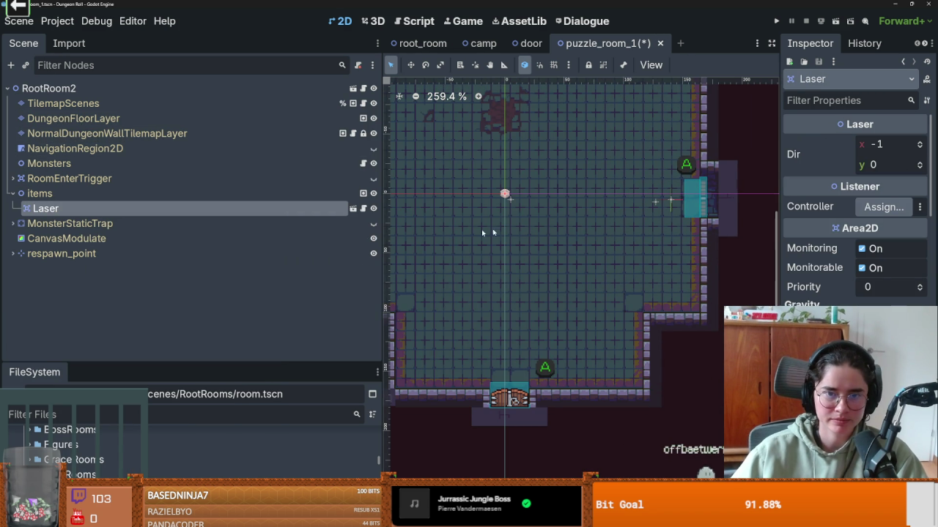
mouse_move(504, 194)
left_mouse_down()
mouse_move(700, 252)
mouse_move(699, 244)
mouse_move(699, 253)
left_mouse_up()
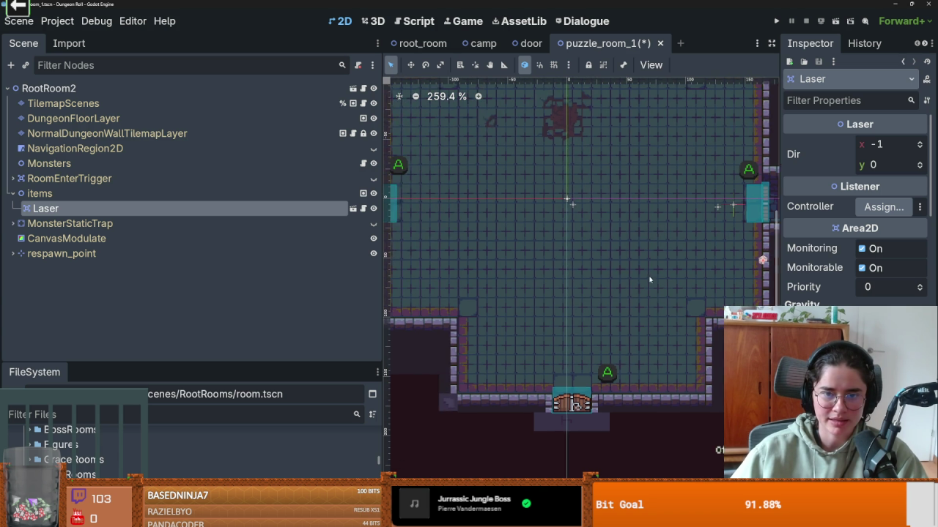
Step: Instance lever.tscn under items and place the Lever against the right wall
left_click(44, 193)
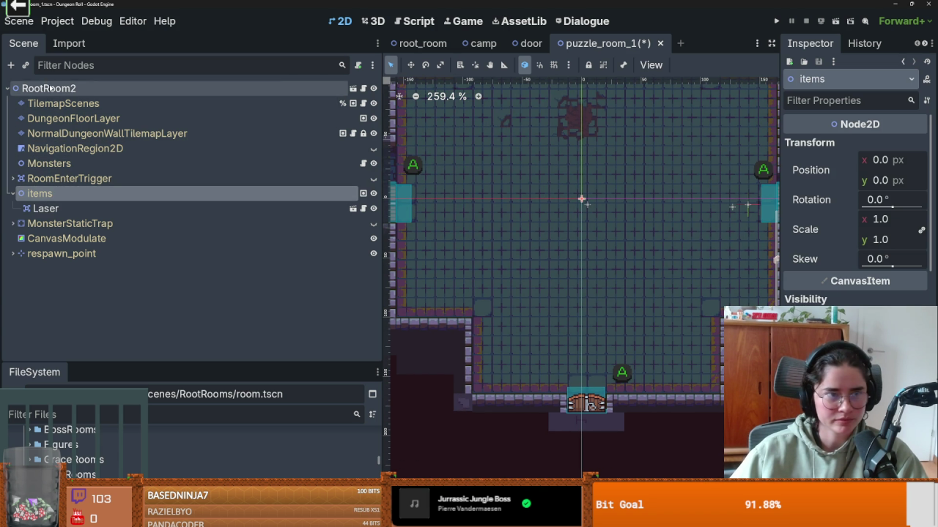
left_click(26, 66)
type("lever")
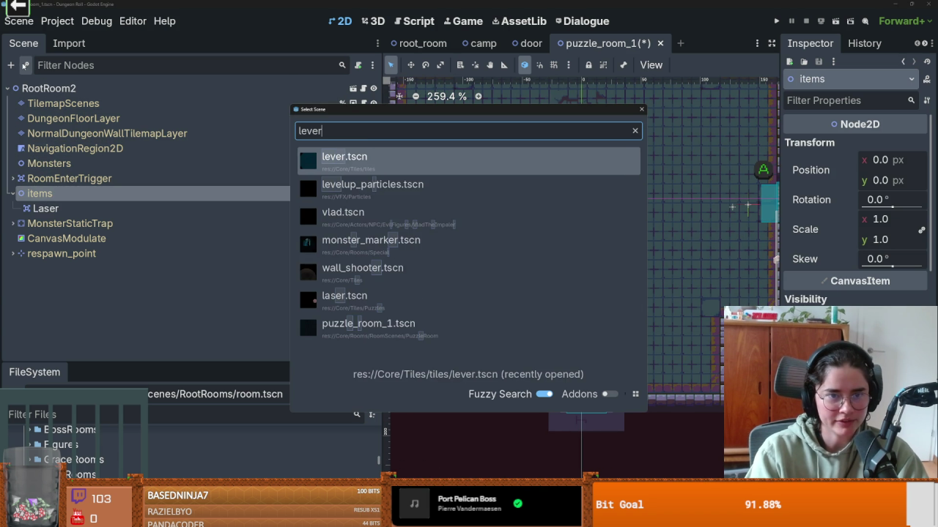
key("Return")
scroll(506, 264, "up", 2)
mouse_move(515, 254)
left_mouse_down()
mouse_move(652, 275)
mouse_move(677, 295)
mouse_move(672, 281)
left_mouse_up()
scroll(687, 320, "up", 6)
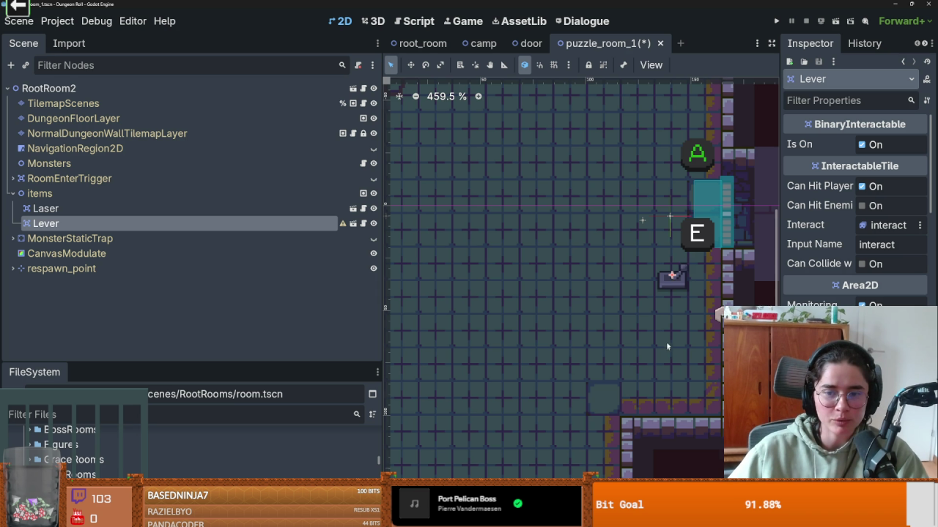
Step: Save the scene with the Laser and Lever in place, reselecting items
scroll(668, 339, "down", 1)
scroll(616, 326, "left", 2)
key("ctrl+s")
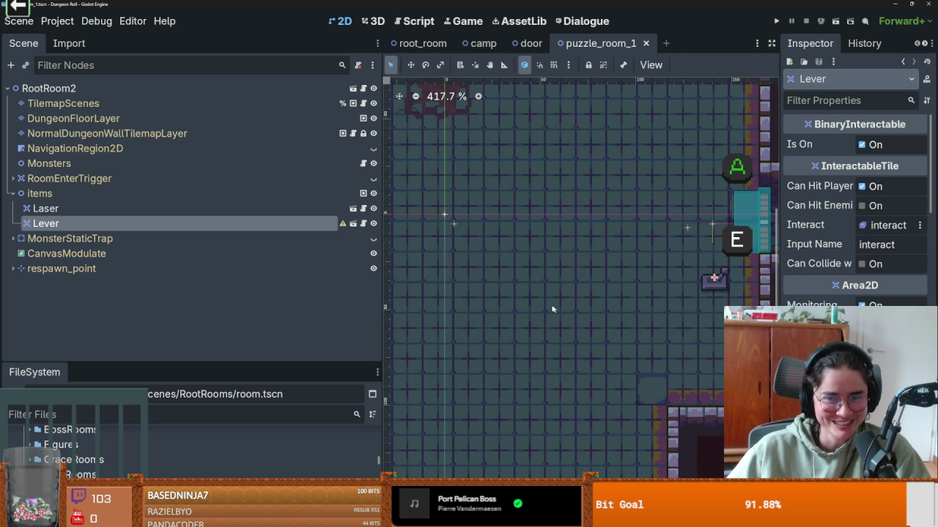
scroll(639, 310, "down", 3)
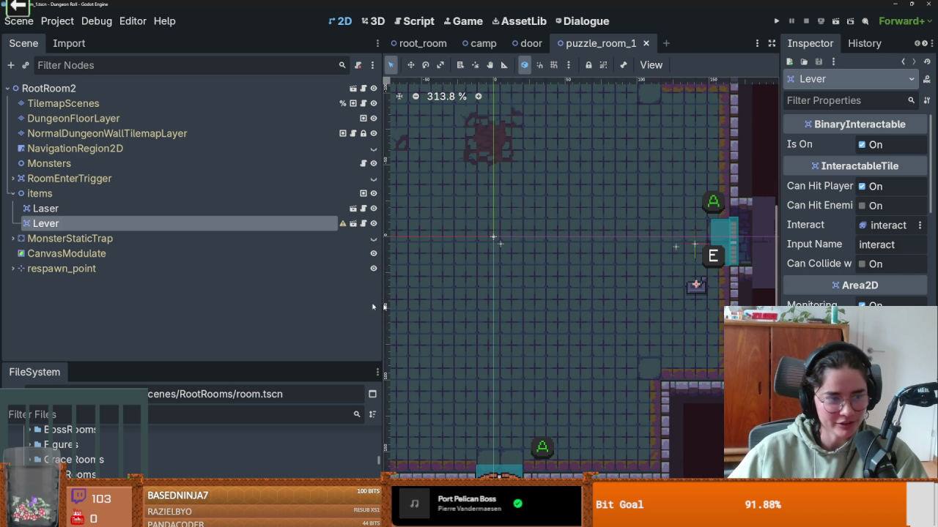
left_click(38, 195)
right_click(53, 195)
key("ctrl+shift+a")
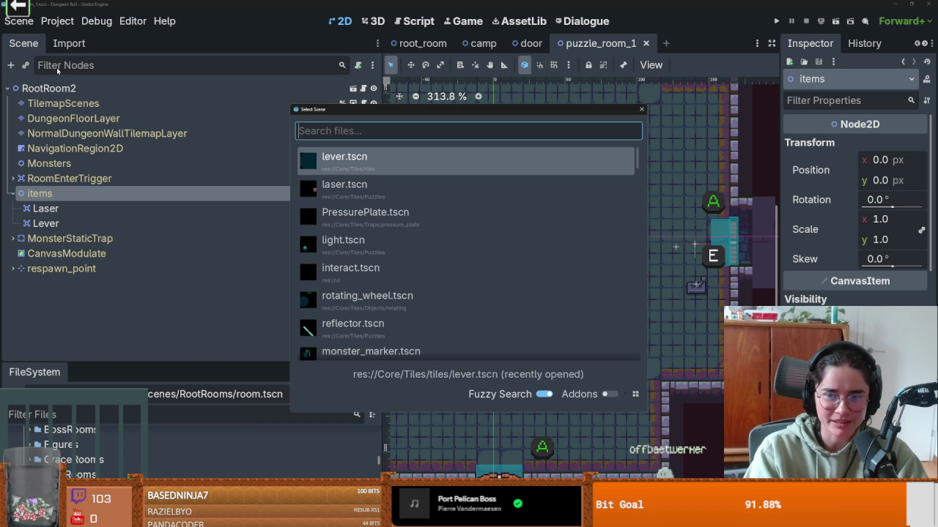
Step: Instance reflector.tscn under items and place it left of centre at about -77, 52
type("re")
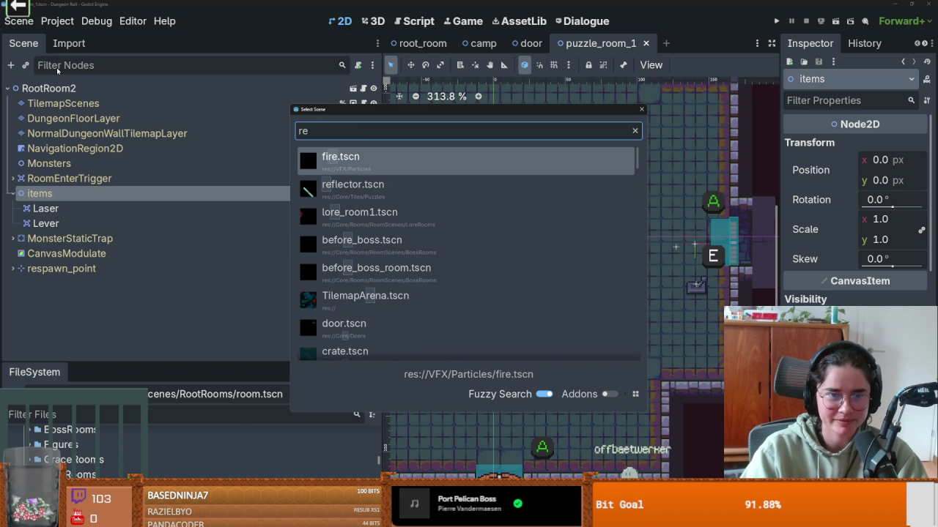
key("Down")
key("Return")
left_click_drag(492, 238, 417, 298)
mouse_move(467, 285)
left_mouse_down()
mouse_move(442, 299)
mouse_move(447, 304)
mouse_move(442, 295)
mouse_move(451, 304)
left_mouse_up()
scroll(451, 304, "up", 5)
scroll(493, 312, "down", 5)
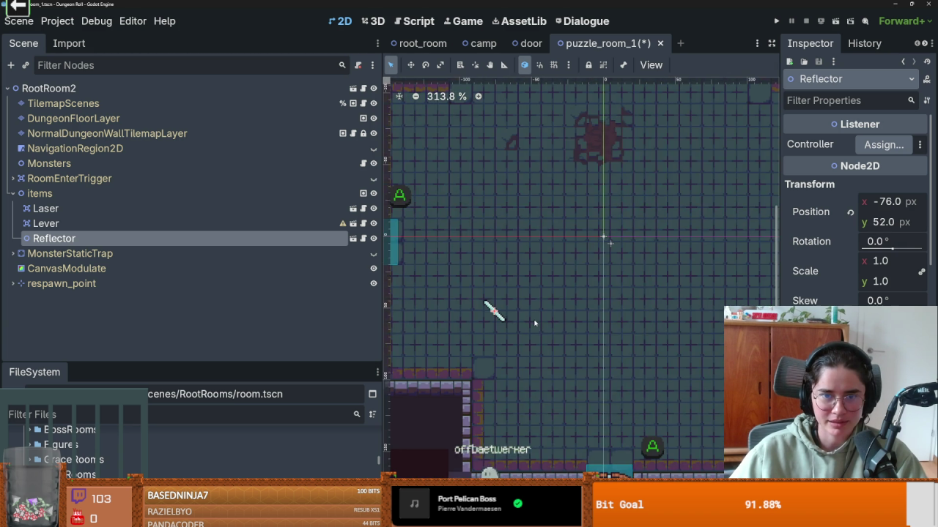
Step: Add light.tscn under items toward the upper left, save, and widen the viewport
left_click(57, 193)
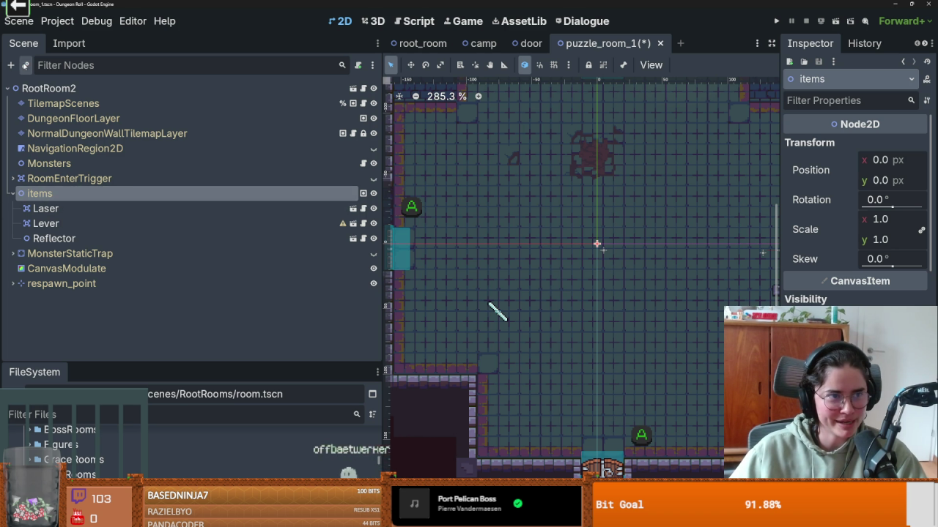
left_click(26, 65)
type("light")
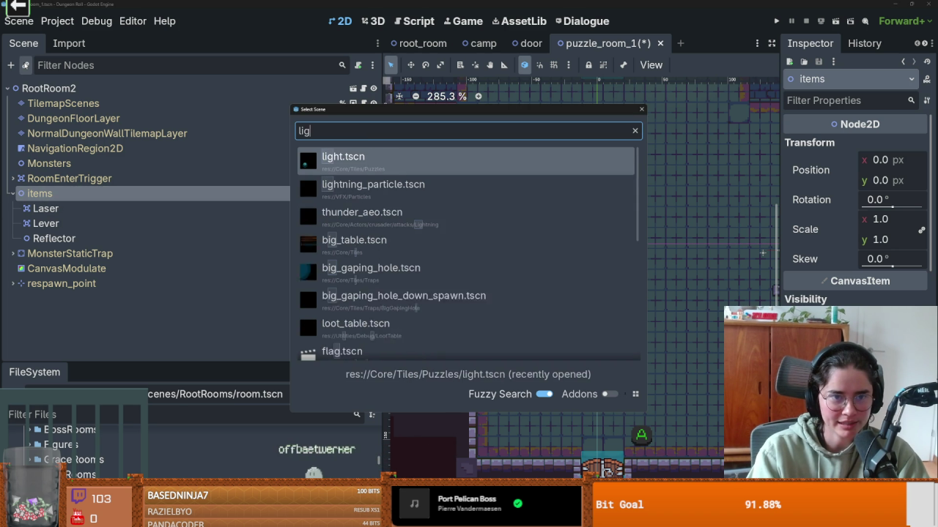
key("Return")
left_click_drag(597, 238, 487, 150)
scroll(524, 184, "down", 3)
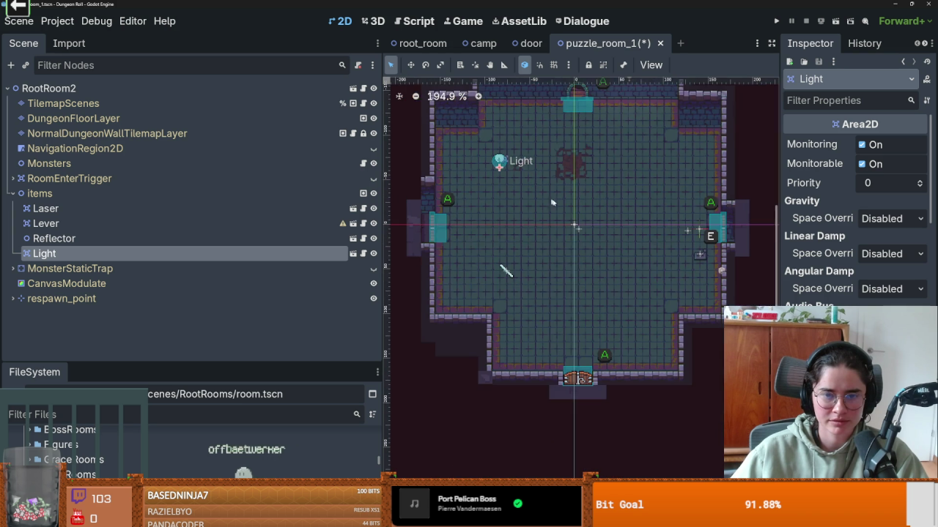
key("ctrl+s")
scroll(529, 241, "up", 5)
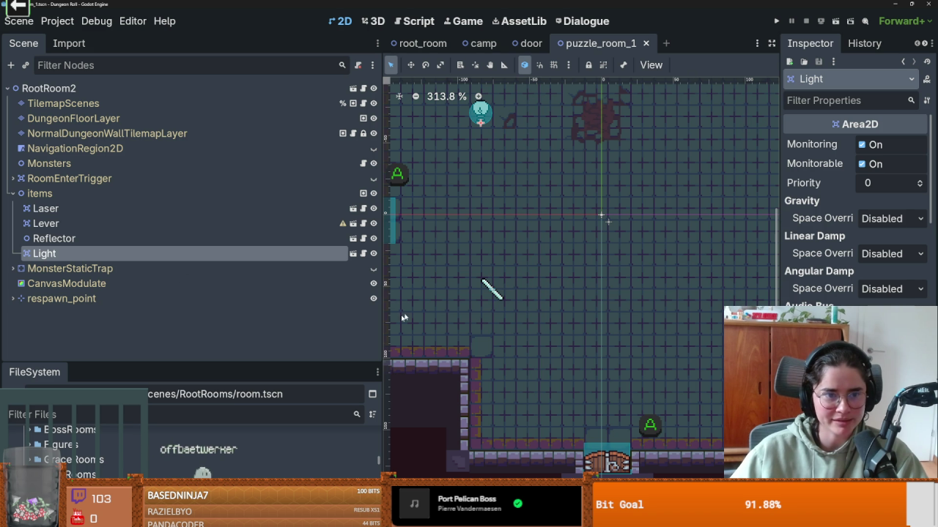
left_click_drag(385, 304, 277, 296)
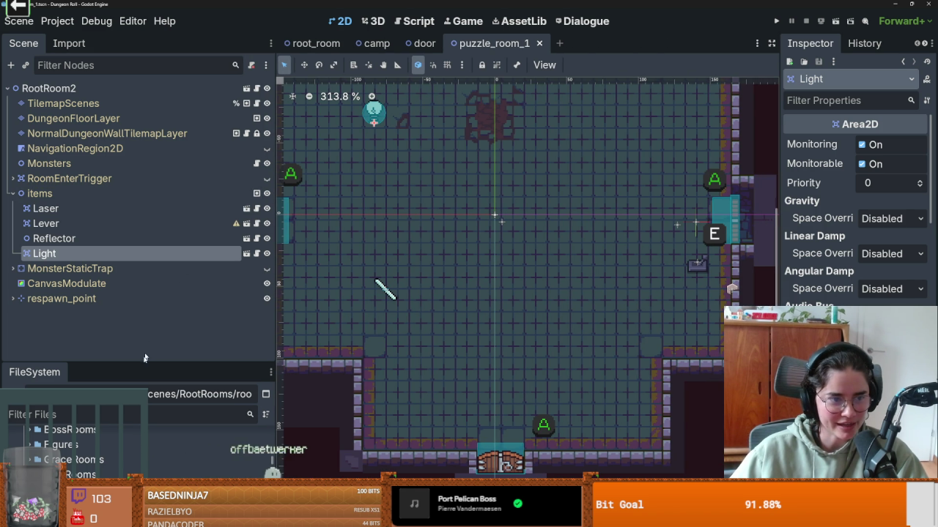
Step: Resize the Scene and FileSystem docks and select the Lever node to view its properties
mouse_move(144, 362)
left_mouse_down()
mouse_move(150, 270)
mouse_move(162, 311)
left_mouse_up()
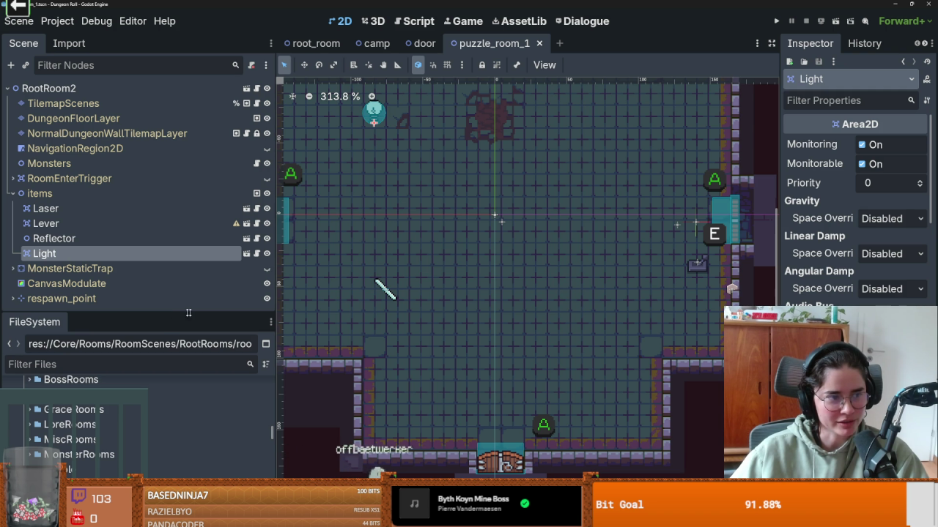
left_click_drag(199, 317, 199, 277)
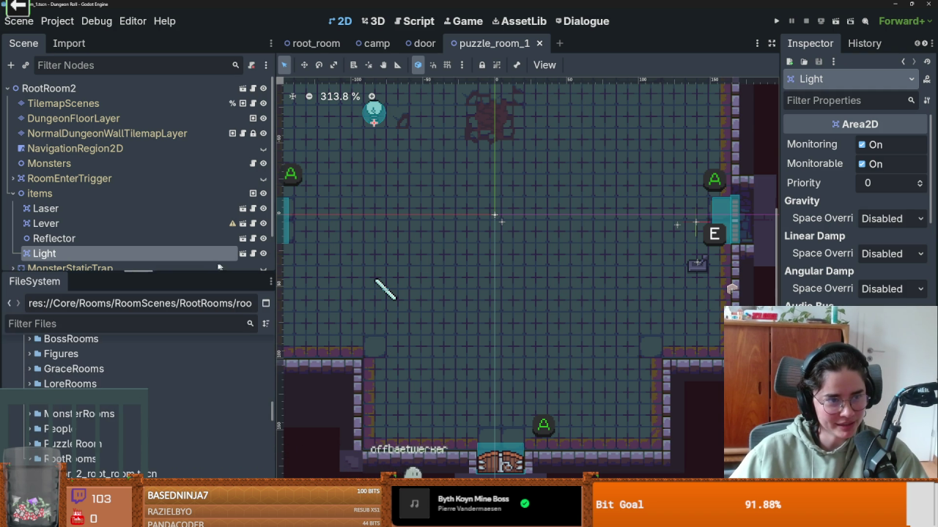
left_click(12, 193)
scroll(435, 285, "down", 4)
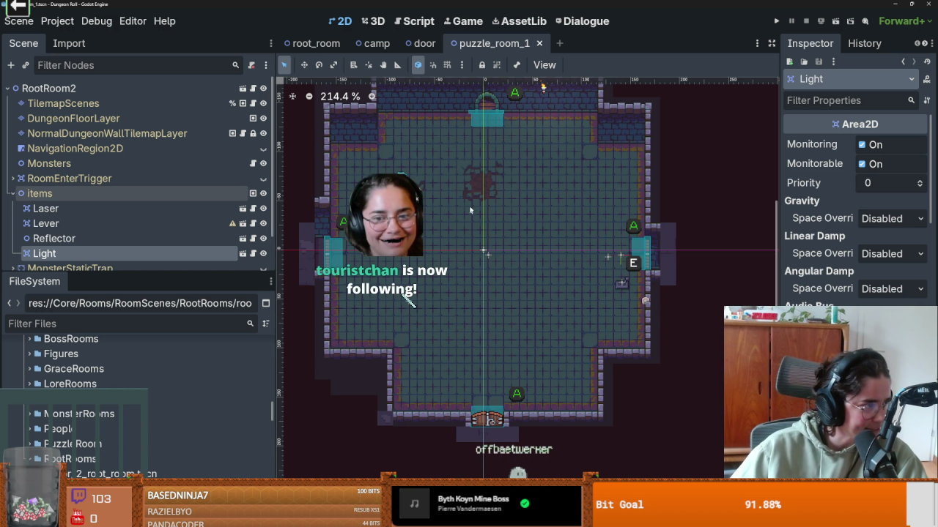
scroll(494, 278, "up", 2)
scroll(493, 275, "up", 1)
scroll(592, 237, "down", 1)
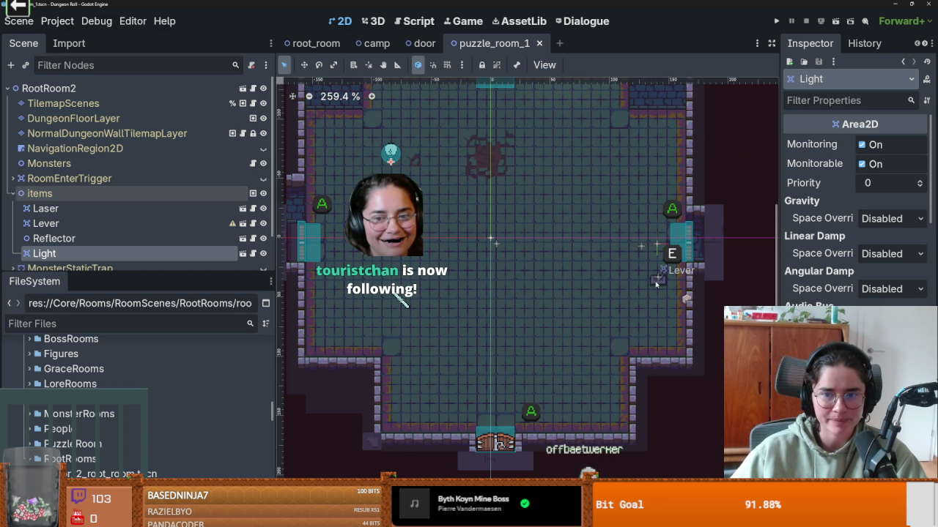
left_click_drag(73, 274, 74, 337)
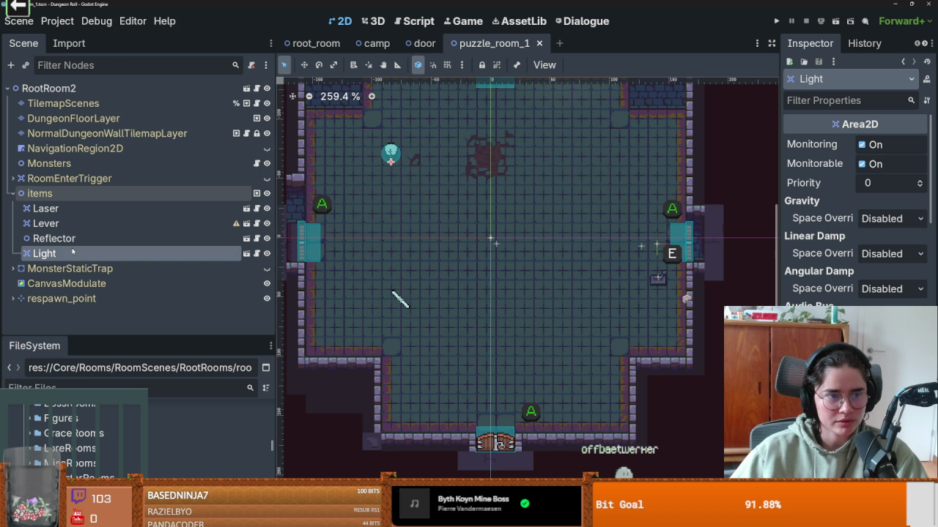
left_click(81, 227)
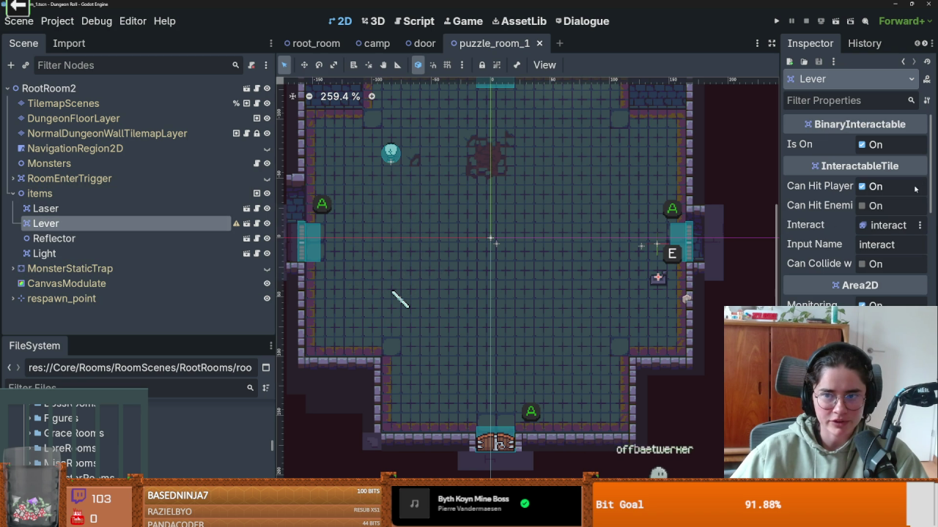
scroll(674, 281, "up", 3)
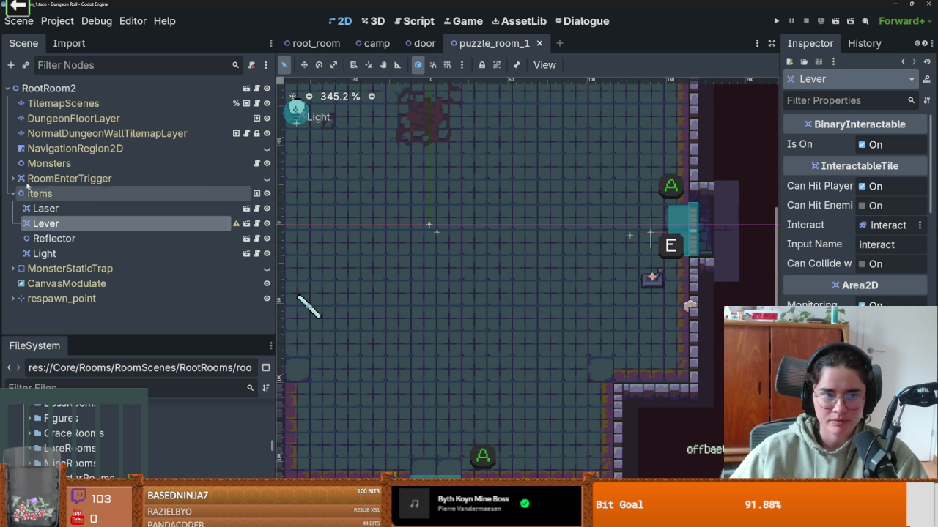
Step: Assign the Lever node as the Laser's controller
left_click(74, 252)
left_click(45, 208)
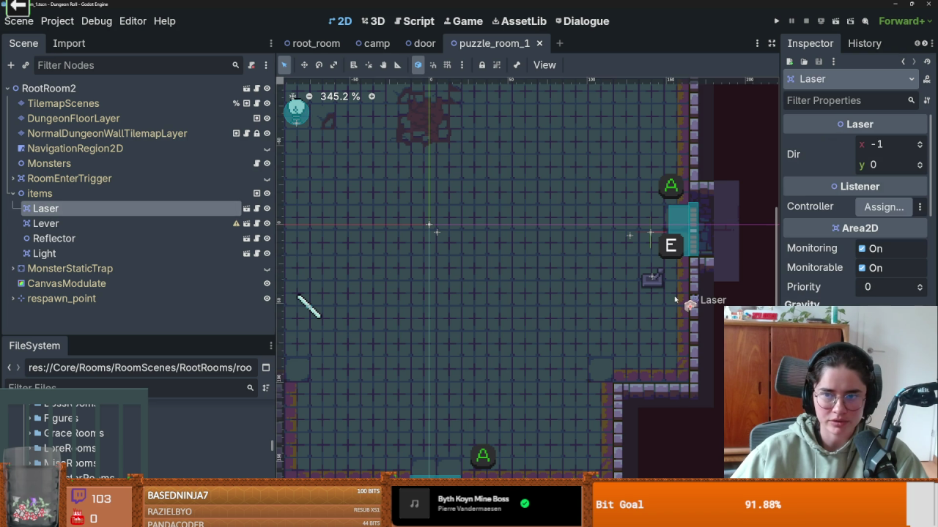
left_click(883, 207)
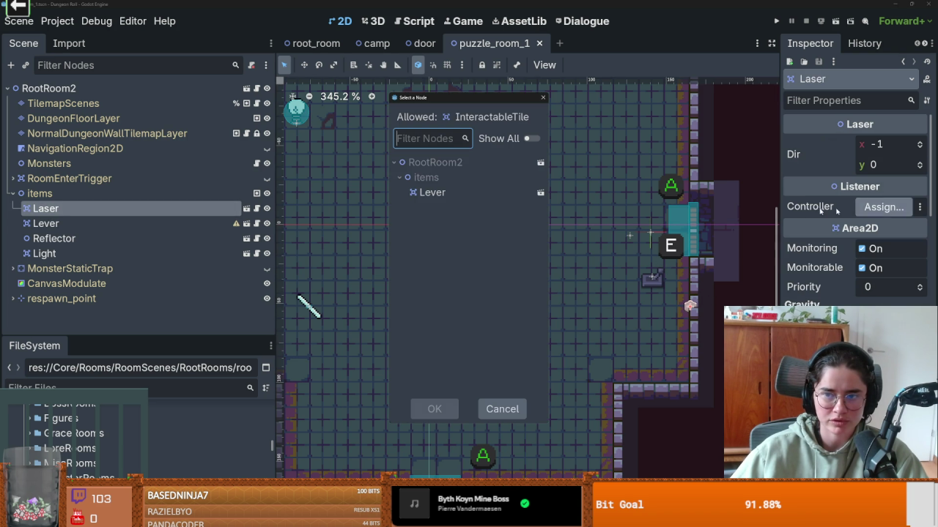
double_click(432, 193)
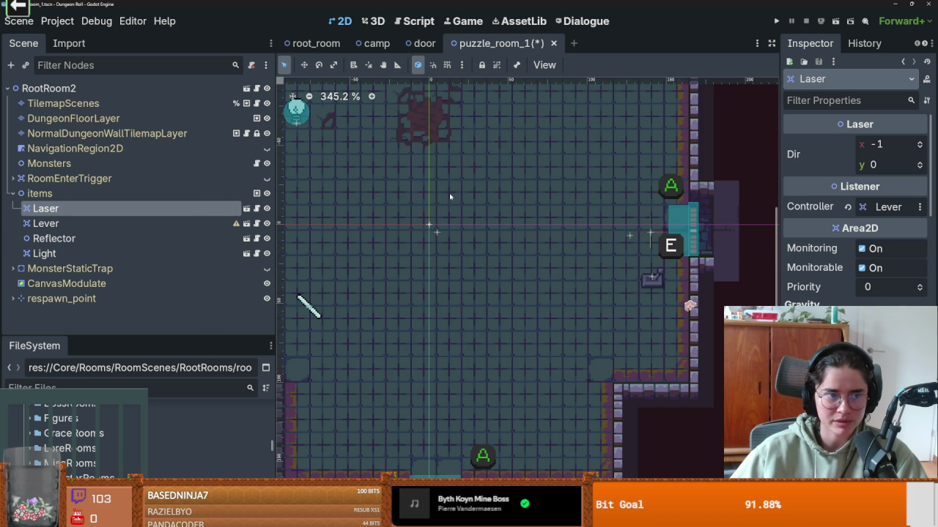
left_click(45, 223)
left_click(47, 209)
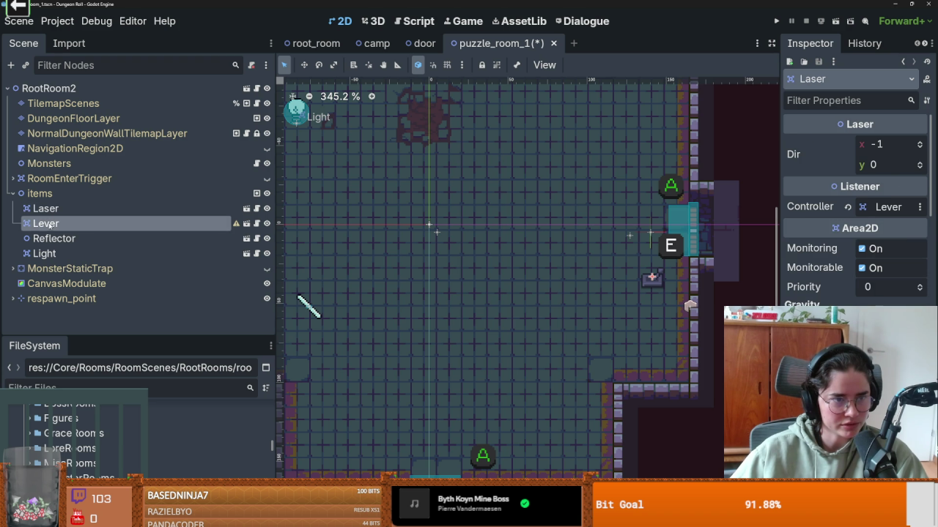
Step: Add a CollisionShape2D child to the Lever with a CircleShape2D shape
left_click(45, 224)
right_click(167, 223)
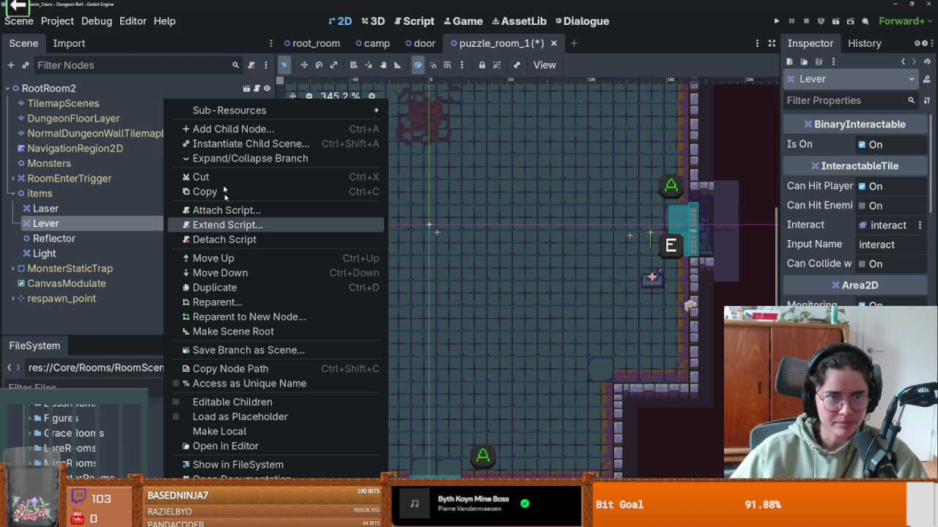
left_click(219, 129)
type("colli")
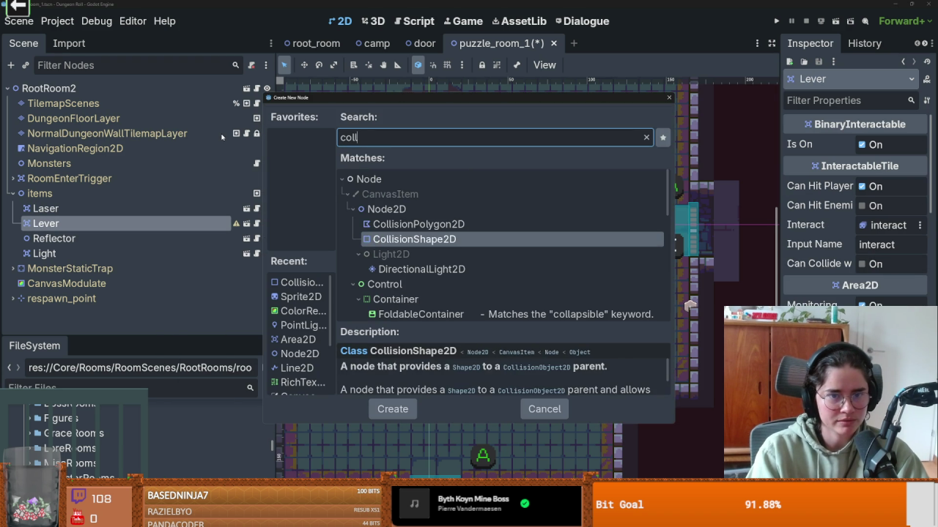
key("Return")
scroll(384, 180, "down", 1)
scroll(389, 179, "up", 1)
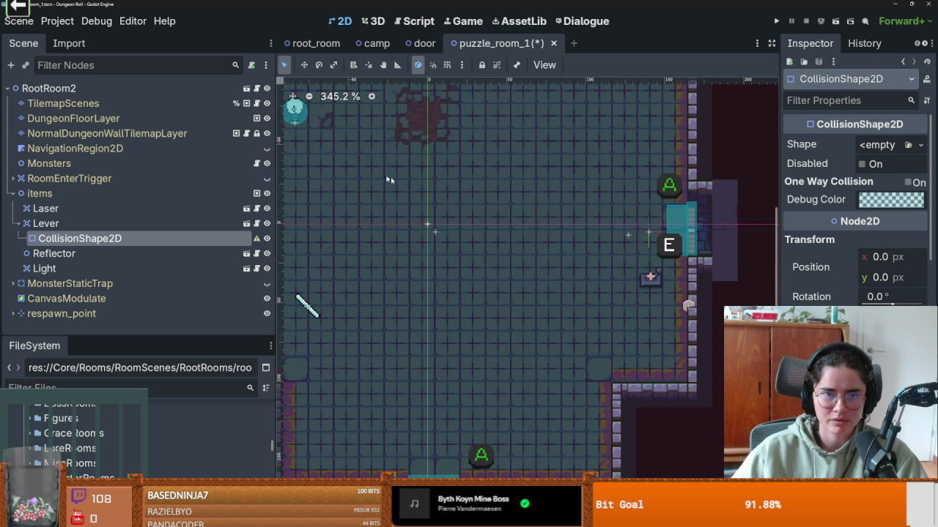
left_click(878, 146)
left_click(803, 226)
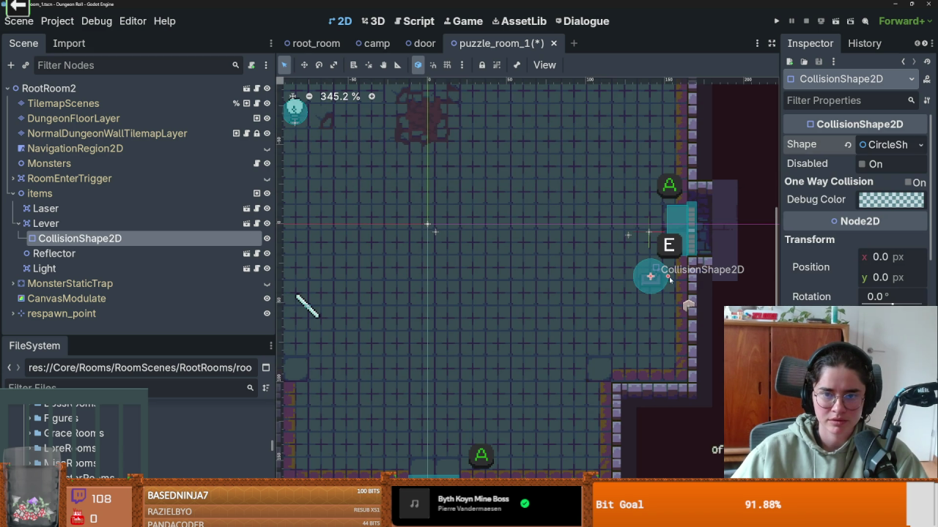
Step: Save the puzzle room scene and switch over to Aseprite
key("ctrl+s")
scroll(669, 279, "down", 1)
scroll(663, 293, "up", 3)
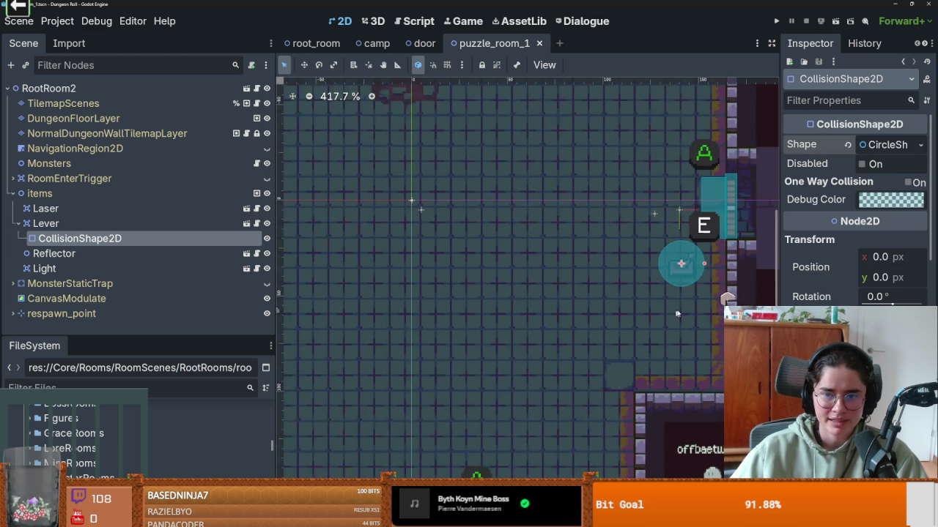
scroll(658, 306, "up", 2)
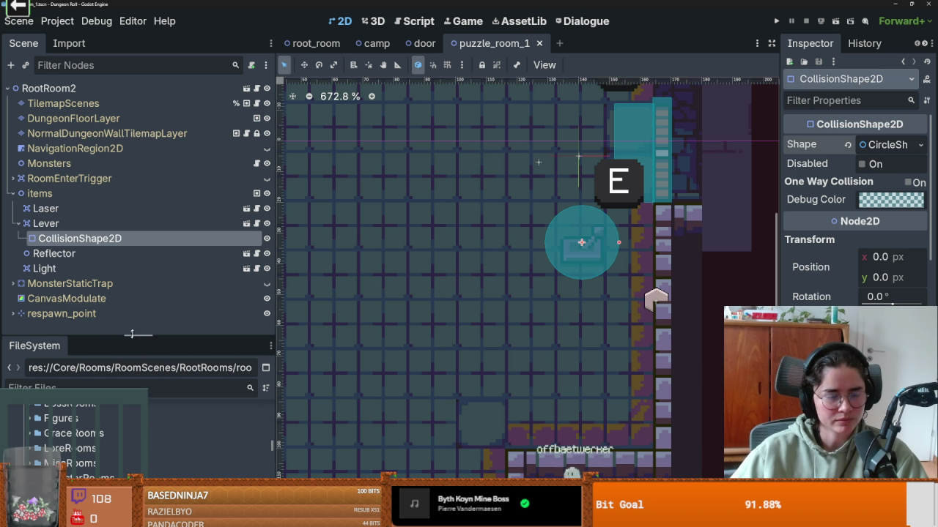
left_click_drag(130, 335, 131, 271)
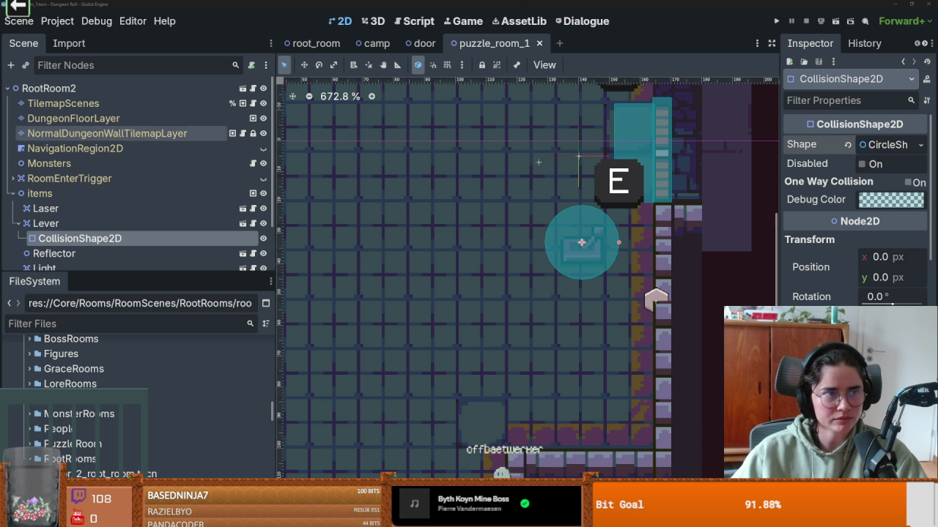
key("alt+Tab")
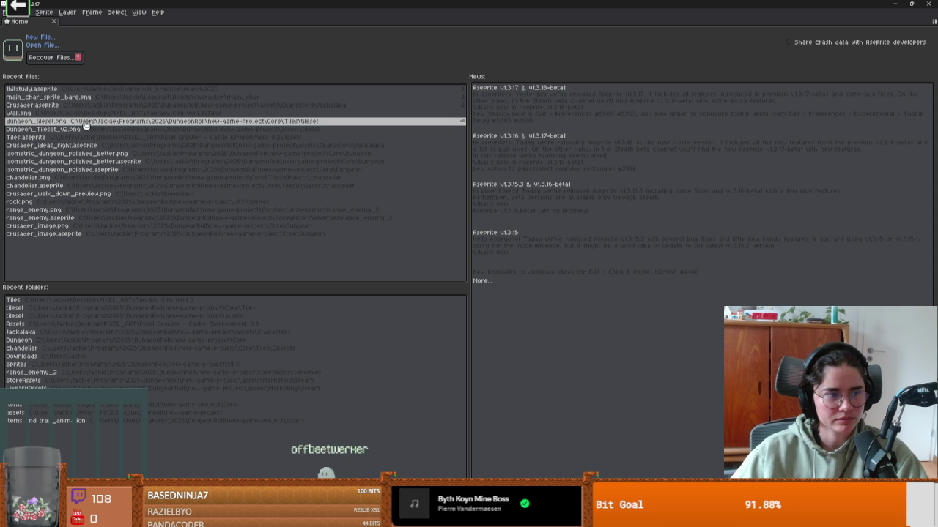
Step: Browse the Open dialog to the Puzzles folder, then cancel without opening anything
left_click(21, 12)
left_click(37, 33)
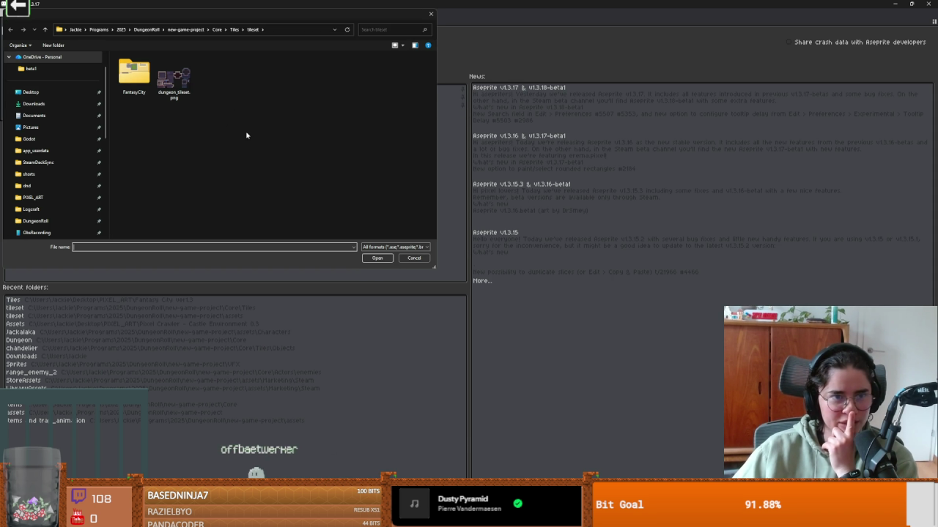
left_click(237, 29)
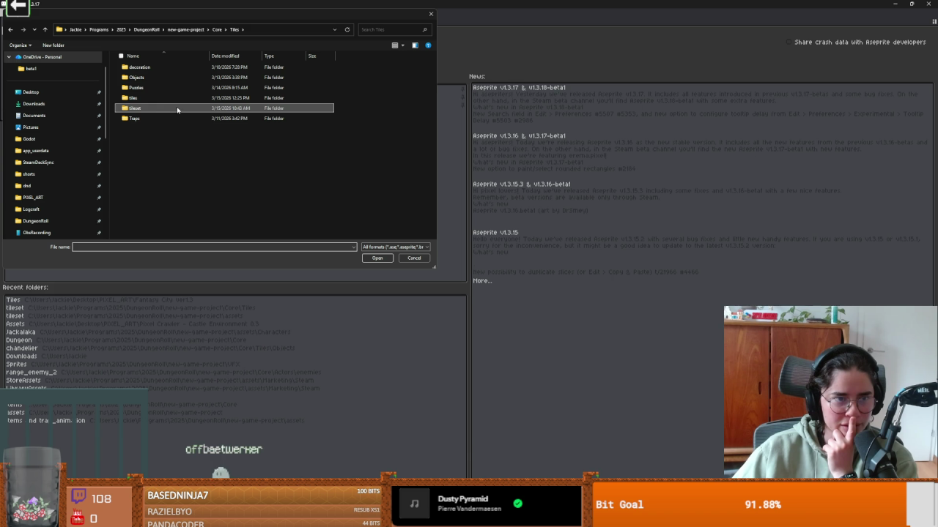
double_click(150, 97)
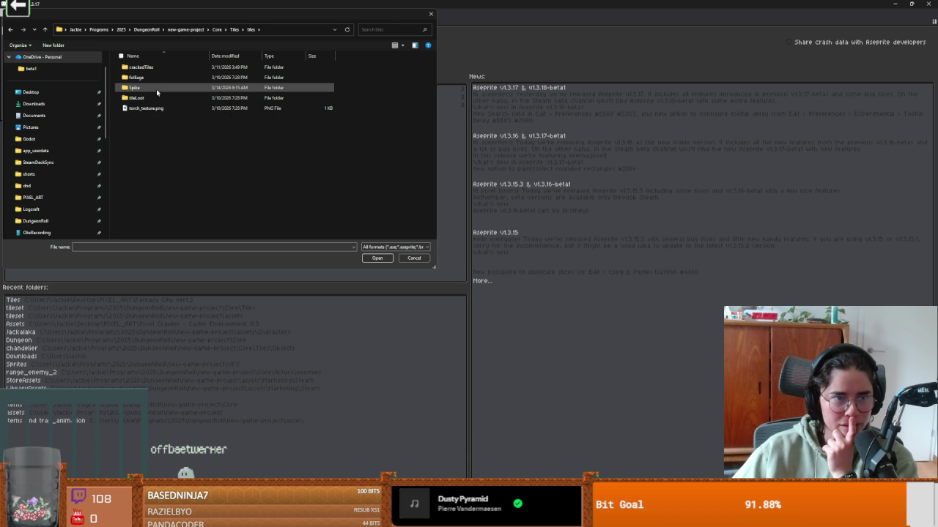
left_click(233, 29)
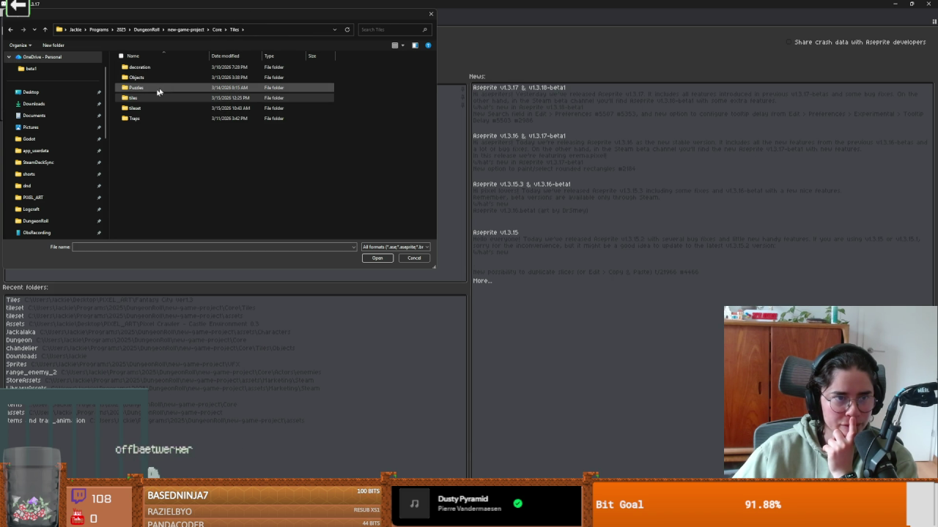
double_click(168, 88)
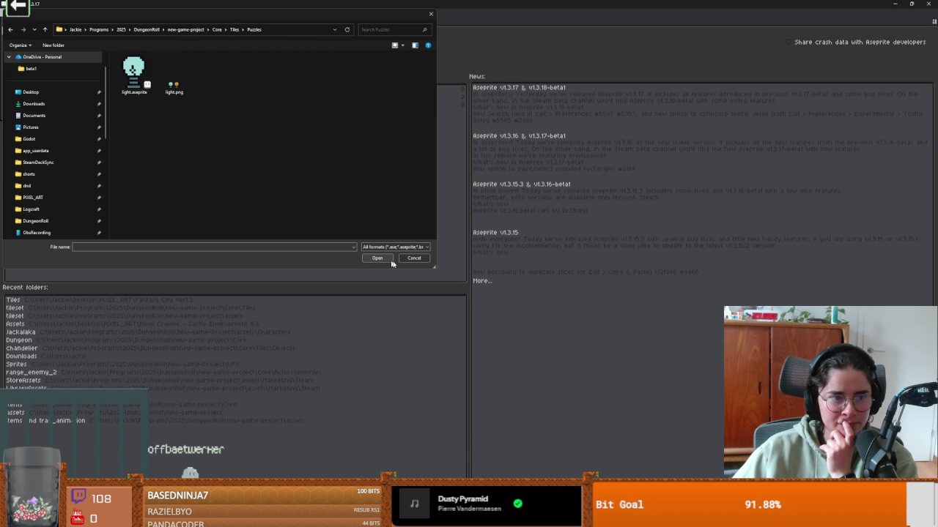
left_click(414, 258)
Step: Create a new sprite with width 16 and height 16
left_click(14, 11)
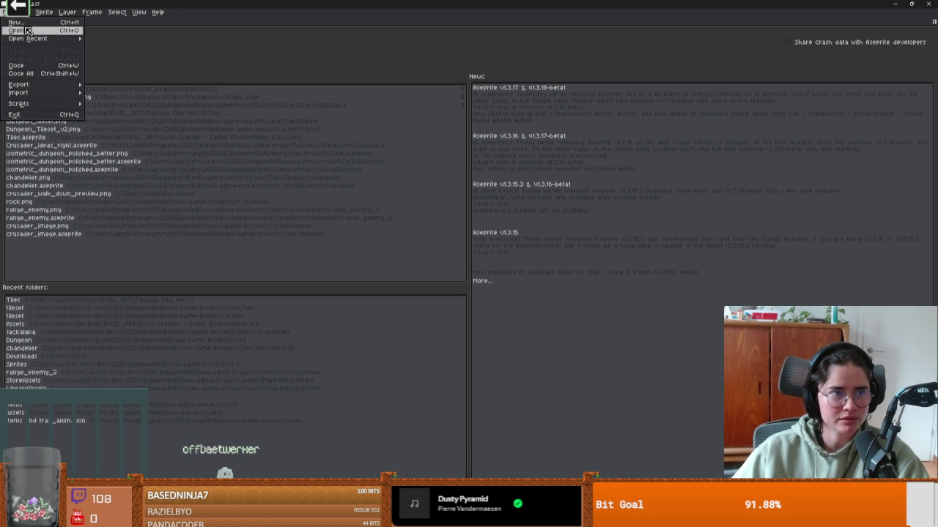
left_click(22, 24)
type("16")
key("Tab")
type("16")
key("Return")
scroll(502, 253, "up", 5)
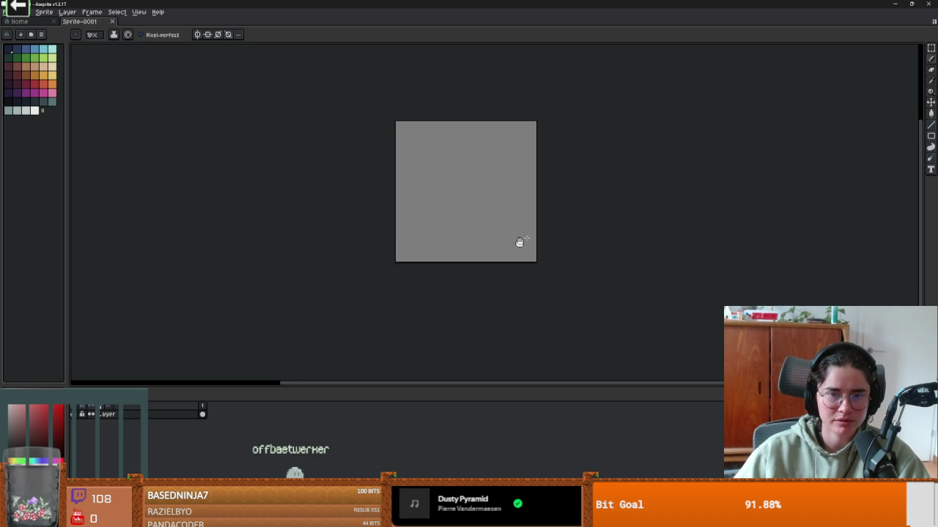
Step: Draw a black bracket outline on the sprite's right, then erase the stepped corner and trim the bottom bar
left_click(15, 101)
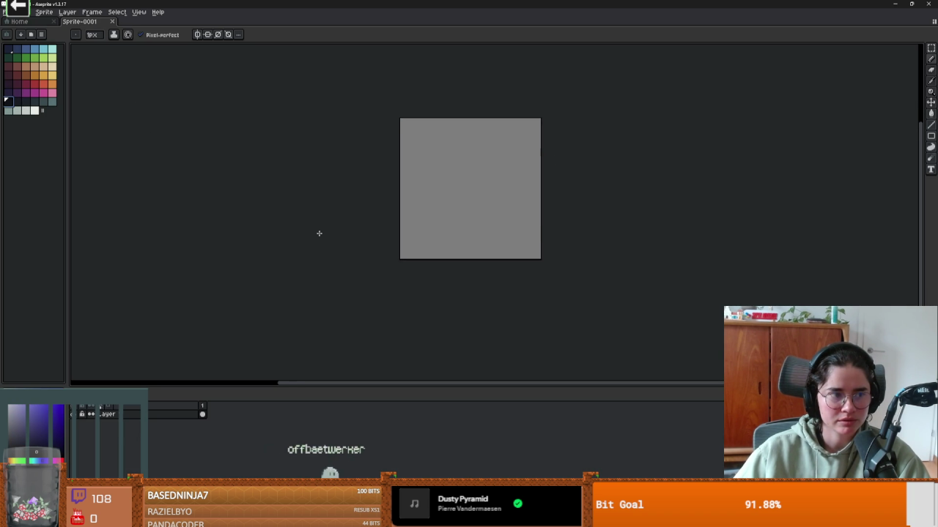
mouse_move(541, 141)
left_mouse_down()
mouse_move(501, 140)
mouse_move(506, 235)
mouse_move(509, 245)
mouse_move(536, 244)
left_mouse_up()
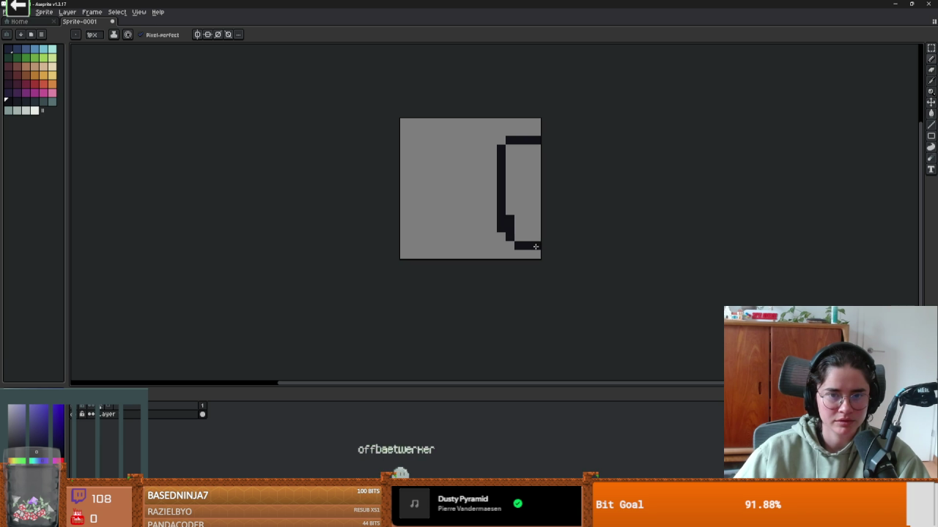
key("e")
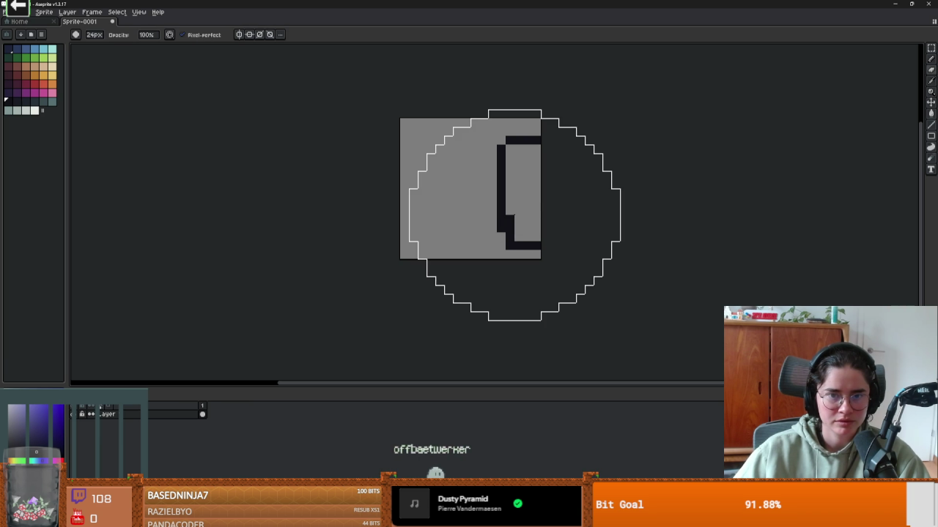
key("minus")
key("minus")
key("minus")
mouse_move(513, 199)
left_mouse_down()
mouse_move(510, 238)
mouse_move(529, 245)
mouse_move(561, 234)
mouse_move(484, 244)
left_mouse_up()
key("i")
key("e")
key("i")
key("b")
key("e")
key("i")
key("b")
Step: Draw a smaller bracket extending the outline left, and paint grey over the bottom line's left part
mouse_move(492, 159)
left_mouse_down()
mouse_move(474, 159)
mouse_move(474, 207)
mouse_move(498, 219)
left_mouse_up()
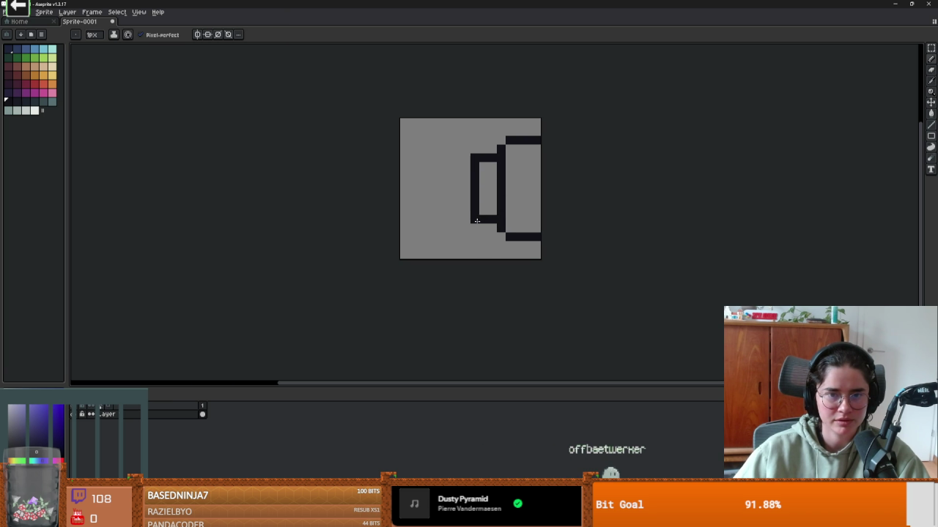
mouse_move(447, 171)
left_mouse_down()
mouse_move(448, 195)
mouse_move(473, 212)
left_mouse_up()
mouse_move(442, 177)
left_mouse_down()
mouse_move(416, 175)
mouse_move(438, 203)
left_mouse_up()
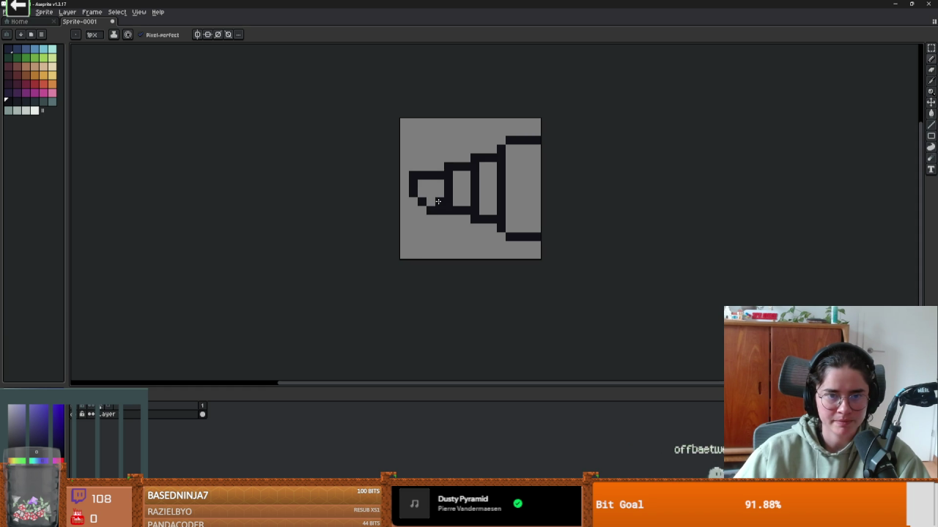
scroll(416, 206, "down", 3)
scroll(444, 208, "up", 1)
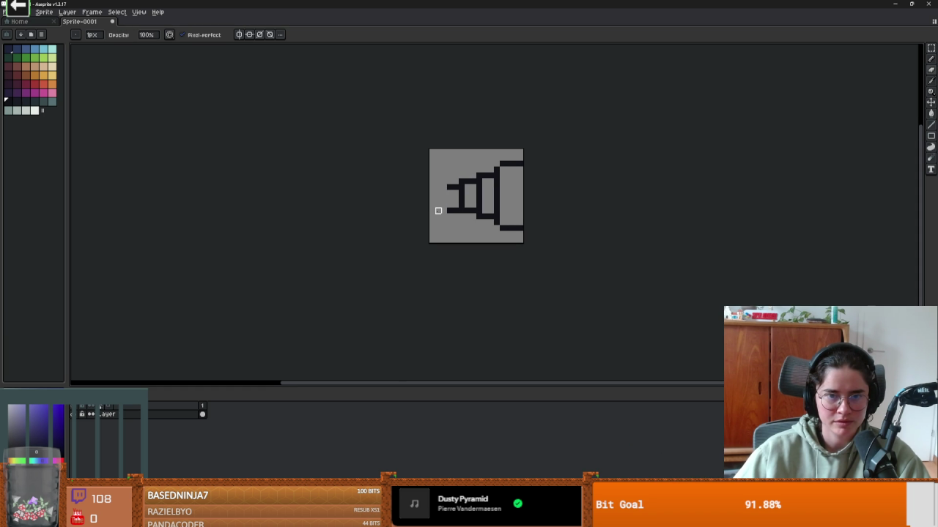
scroll(438, 210, "up", 1)
left_click(469, 198, "alt")
left_click_drag(472, 207, 450, 208)
left_click(472, 189, "alt")
left_click(465, 159, "alt")
Step: Add a black pixel above the outline's left tip and undo the extra tip pixels
scroll(498, 235, "down", 1)
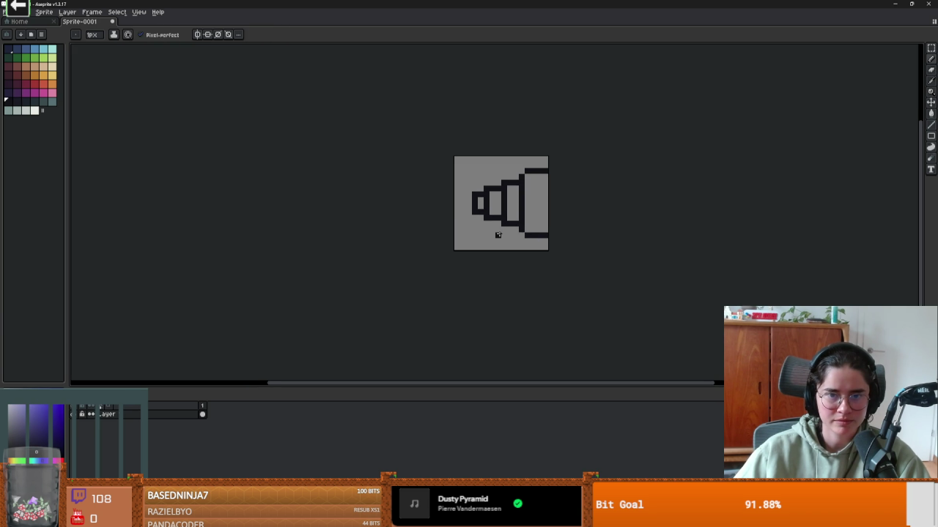
scroll(515, 212, "up", 1)
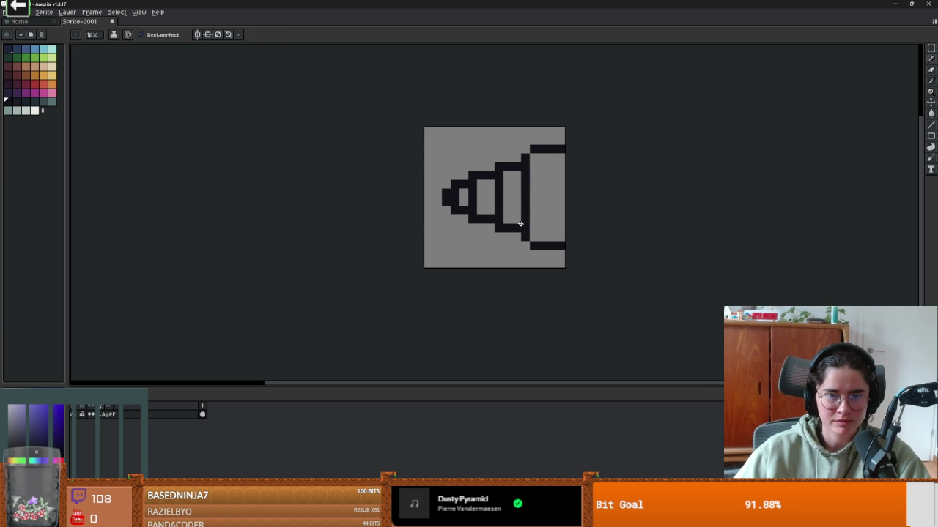
scroll(496, 213, "down", 2)
scroll(475, 162, "up", 5)
scroll(553, 237, "down", 4)
scroll(559, 236, "up", 4)
left_click(425, 156)
key("e")
key("ctrl+z")
scroll(497, 204, "down", 1)
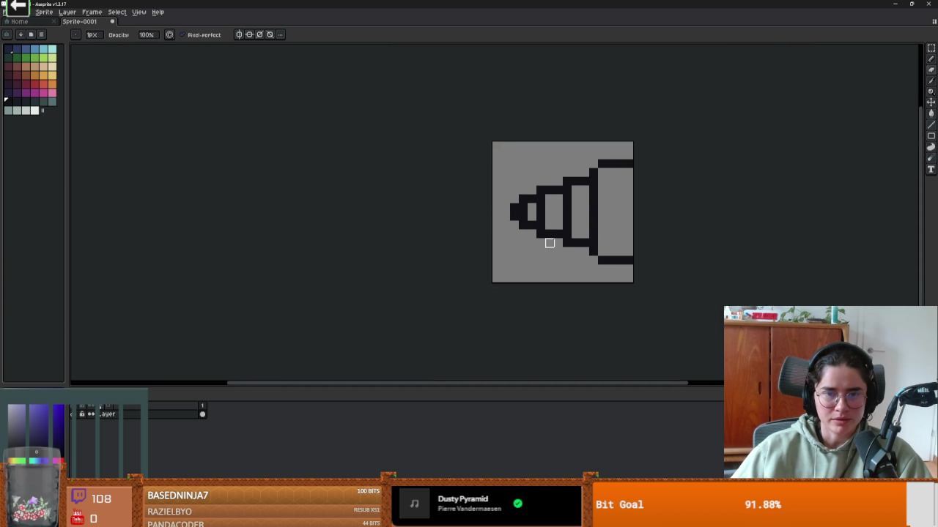
Step: Bucket-fill each inner band of the outline, including the large wall band, with teal
left_click(52, 104)
key("g")
left_click(518, 186)
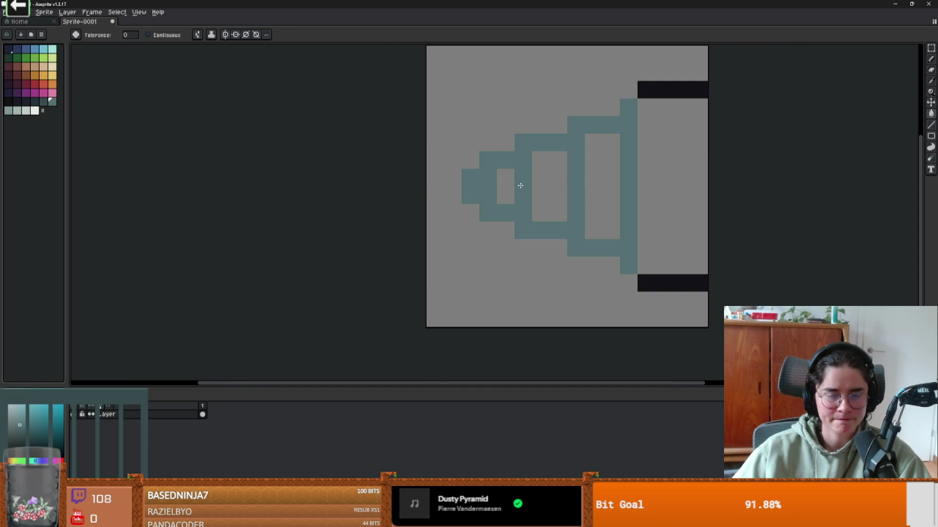
key("ctrl+z")
left_click(505, 188)
left_click(550, 187)
left_click(601, 183)
left_click(660, 183)
scroll(605, 312, "down", 2)
key("i")
key("alt+Tab")
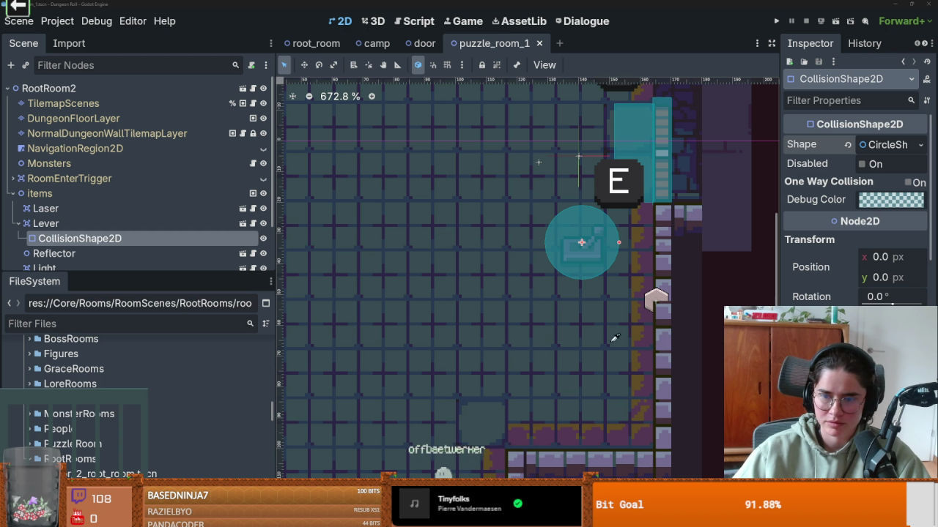
Step: Select DungeonFloorLayer in puzzle_room_1 to view its TileMapLayer properties and terrain set
left_click(666, 346)
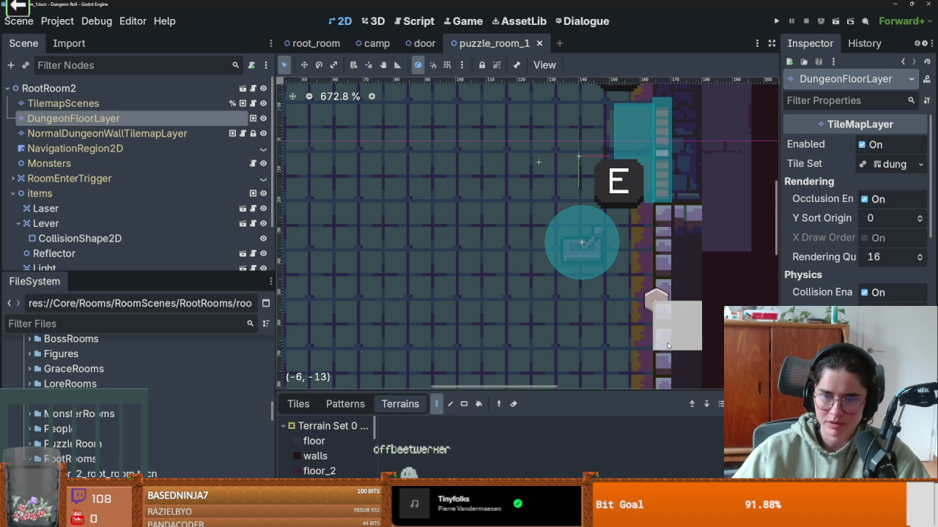
key("alt+Tab")
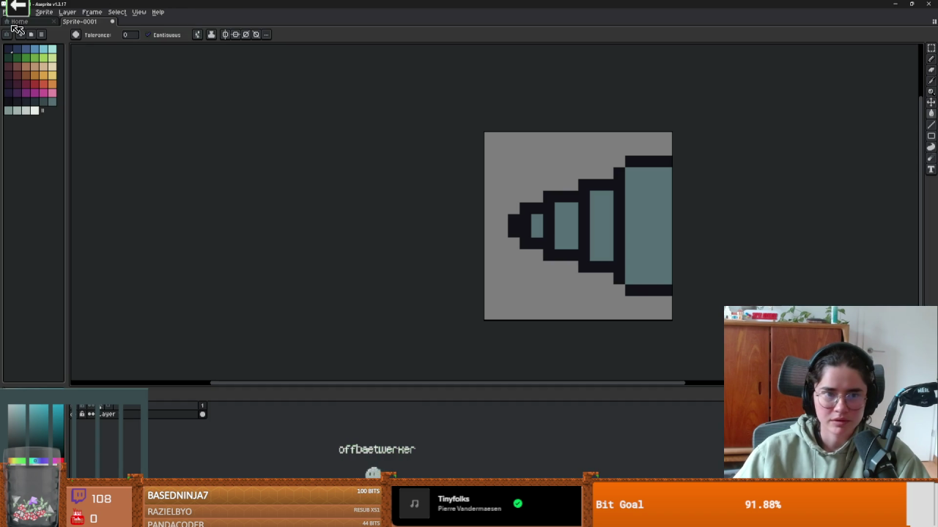
Step: Open Wall.png from the recent files and bring its stone wall tiles into view
left_click(6, 11)
mouse_move(29, 34)
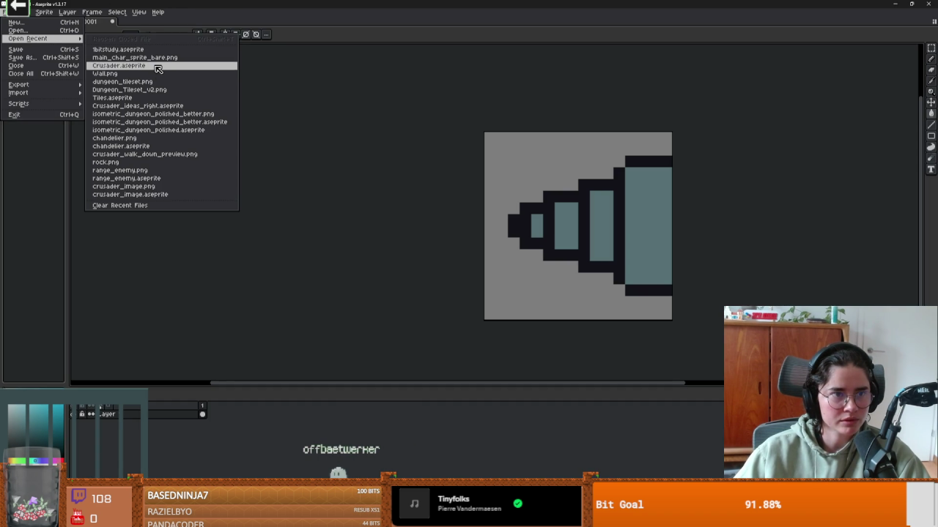
left_click(146, 64)
scroll(484, 240, "up", 4)
left_click_drag(746, 132, 522, 183)
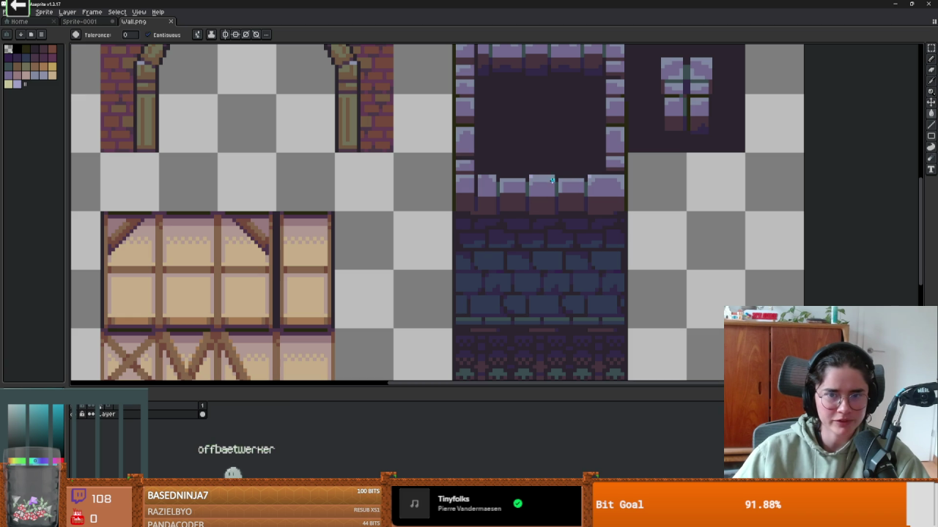
Step: Eyedrop the purple and blue stone colours from Wall.png
left_click(543, 188, "alt")
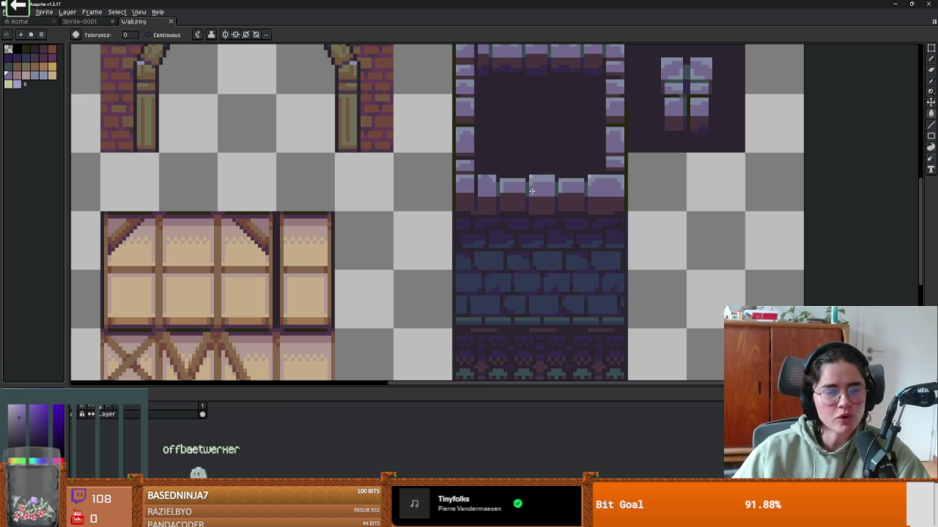
key("alt")
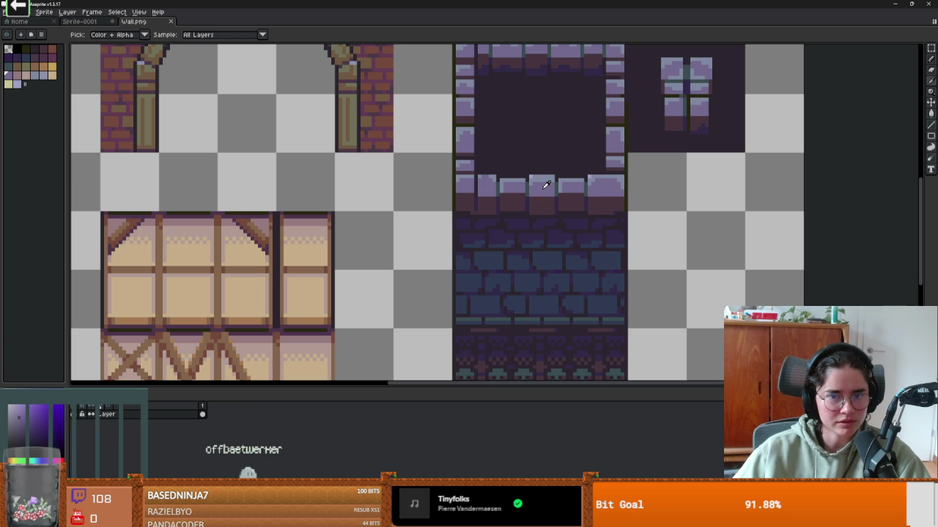
left_click(550, 253)
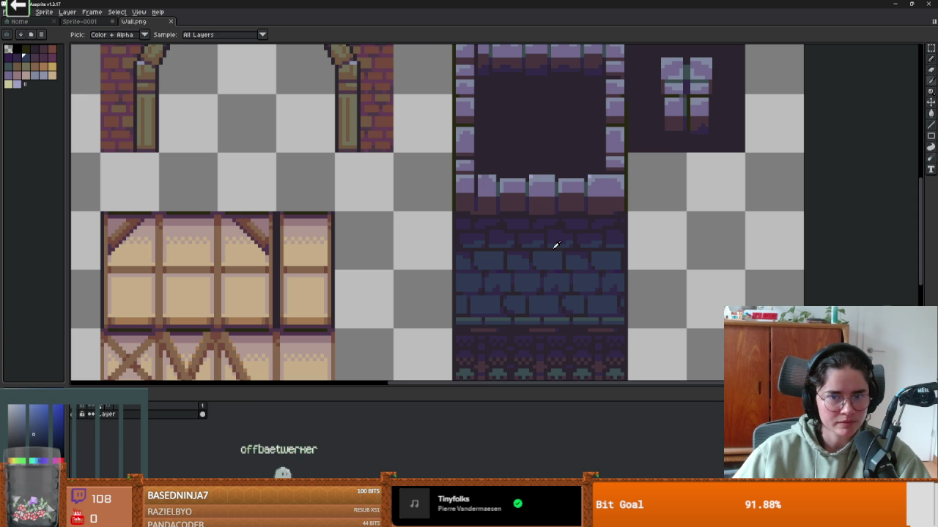
left_click(557, 242)
left_click(551, 253)
left_click(547, 234)
left_click(551, 246)
left_click(574, 234)
left_click(536, 230)
left_click(564, 234)
Step: Bucket-fill all the wall bands in Sprite-0001 with the sampled dark purple
key("ctrl+Tab")
key("g")
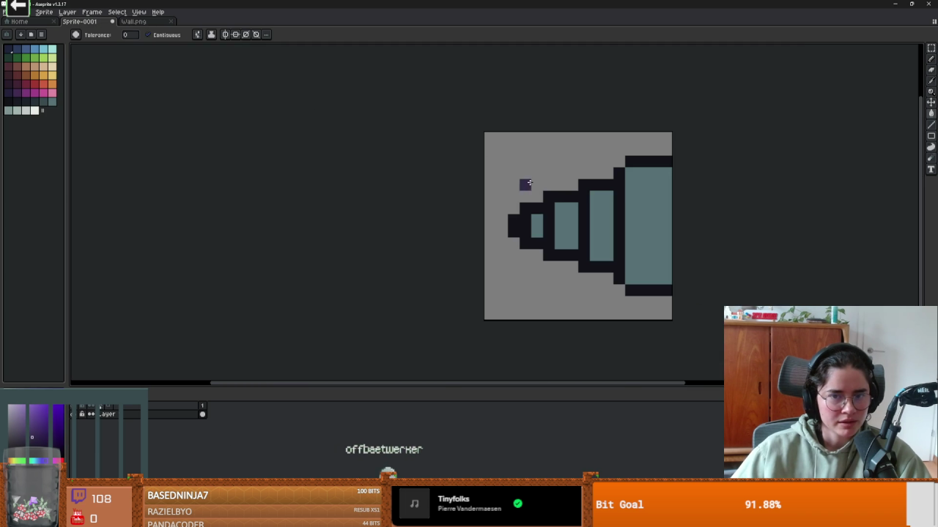
scroll(472, 220, "up", 2)
left_click_drag(472, 219, 368, 241)
left_click(476, 281)
left_click(474, 260)
left_click(463, 269)
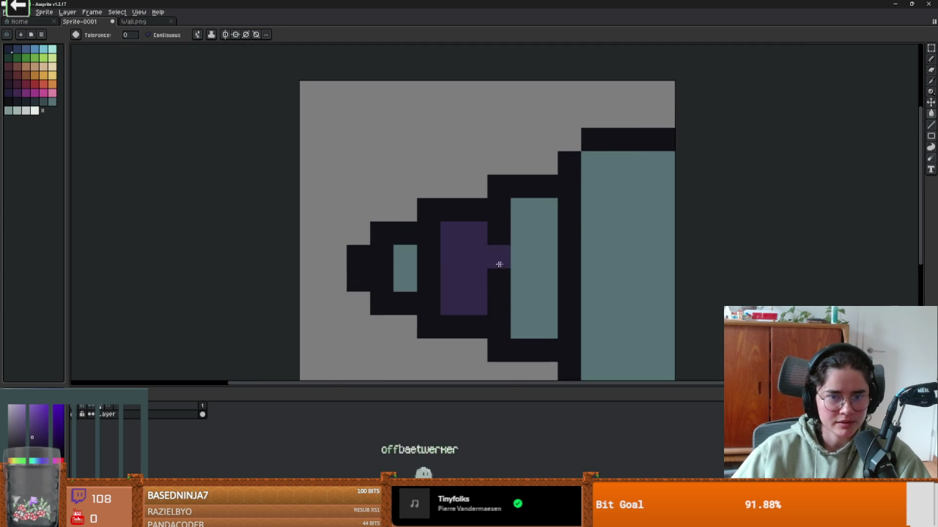
left_click(534, 269)
left_click(423, 263)
left_click(407, 264)
left_click(613, 256)
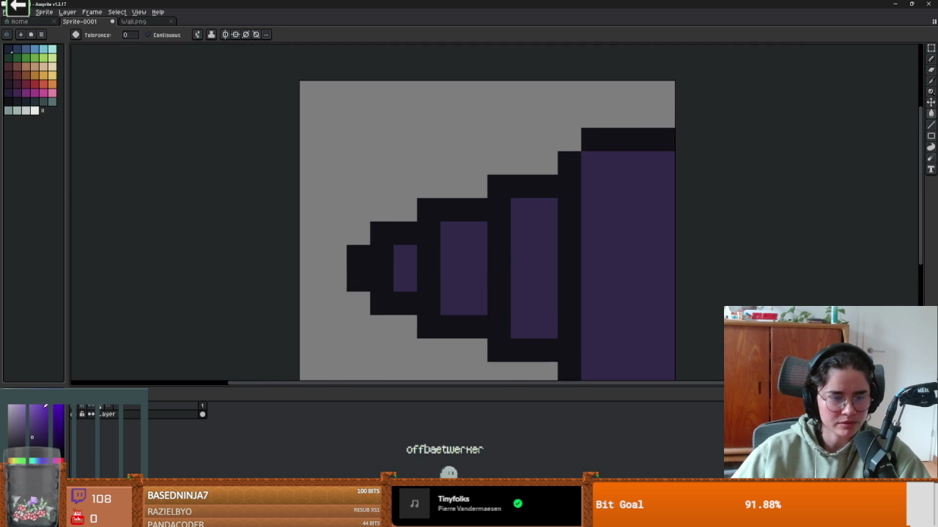
Step: Refill the small, middle and large wall bands with a teal palette colour
left_click(33, 460)
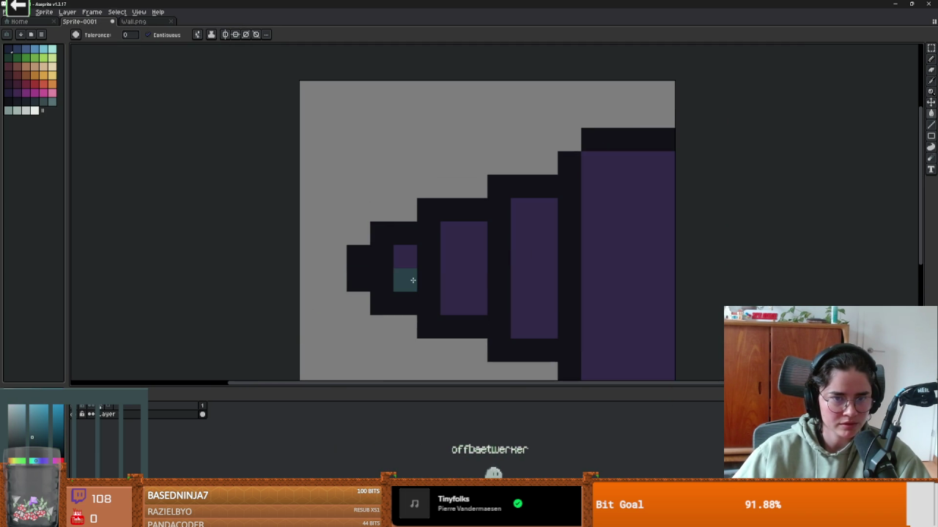
left_click(406, 264)
left_click(461, 263)
left_click(529, 247)
left_click(588, 251)
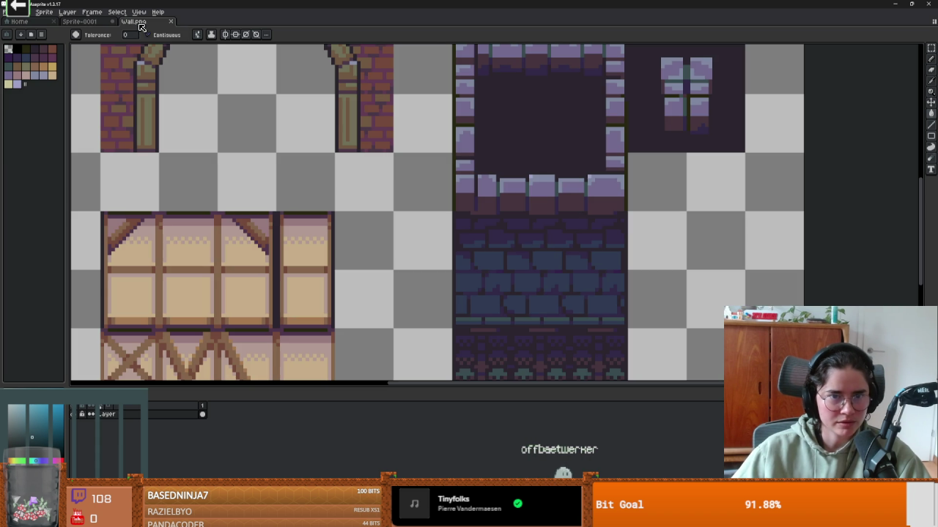
Step: Sample darker stone colours from Wall.png, then choose a brighter, greener teal for highlights
left_click(133, 21)
key("i")
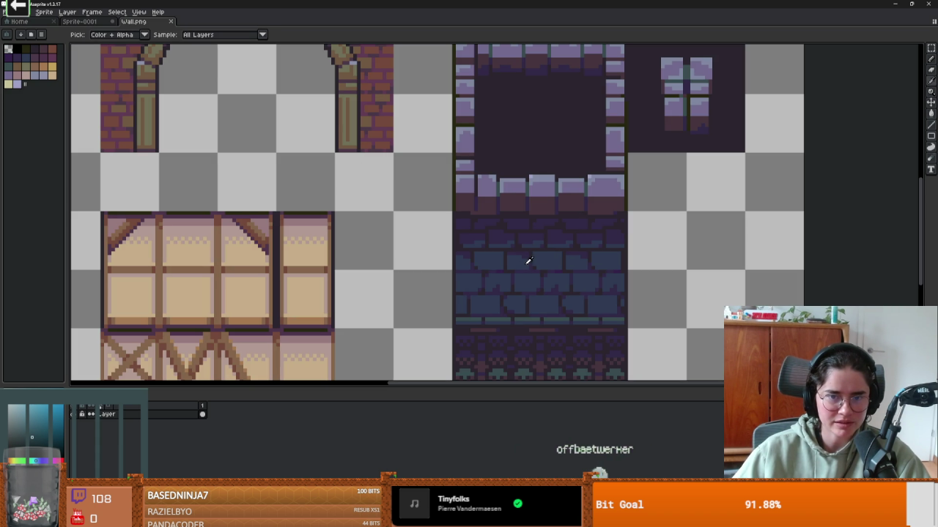
left_click(526, 242)
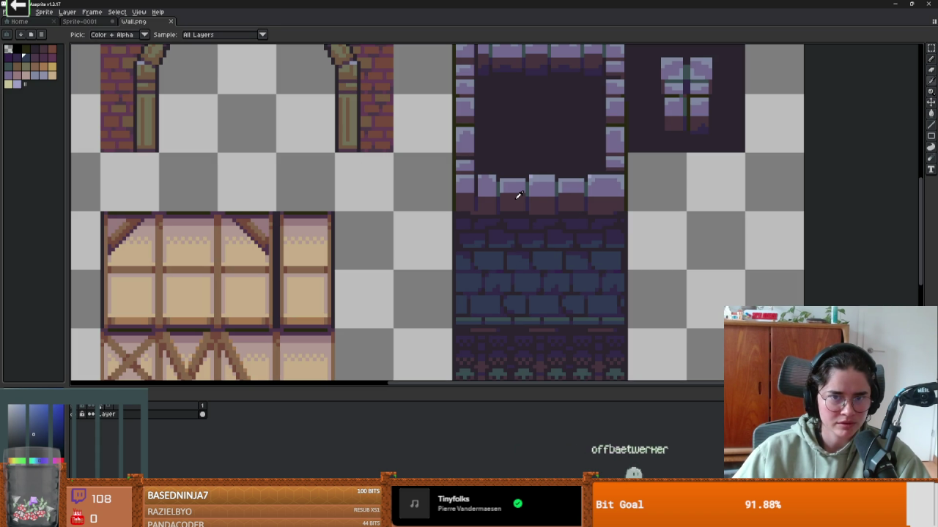
left_click(513, 181)
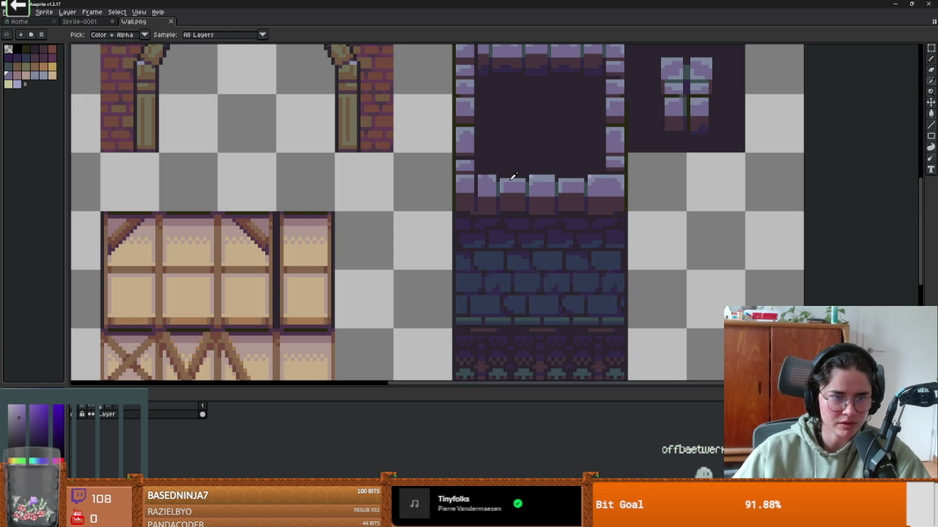
left_click(513, 177)
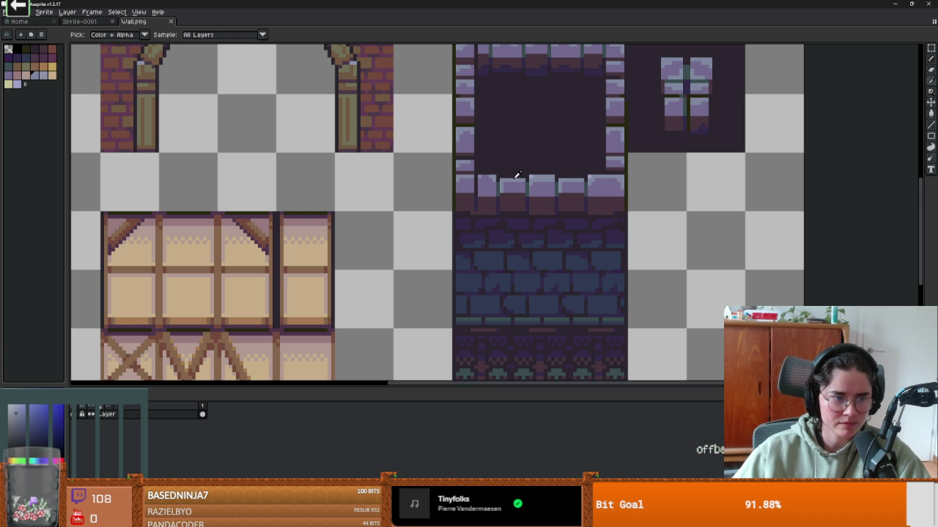
key("ctrl+Tab")
key("i")
left_click(529, 256)
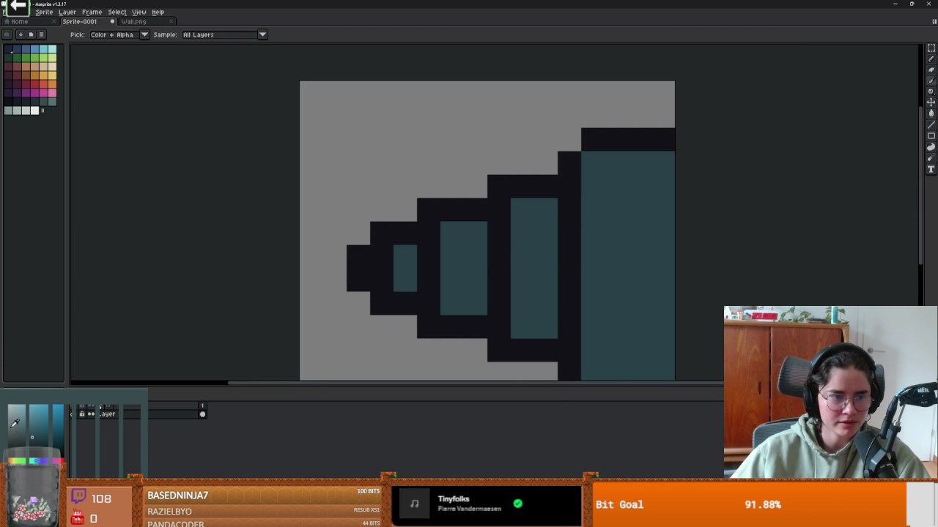
left_click(34, 461)
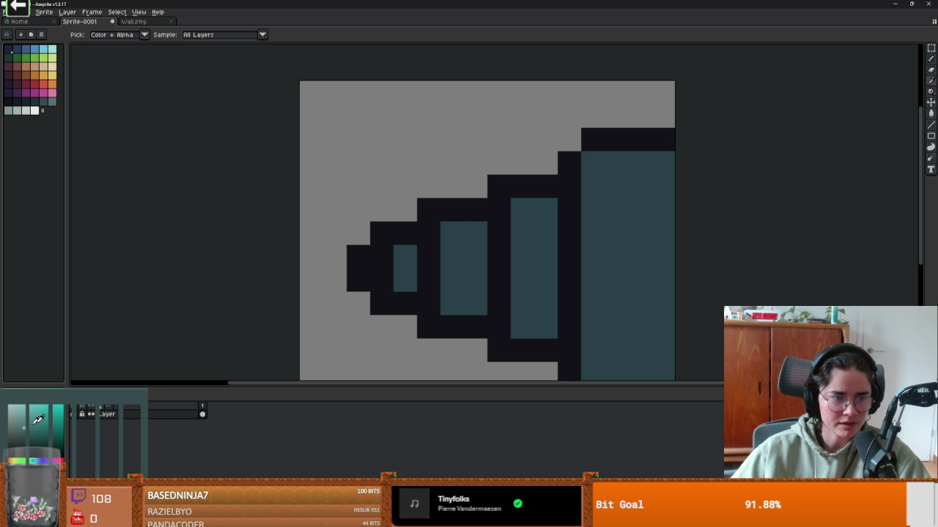
Step: Pencil light teal highlight pixels onto the top-left of the bands
key("b")
left_click(517, 211)
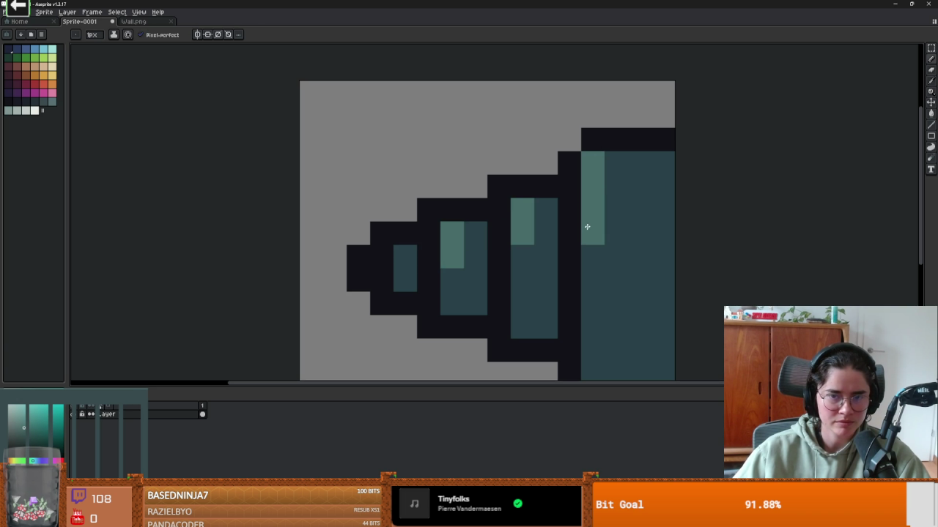
scroll(587, 224, "down", 4)
scroll(587, 224, "up", 3)
key("i")
key("b")
left_click(434, 247)
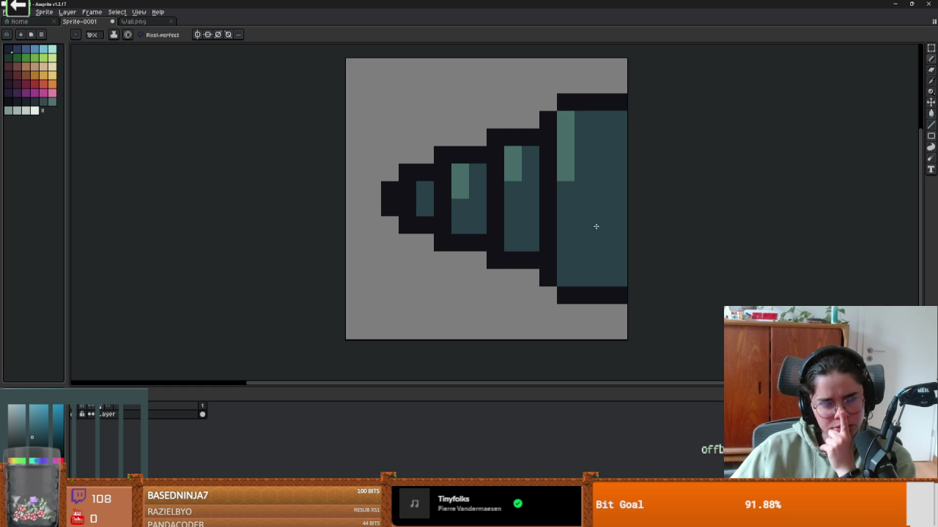
left_click(60, 457)
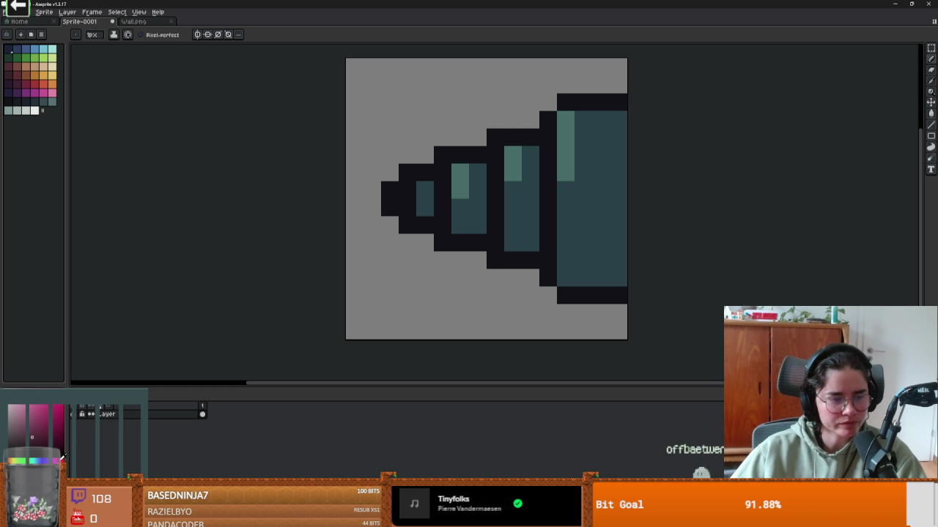
Step: Paint brown rust along the big block's lower right and blacken a stray bottom-row pixel
left_click_drag(58, 459, 10, 457)
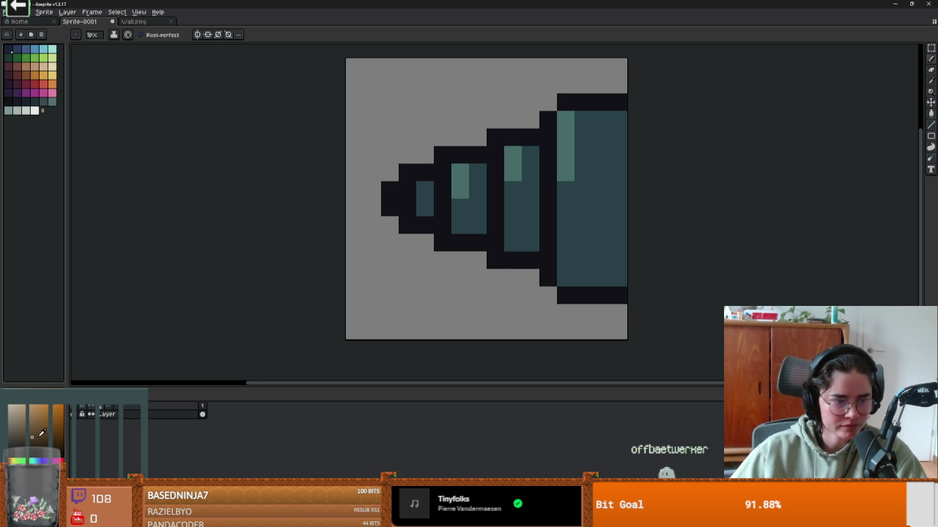
left_click_drag(600, 295, 615, 246)
scroll(626, 313, "down", 3)
scroll(627, 313, "up", 3)
left_click(620, 288, "alt")
left_click(600, 290)
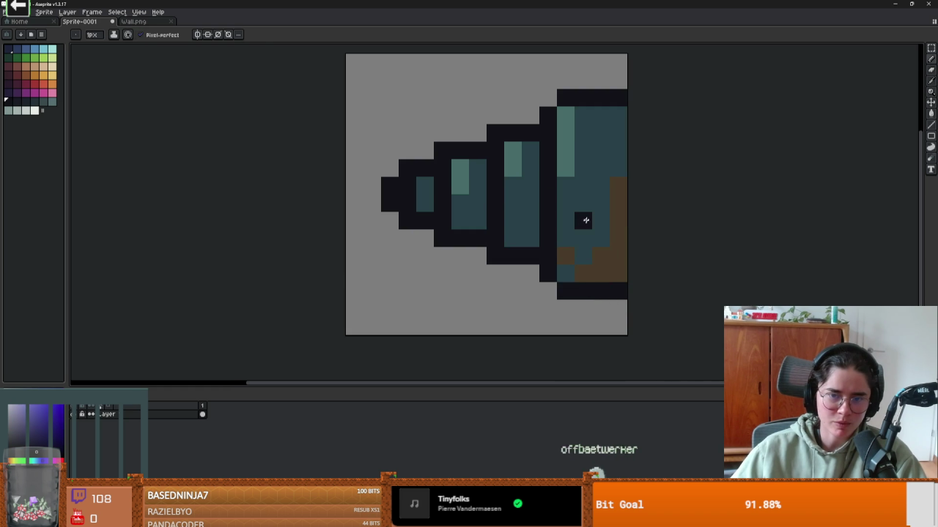
left_click(595, 253, "alt")
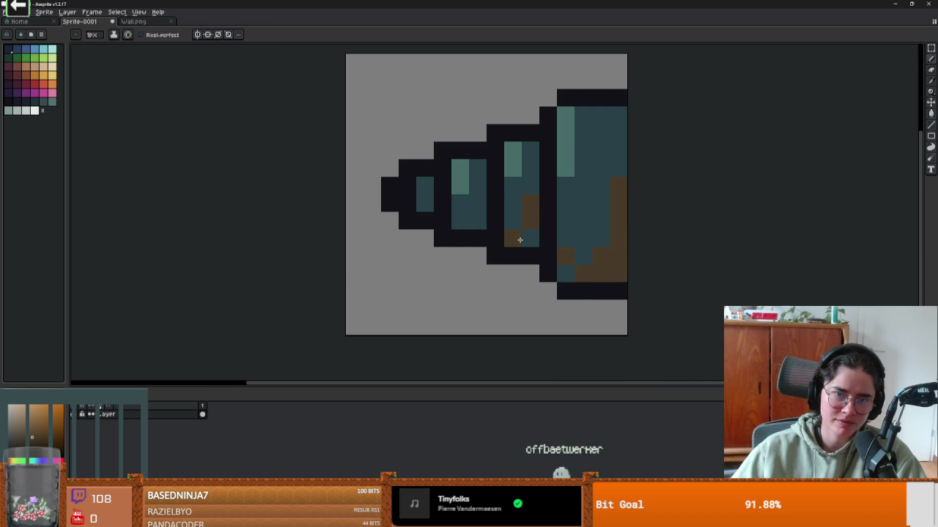
Step: Paint a brown rust strip on the cone's wide end
scroll(625, 318, "down", 4)
scroll(657, 324, "down", 1)
scroll(632, 315, "up", 5)
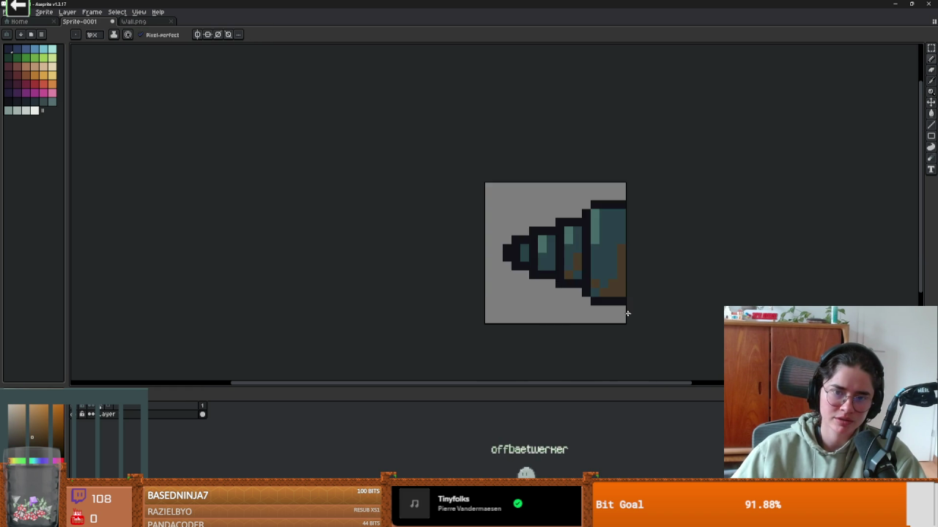
mouse_move(607, 164)
left_mouse_down()
mouse_move(605, 244)
mouse_move(615, 212)
mouse_move(588, 211)
left_mouse_up()
Step: Zoom in and out and recentre the sprite to check the rust speckles
scroll(613, 292, "down", 3)
scroll(552, 234, "up", 2)
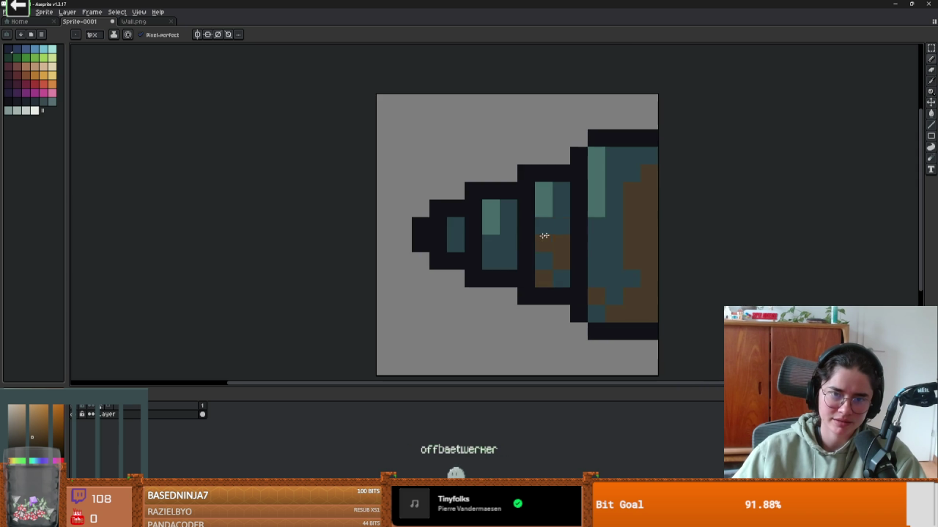
scroll(599, 284, "down", 4)
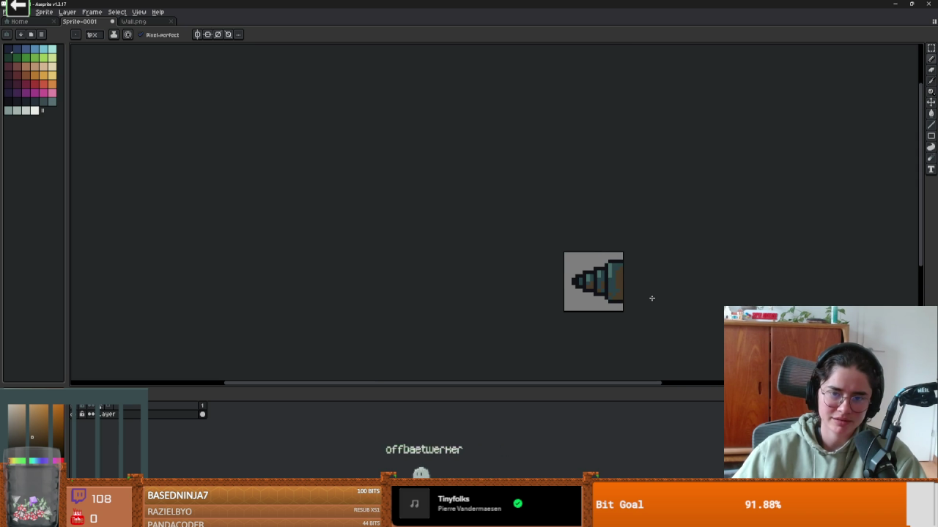
scroll(652, 299, "up", 1)
scroll(651, 299, "up", 4)
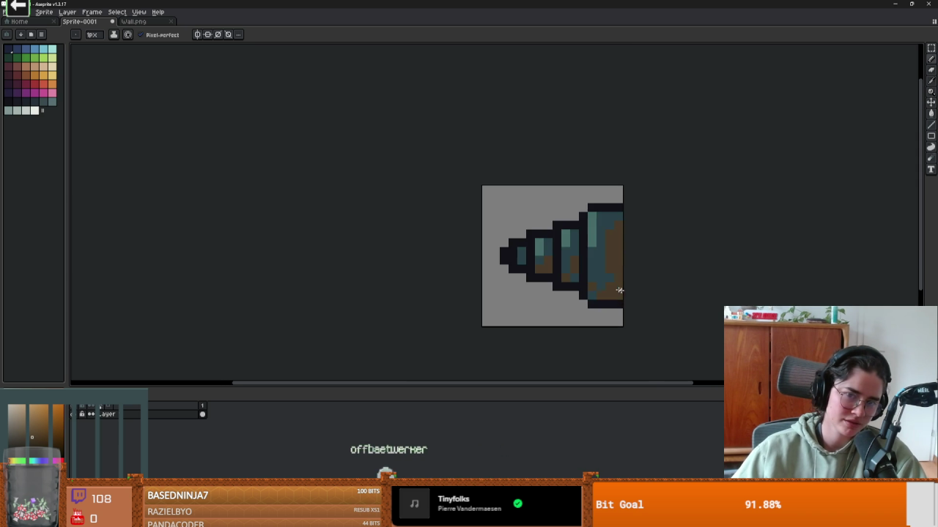
scroll(594, 282, "down", 3)
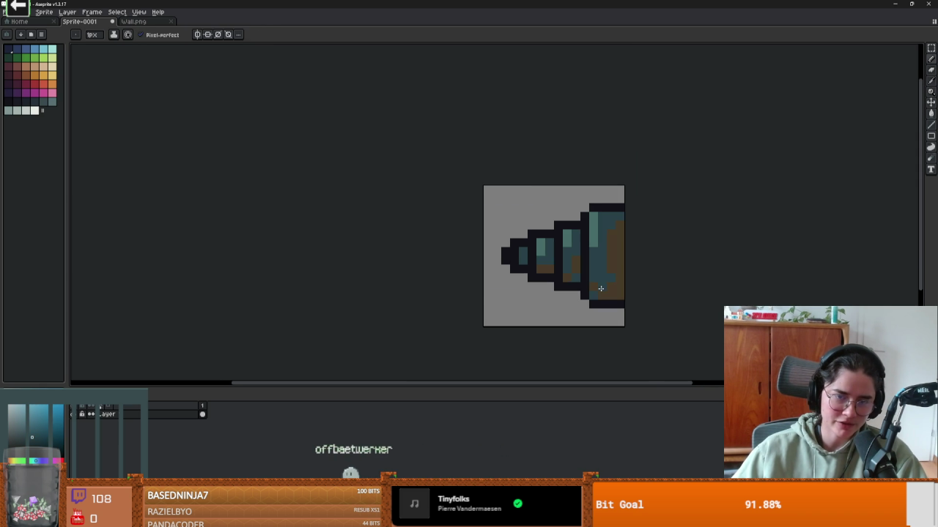
scroll(579, 286, "up", 1)
scroll(638, 320, "down", 4)
scroll(645, 322, "down", 1)
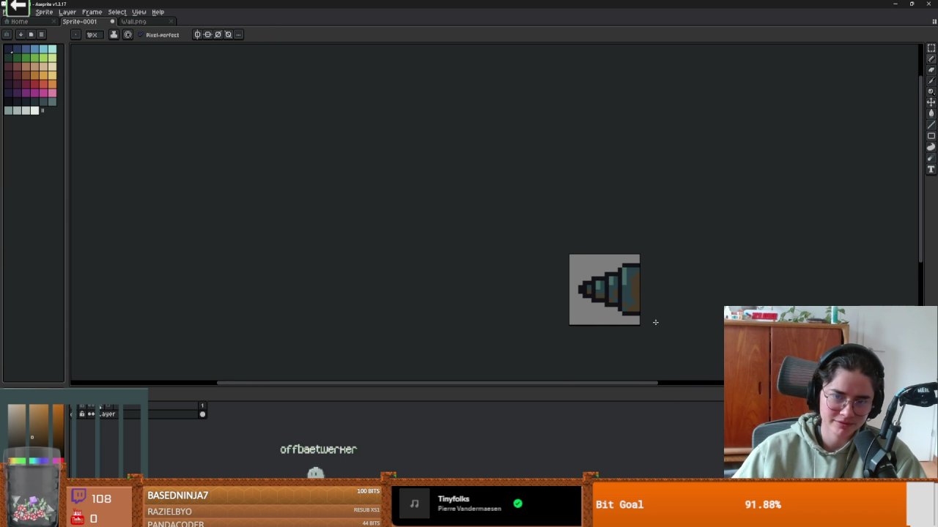
scroll(590, 298, "up", 1)
scroll(561, 257, "up", 4)
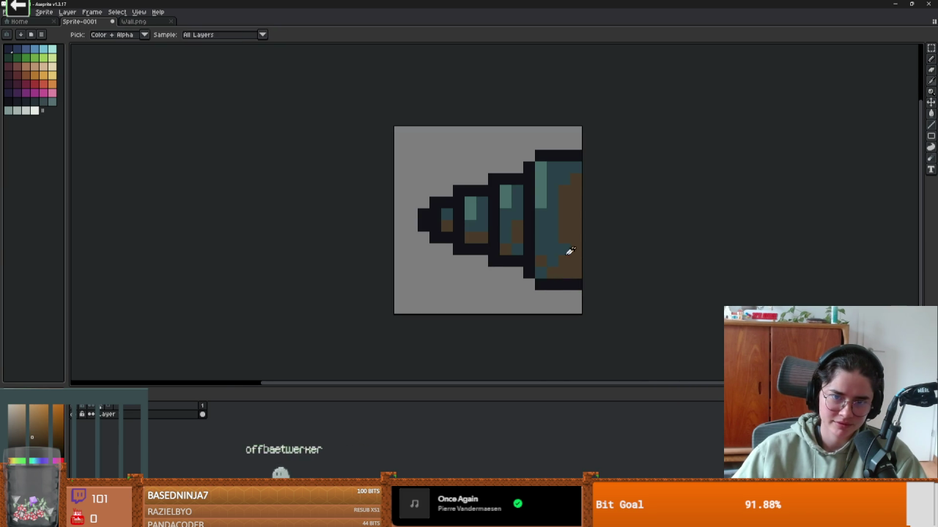
scroll(570, 265, "down", 1)
scroll(513, 228, "up", 2)
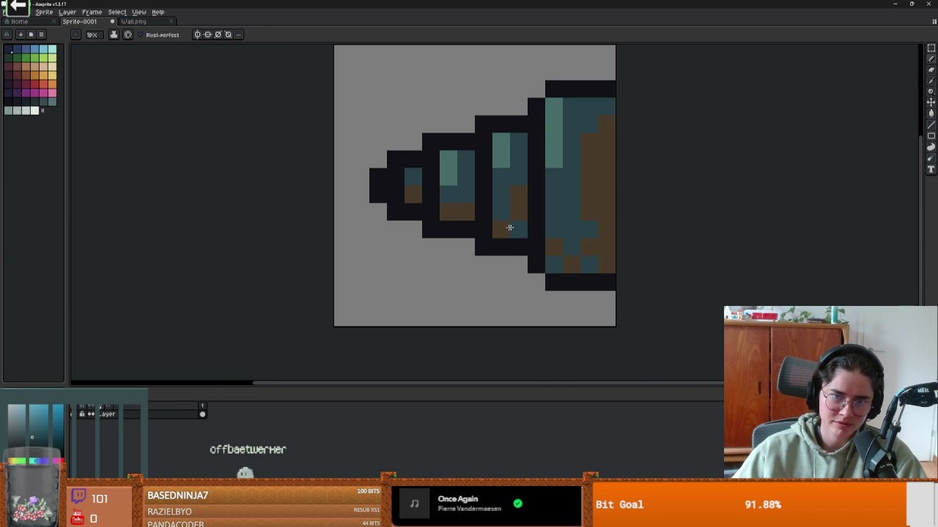
scroll(546, 330, "down", 5)
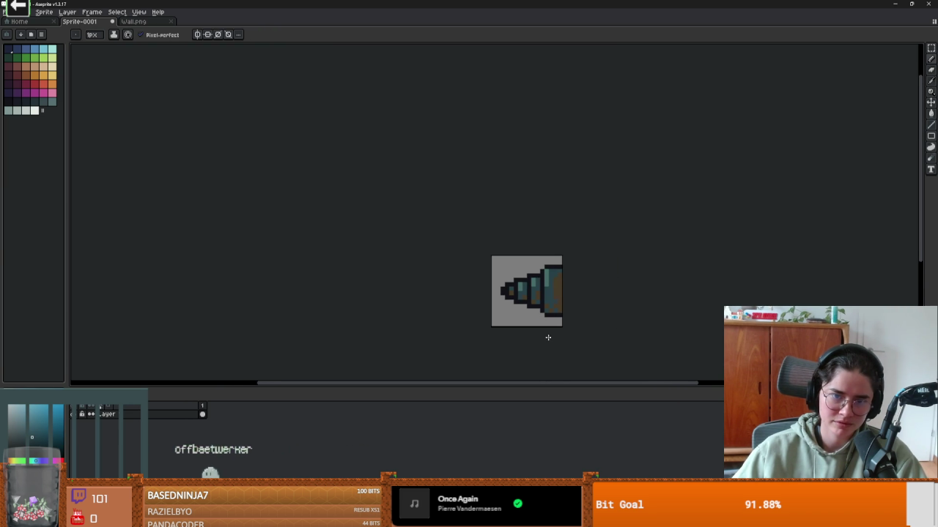
scroll(546, 339, "up", 3)
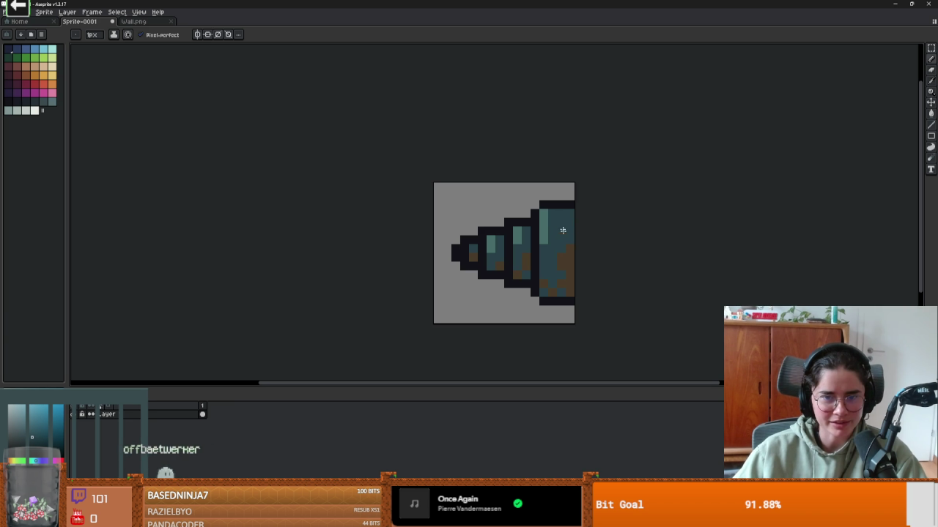
scroll(593, 283, "down", 1)
scroll(575, 290, "up", 3)
scroll(601, 300, "down", 2)
scroll(640, 317, "down", 1)
scroll(640, 317, "up", 1)
scroll(640, 317, "down", 1)
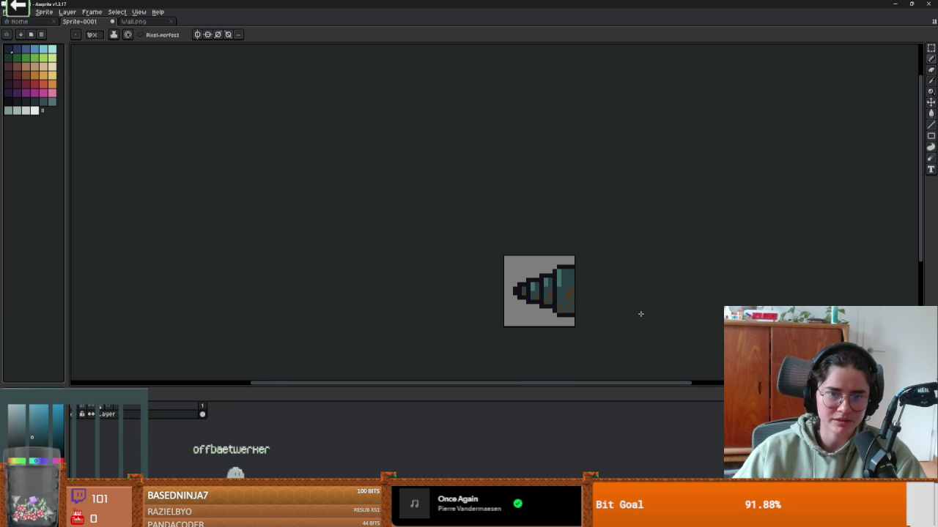
left_click_drag(640, 317, 713, 292)
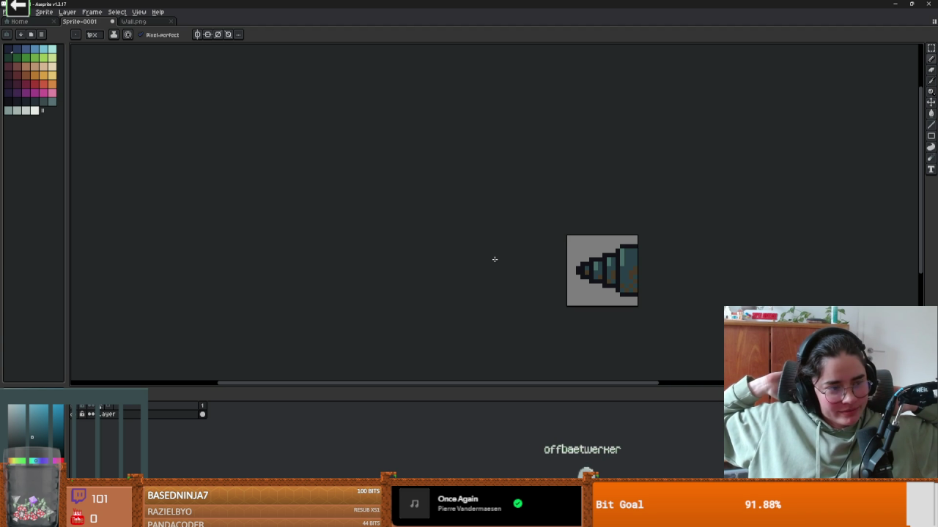
scroll(679, 279, "up", 2)
left_click_drag(573, 303, 436, 271)
Step: Save the sprite as laser.png in PNG format in Core/Tiles/Puzzles
left_click(13, 12)
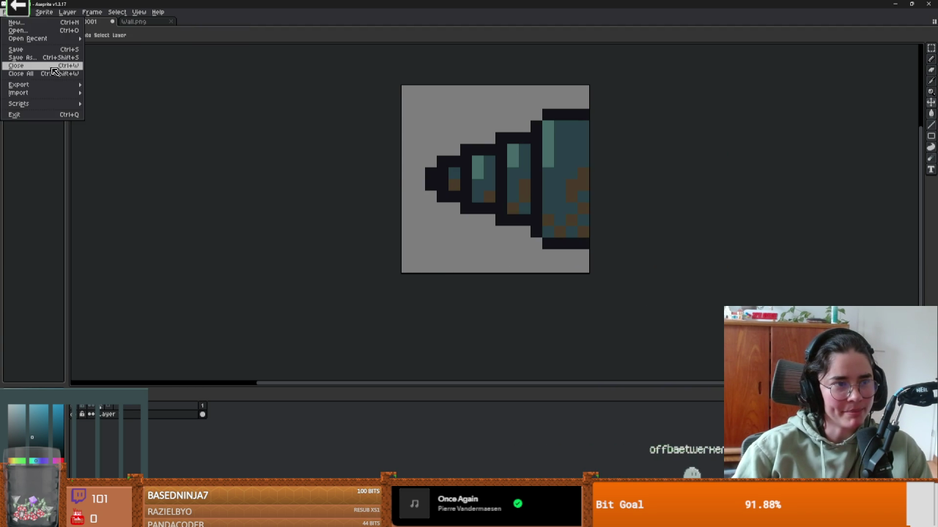
key("Return")
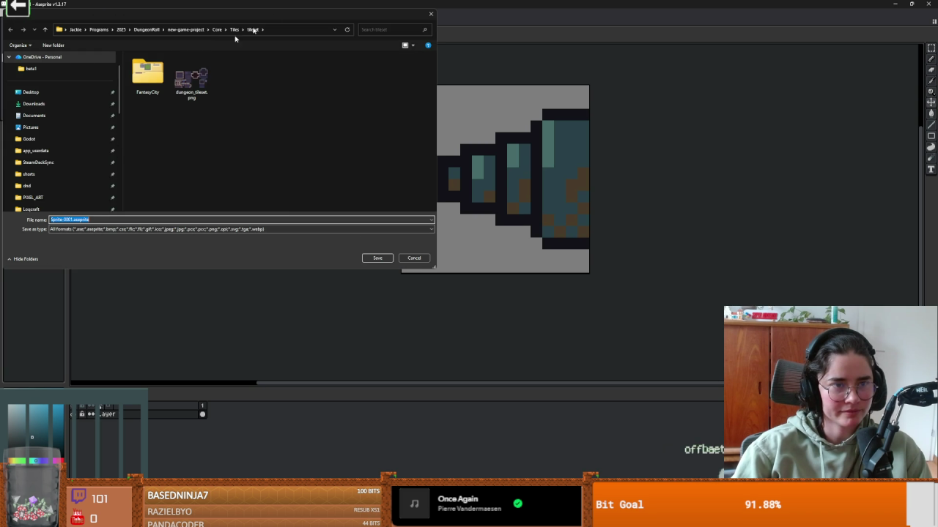
left_click(238, 29)
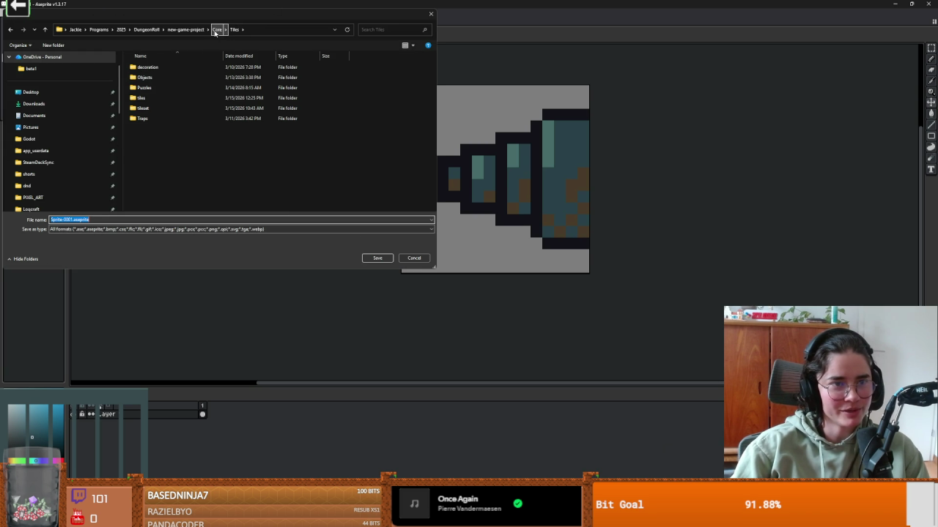
double_click(157, 88)
left_click(107, 229)
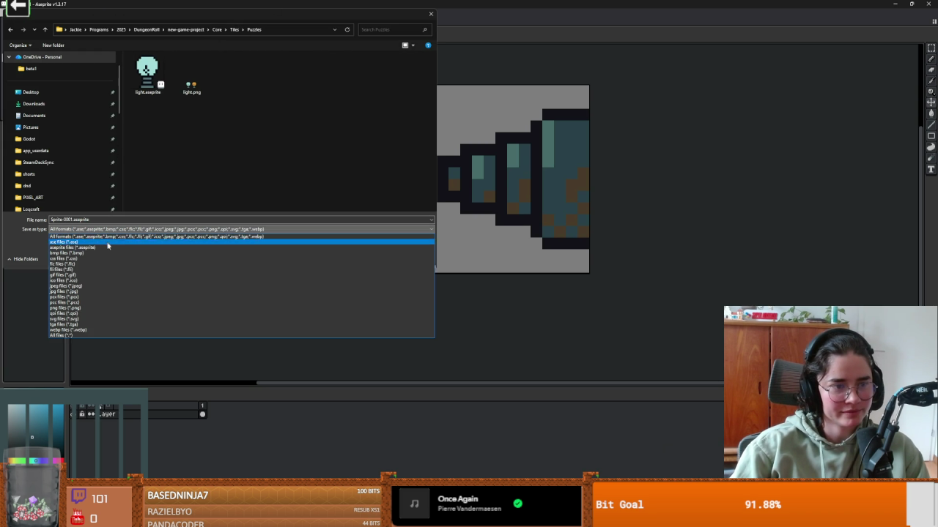
left_click(87, 308)
left_click(95, 220)
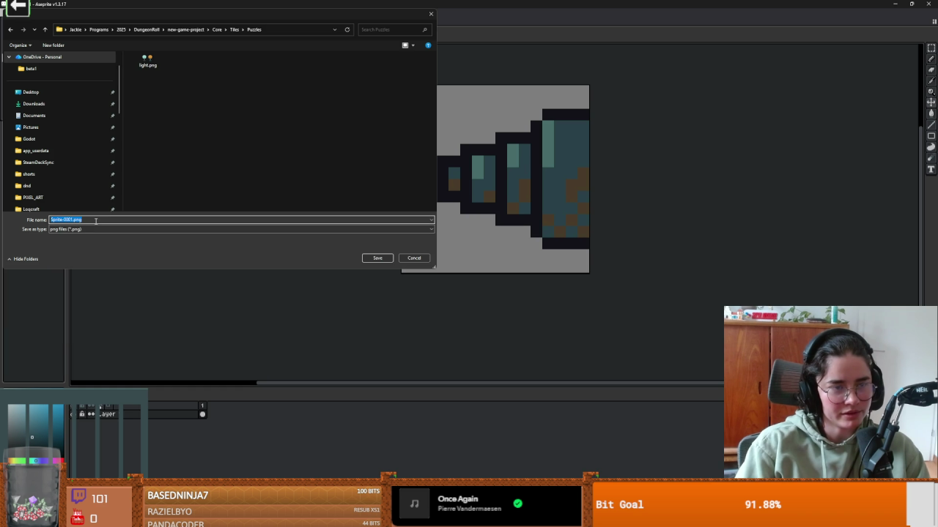
type("laser")
key("Return")
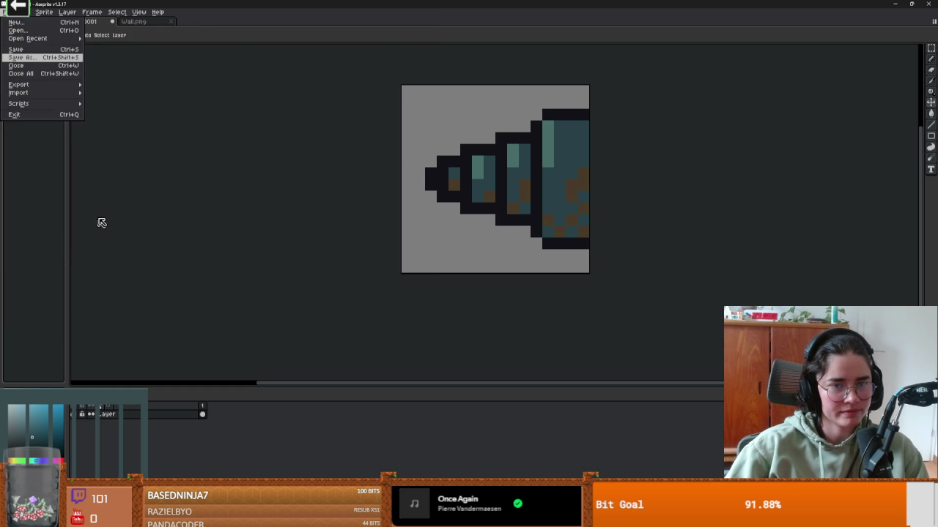
key("alt+Tab")
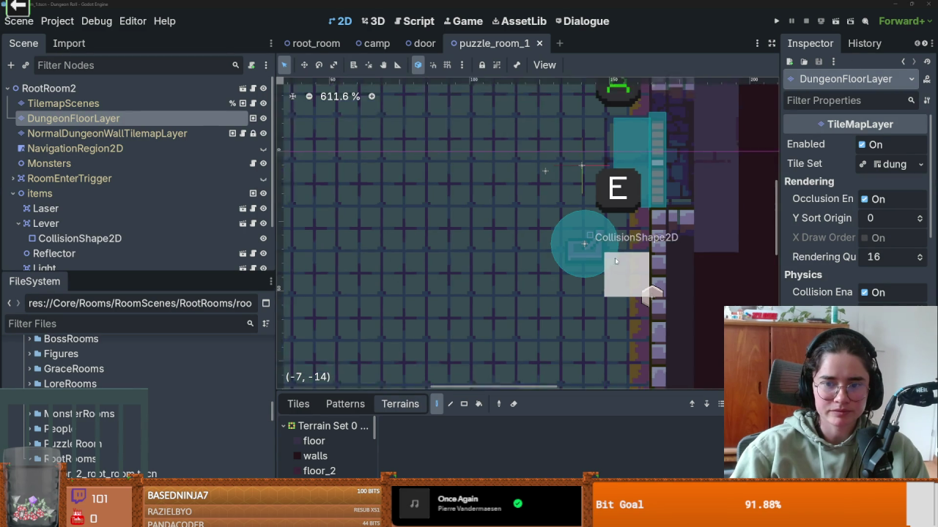
Step: Filter the FileSystem for 'laser' and open laser.tscn
left_click(106, 327)
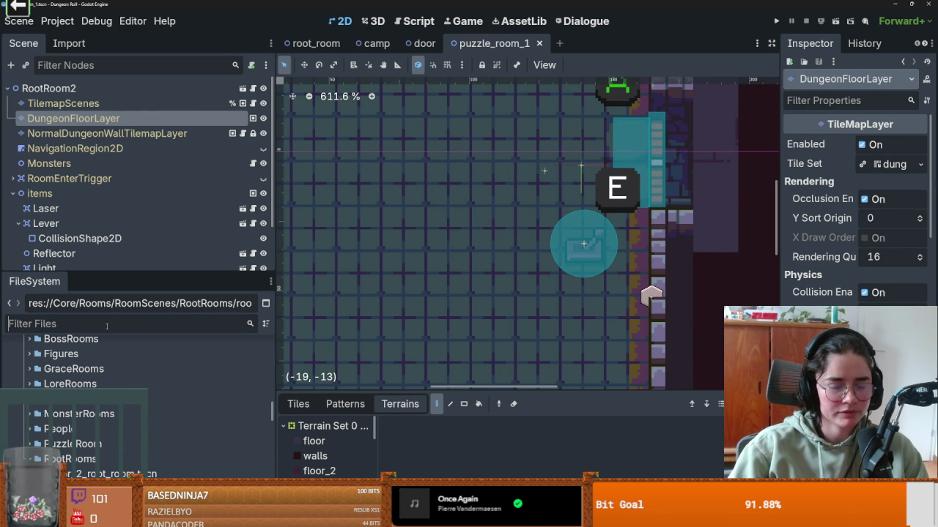
type("laser")
key("Down")
key("Down")
key("Down")
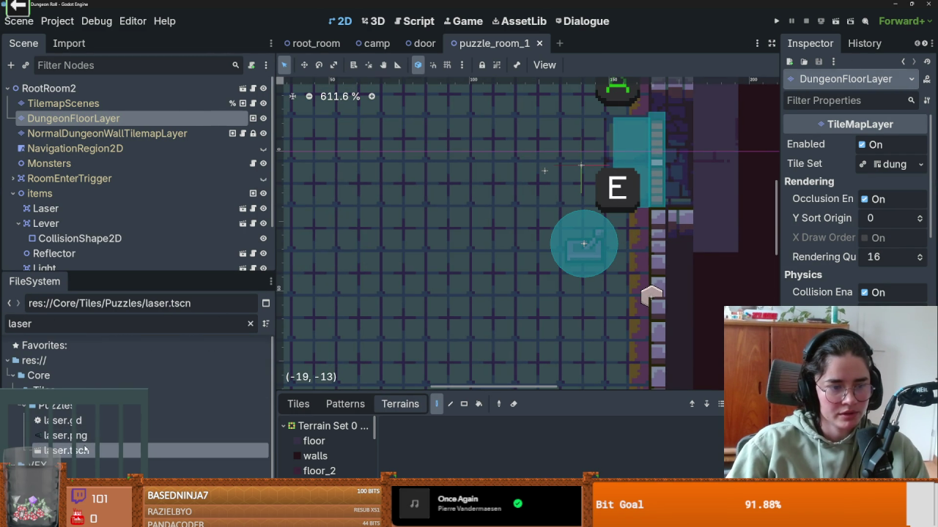
key("Return")
Step: Quick Load laser.png into the Sprite2D's Texture property
scroll(486, 229, "up", 2)
left_click(245, 150)
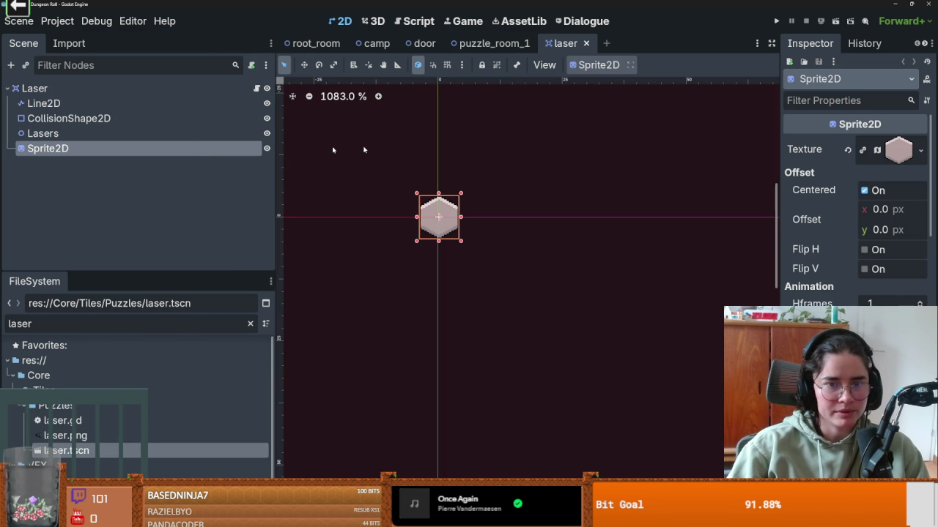
left_click(923, 151)
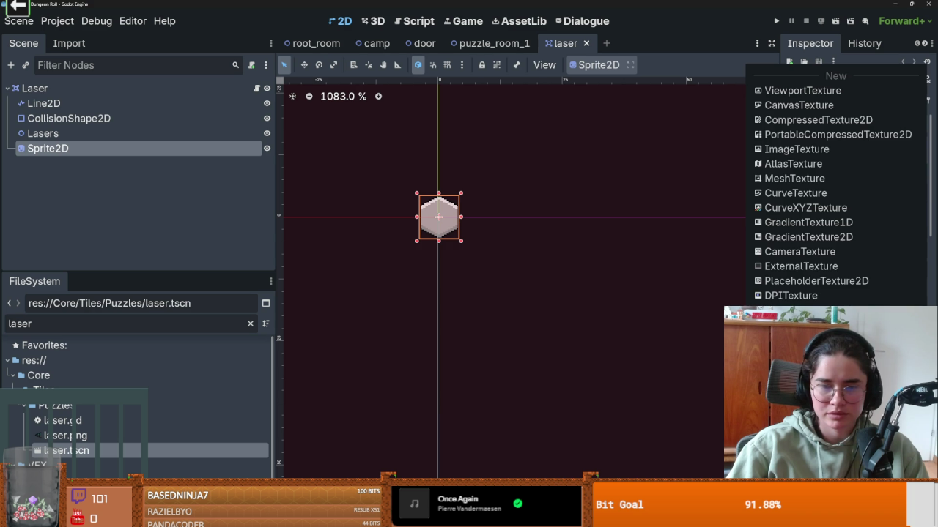
left_click(799, 344)
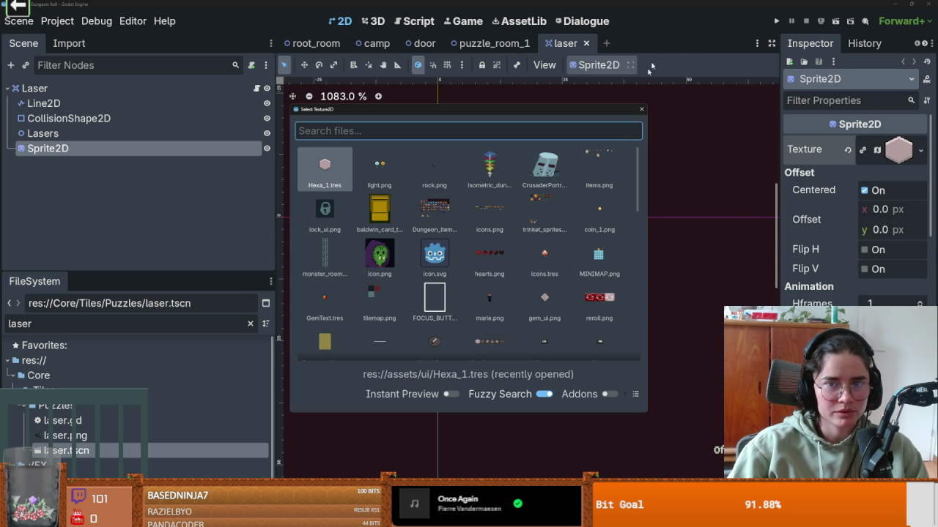
left_click(641, 108)
left_click(921, 150)
left_click(798, 344)
type("laser")
key("Return")
Step: Nudge the laser sprite slightly right, save the laser scene, and switch to root_room
scroll(433, 227, "up", 4)
scroll(419, 243, "up", 4)
left_click_drag(438, 175, 466, 180)
key("ctrl+s")
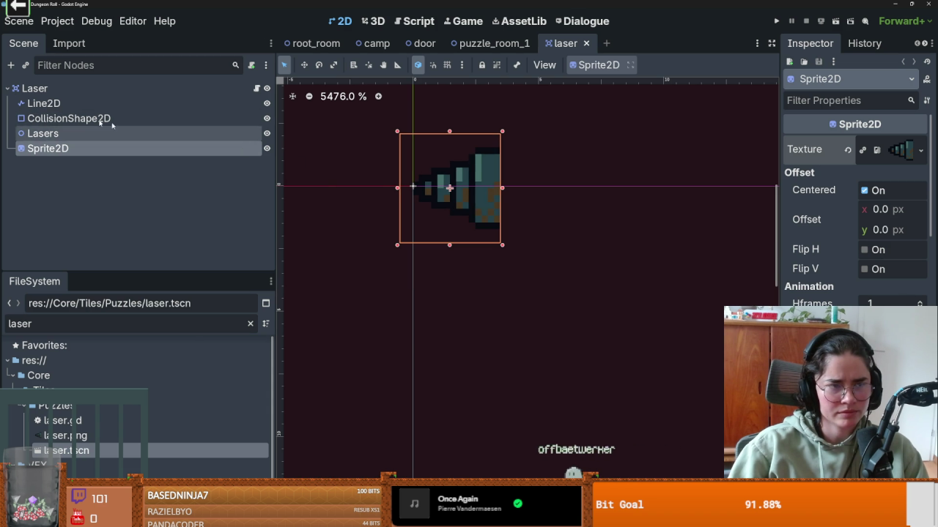
key("ctrl+s")
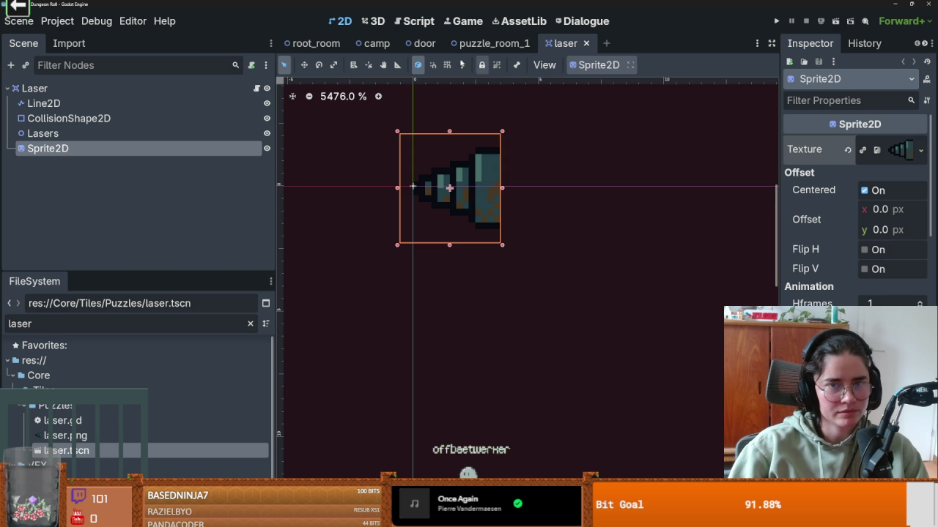
left_click(313, 43)
scroll(571, 108, "down", 2)
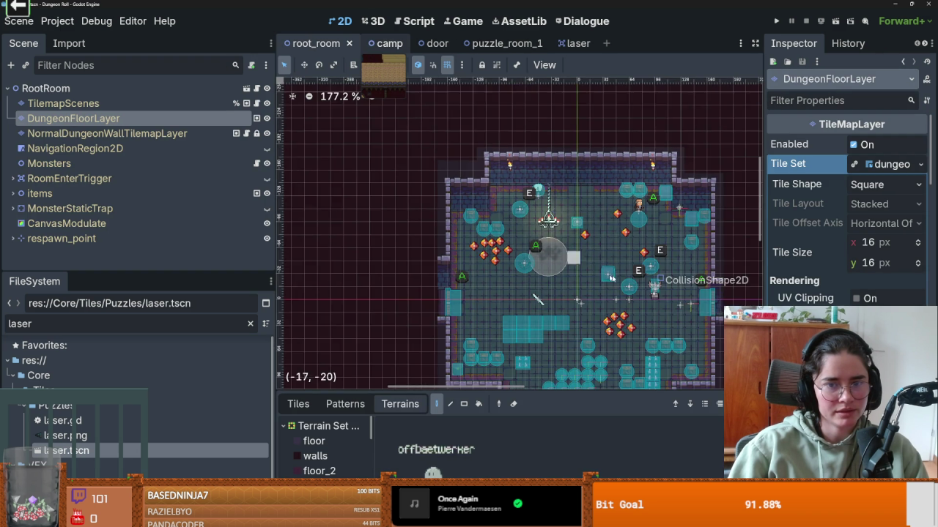
Step: Shift the laser sprite so its wide end meets the scene origin
left_click(506, 43)
scroll(674, 272, "down", 2)
mouse_move(673, 273)
left_mouse_down()
mouse_move(701, 273)
mouse_move(676, 272)
mouse_move(578, 43)
left_mouse_up()
scroll(678, 273, "up", 3)
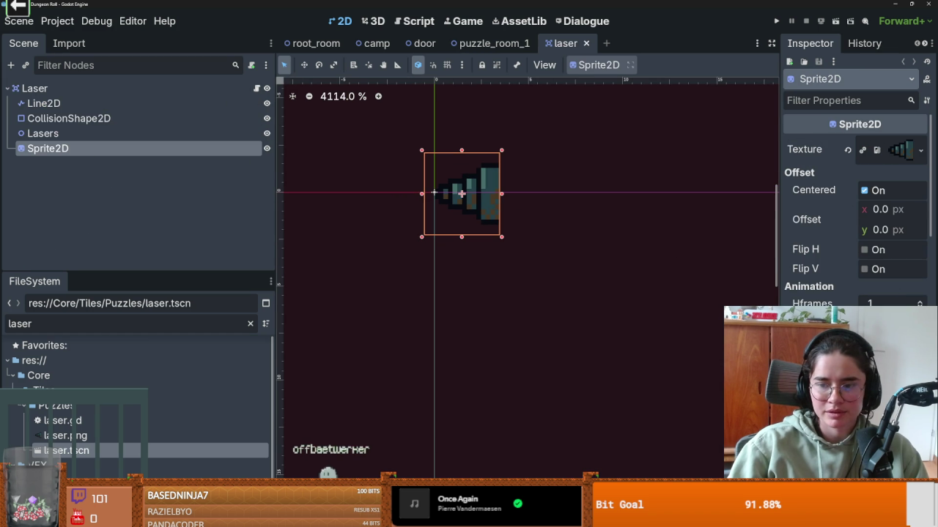
scroll(854, 205, "down", 3)
scroll(550, 247, "down", 2)
mouse_move(539, 227)
left_mouse_down()
mouse_move(445, 209)
mouse_move(436, 224)
left_mouse_up()
Step: Add a Marker2D child under the Laser root node
right_click(61, 88)
left_click(119, 116)
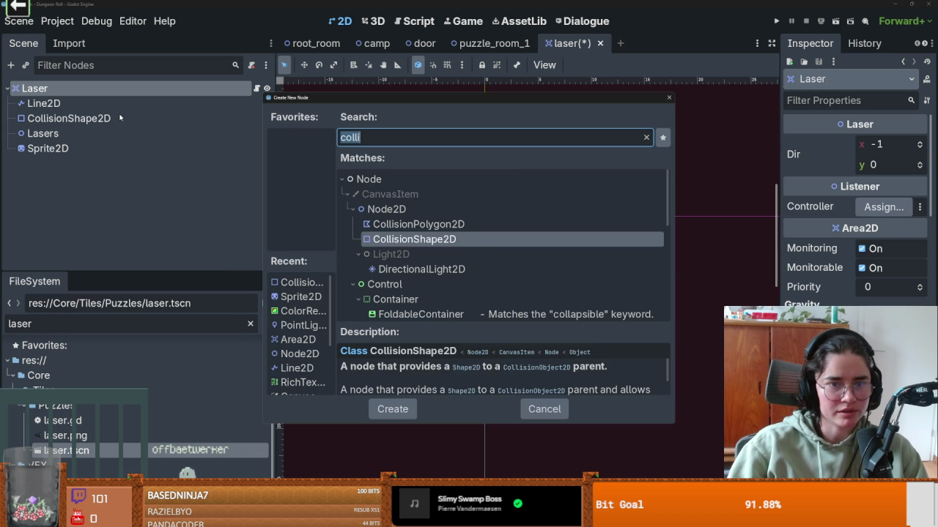
type("mark")
key("Return")
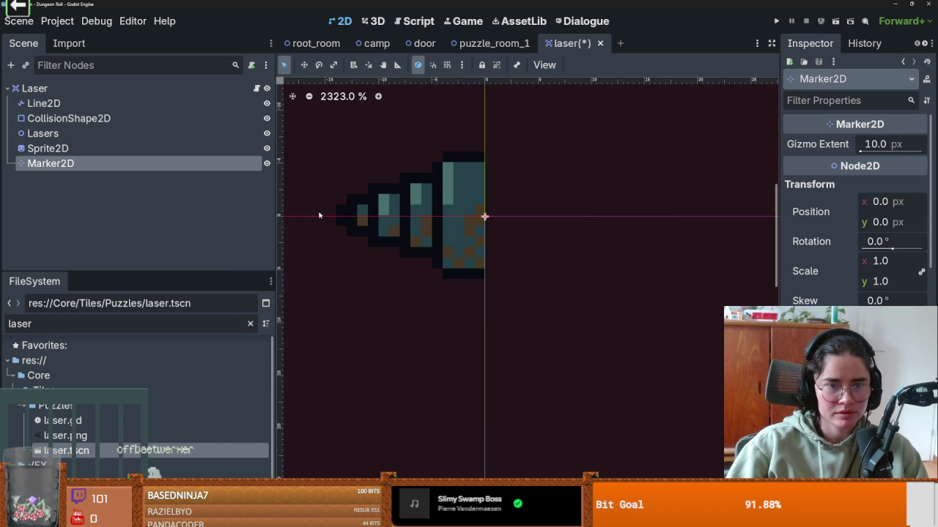
Step: Place the Marker2D at (-14.135, 0.003) on the laser tip, save, and open laser.gd
right_click(334, 216)
left_click(374, 253)
scroll(335, 212, "up", 2)
left_click_drag(336, 210, 340, 212)
key("ctrl+s")
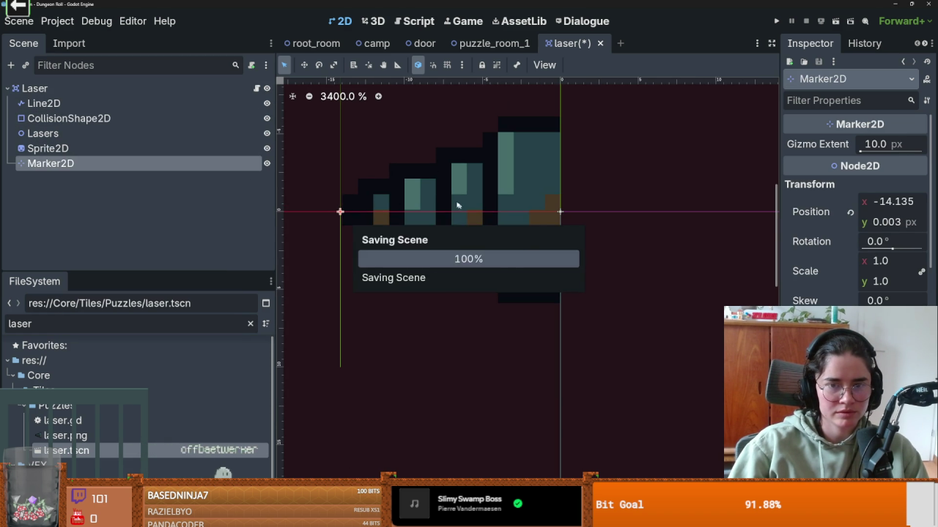
left_click(257, 89)
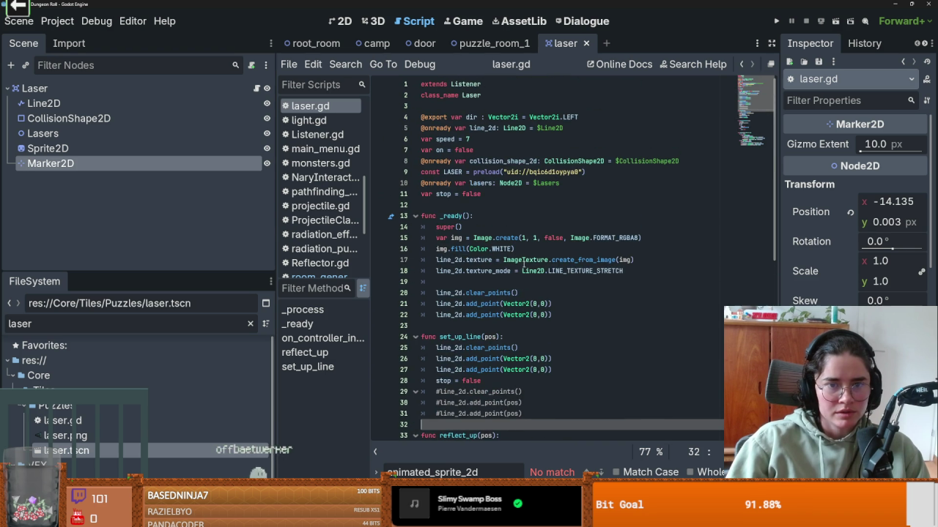
Step: Drag Marker2D into laser.gd to create an exported marker_2d variable
left_click_drag(51, 163, 467, 207)
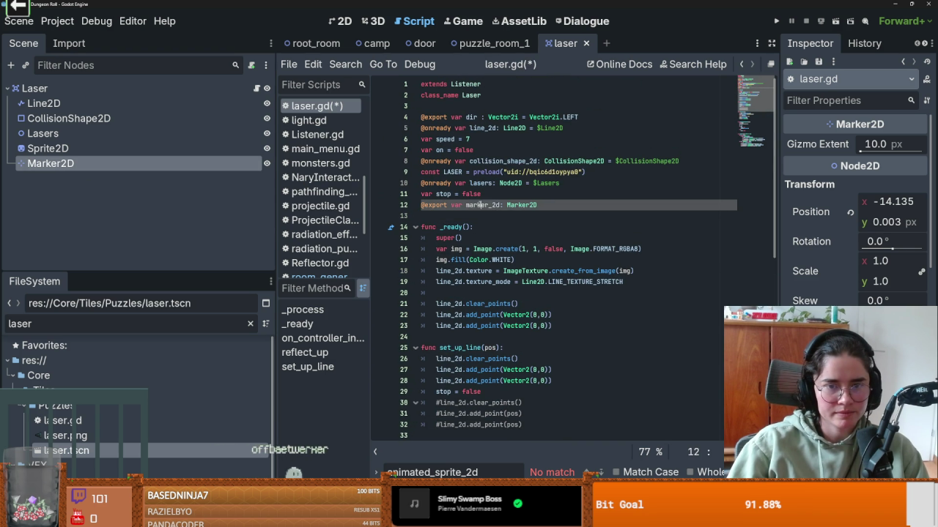
scroll(612, 287, "down", 8)
scroll(613, 287, "down", 3)
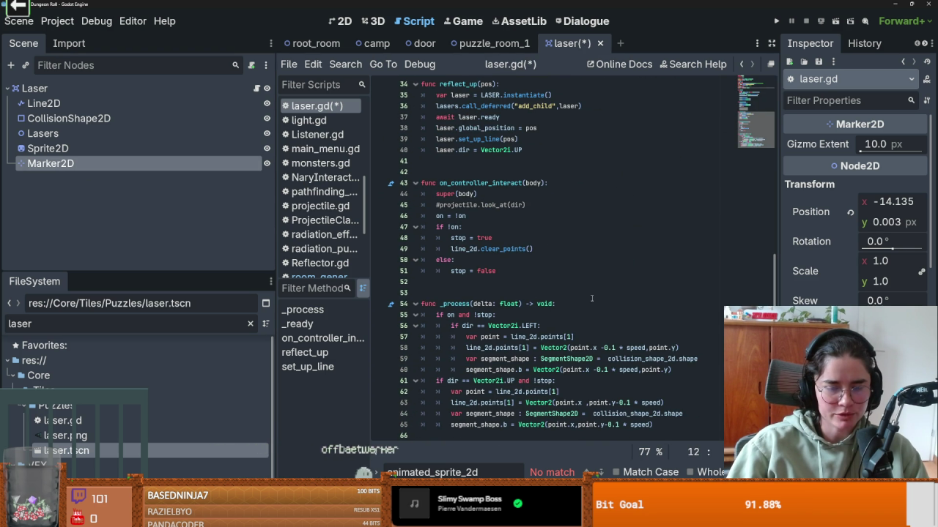
left_click(490, 335)
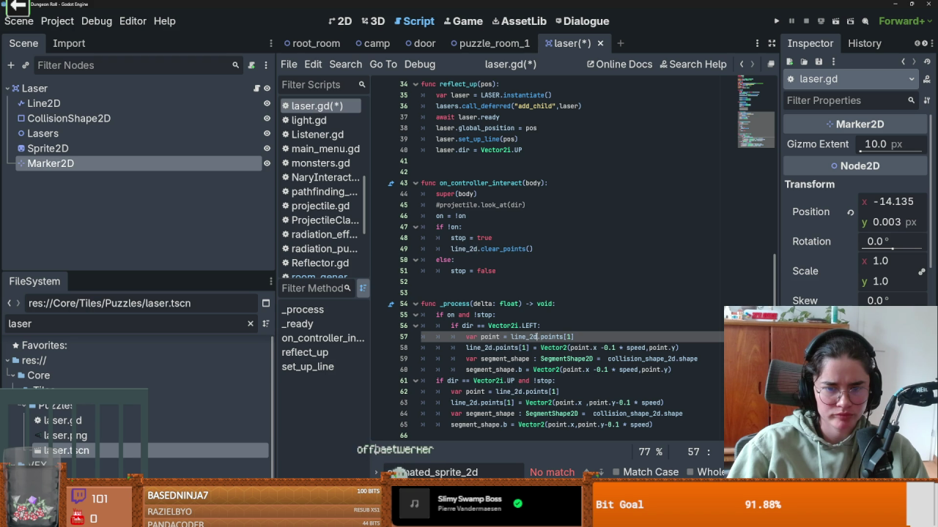
scroll(514, 284, "up", 9)
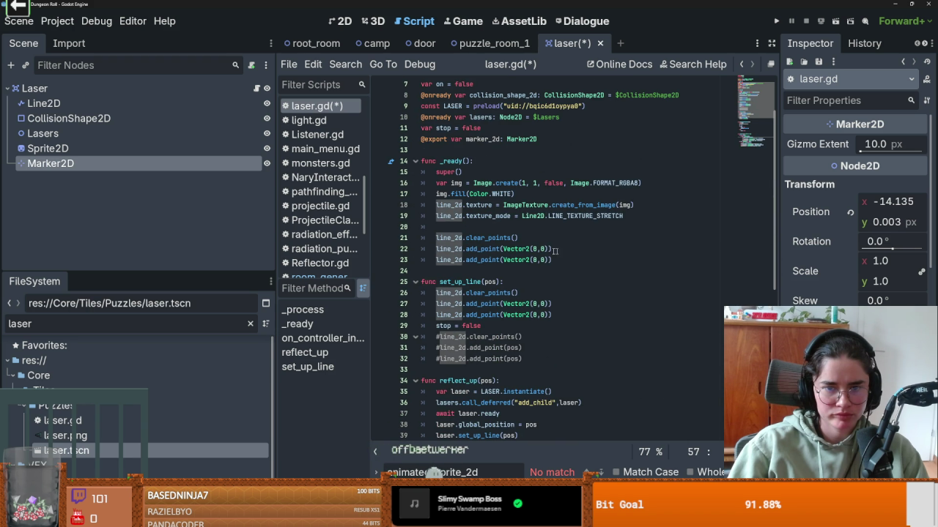
Step: Replace Vector2(0,0) on lines 22 and 27 with marker_2d.global_position and save
mouse_move(549, 249)
left_mouse_down()
mouse_move(502, 249)
mouse_move(548, 249)
left_mouse_up()
type("marker_2d")
type(".gl")
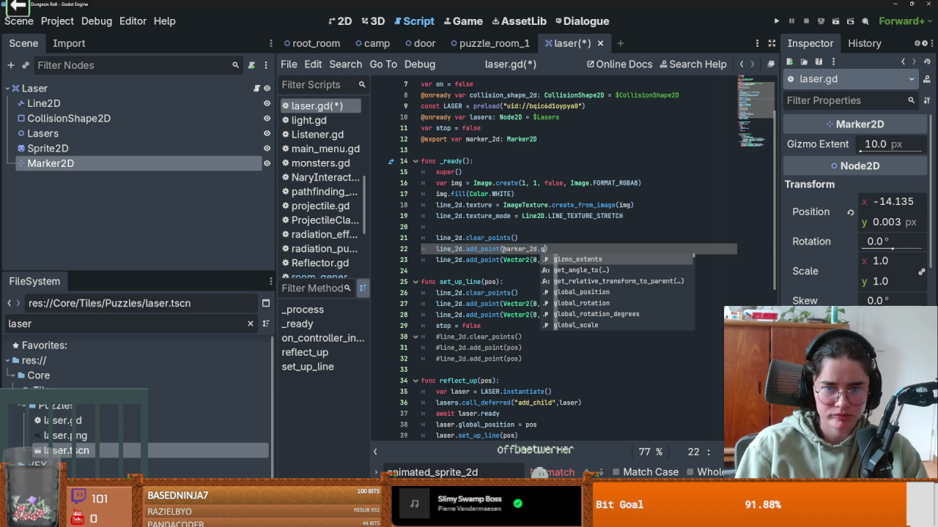
key("Return")
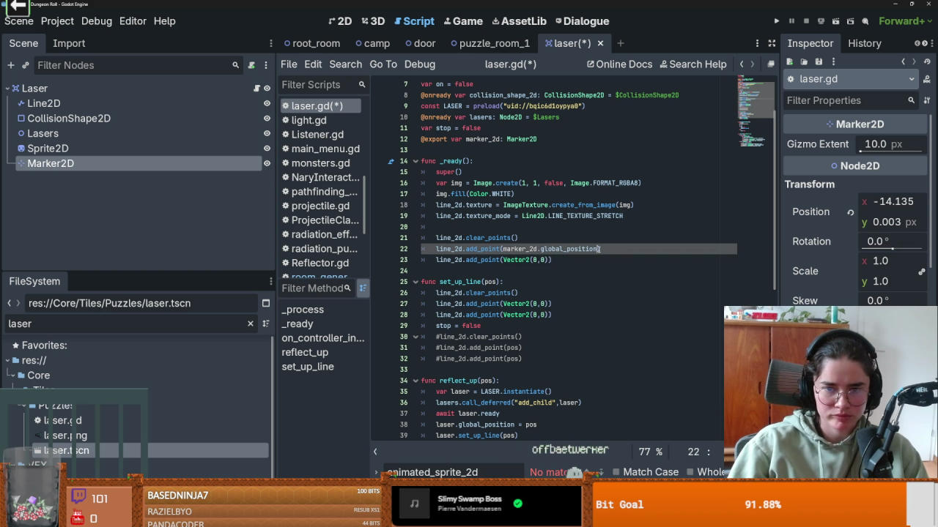
left_click_drag(599, 249, 503, 249)
key("ctrl+c")
mouse_move(532, 304)
left_mouse_down()
mouse_move(550, 304)
mouse_move(501, 315)
left_mouse_up()
left_click(502, 304, "shift")
key("ctrl+v")
key("ctrl+v")
key("ctrl+s")
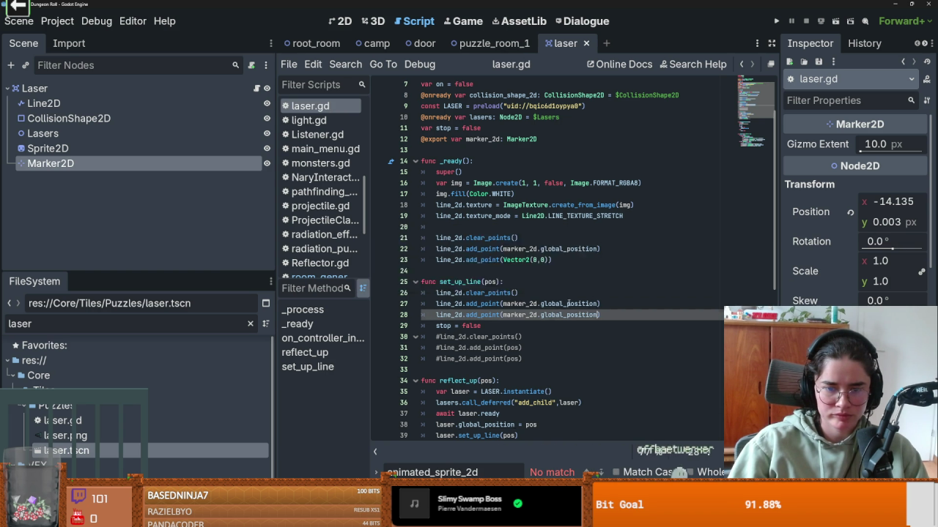
Step: Playtest as the Crusader, walking to the lever to fire the laser, then stop the game
scroll(568, 298, "down", 5)
scroll(549, 316, "down", 4)
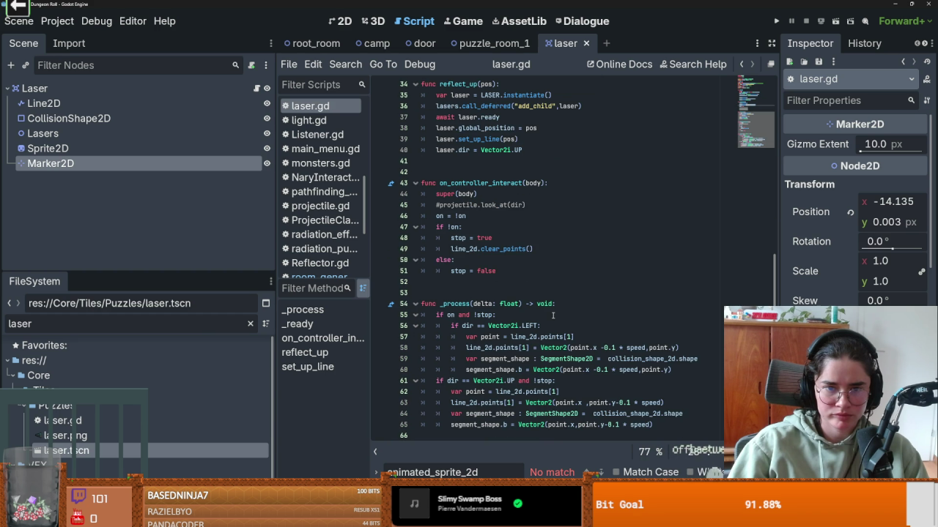
scroll(560, 312, "up", 3)
key("F5")
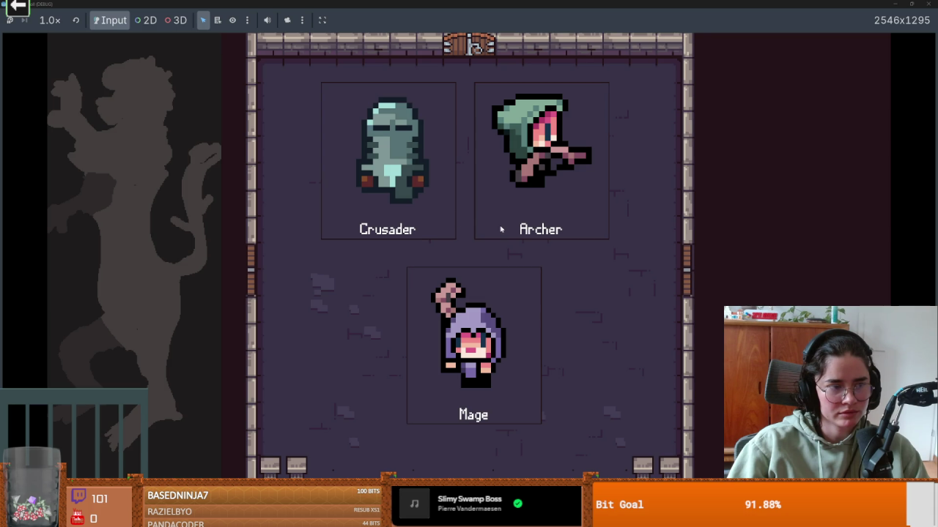
left_click(403, 194)
key("d")
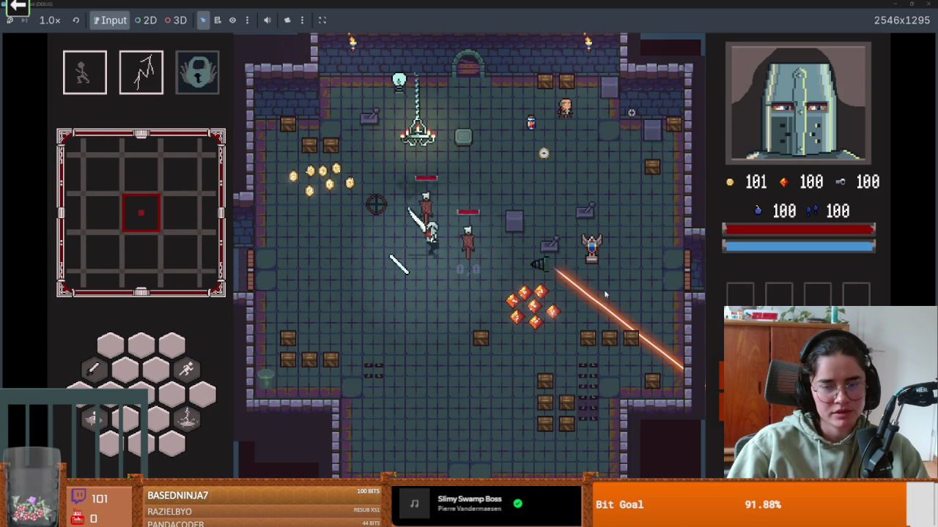
key("d")
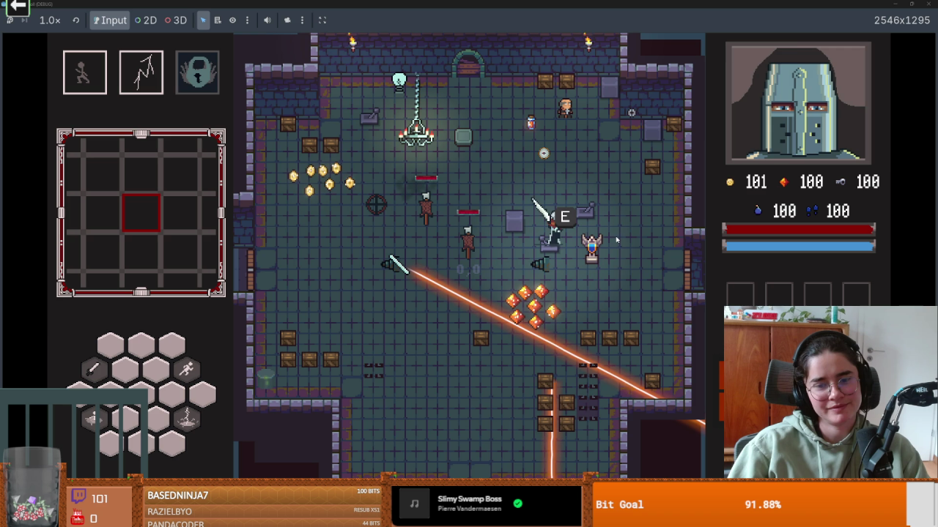
double_click(623, 4)
key("F8")
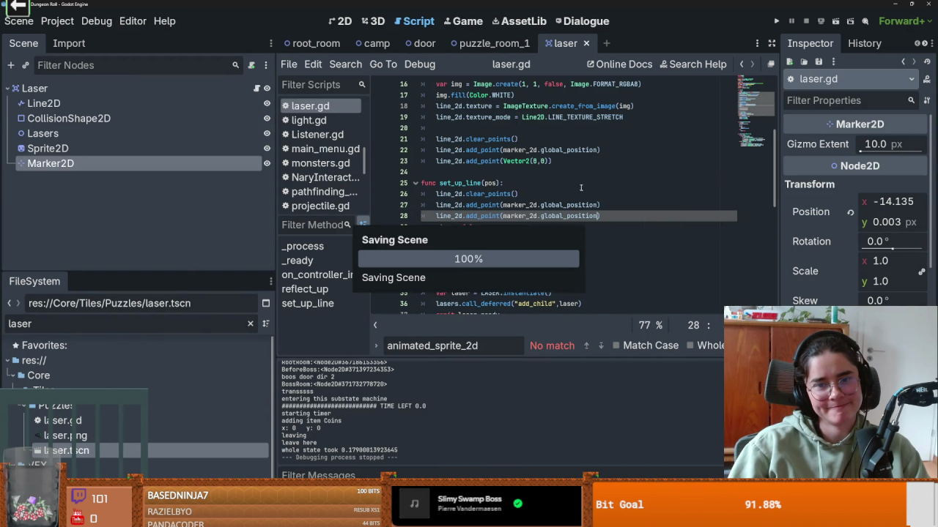
Step: Replace Vector2(0,0) on line 23 with marker_2d.global_position
scroll(578, 206, "up", 1)
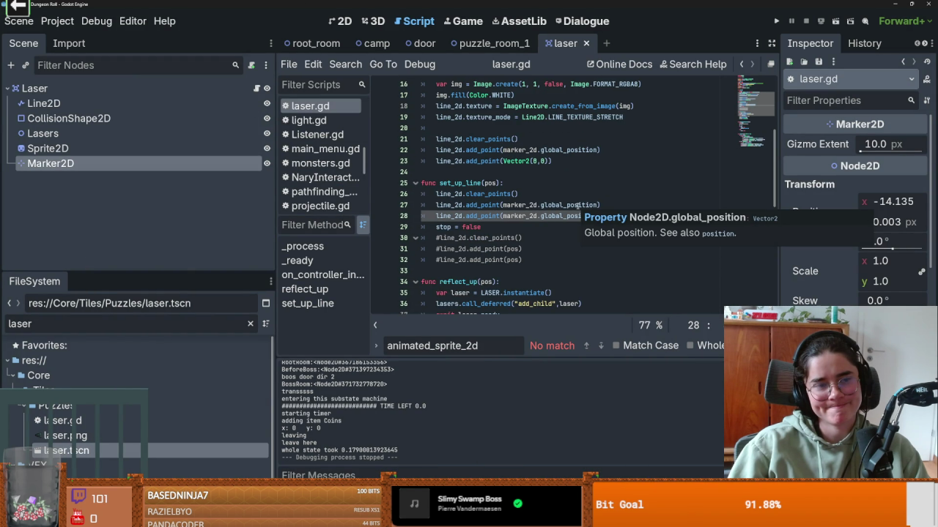
left_click(553, 206)
left_click(525, 206)
scroll(556, 213, "up", 2)
left_click(568, 216)
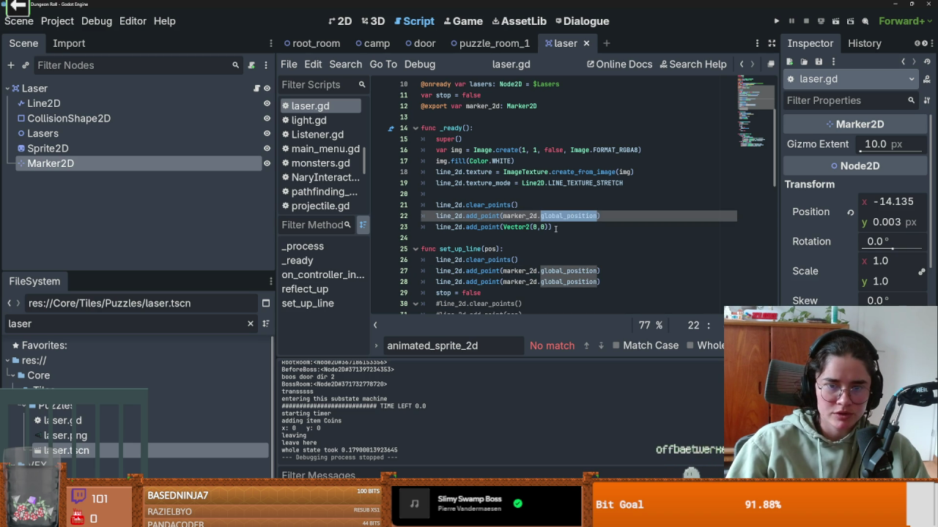
key("Down")
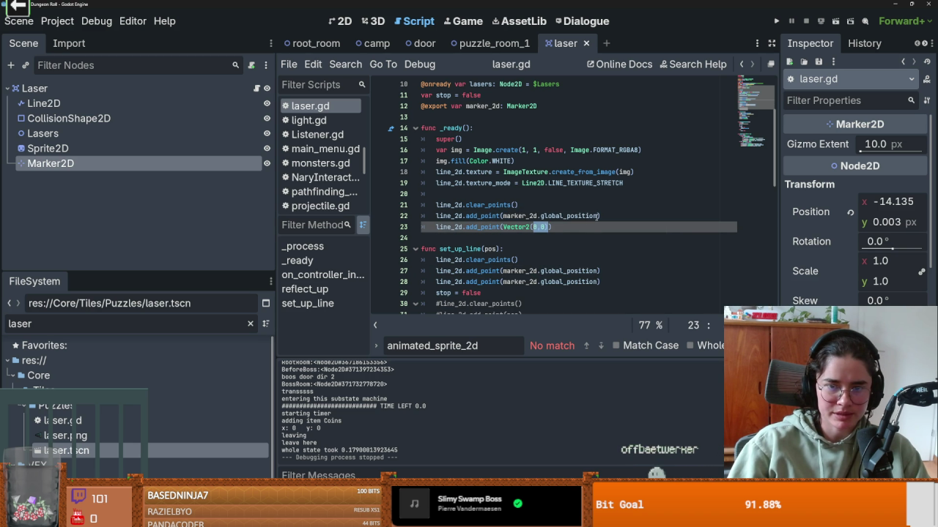
left_click(597, 216)
key("Down")
left_click(597, 216)
mouse_move(597, 216)
left_mouse_down()
mouse_move(503, 216)
mouse_move(539, 227)
mouse_move(499, 227)
left_mouse_up()
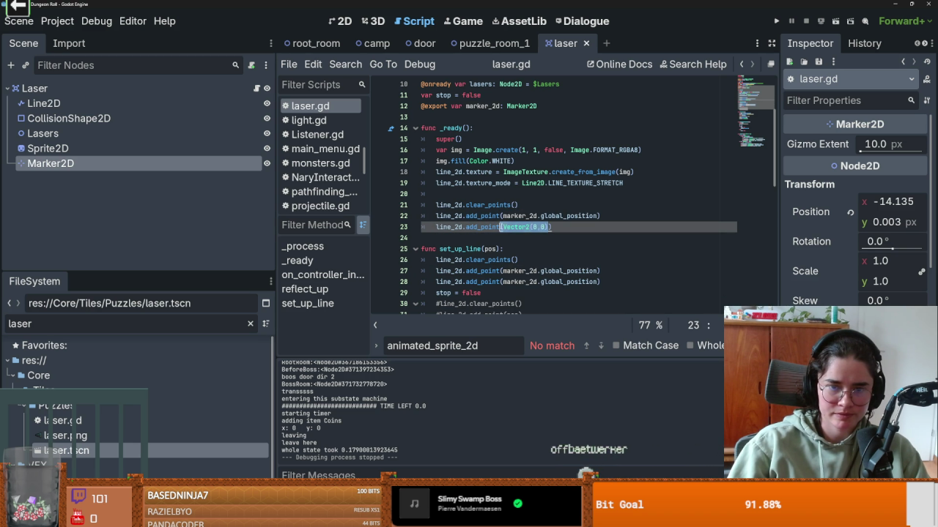
key("ctrl+v")
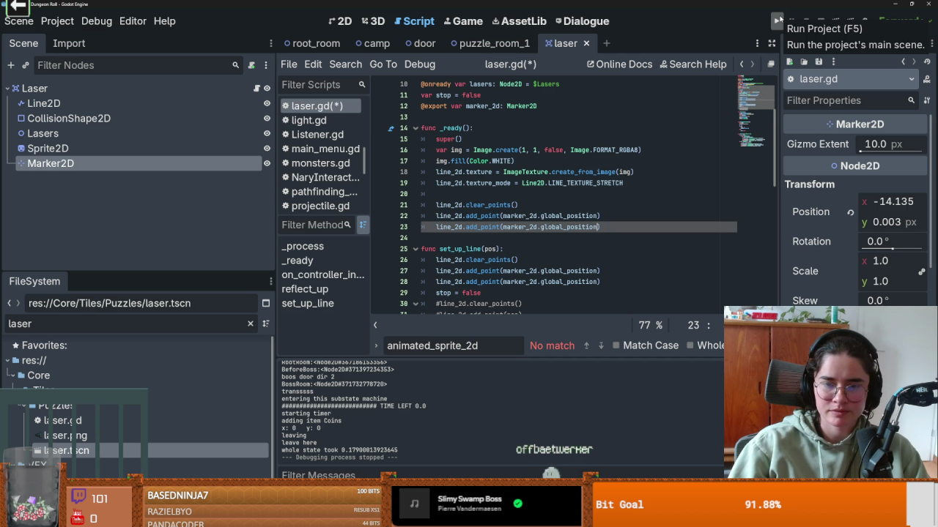
Step: Change global_position to position on lines 22, 23, 27 and 28, then save
left_click(534, 260)
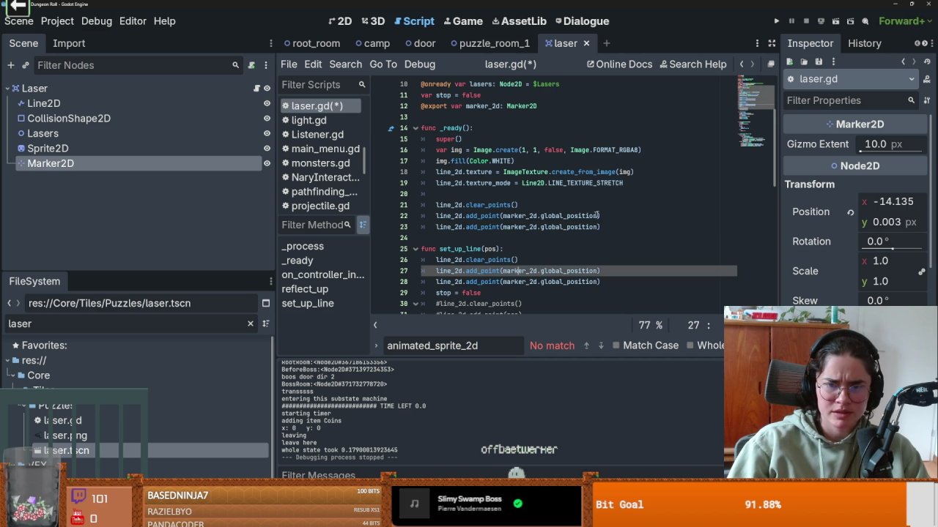
double_click(569, 217)
type("position")
double_click(569, 227)
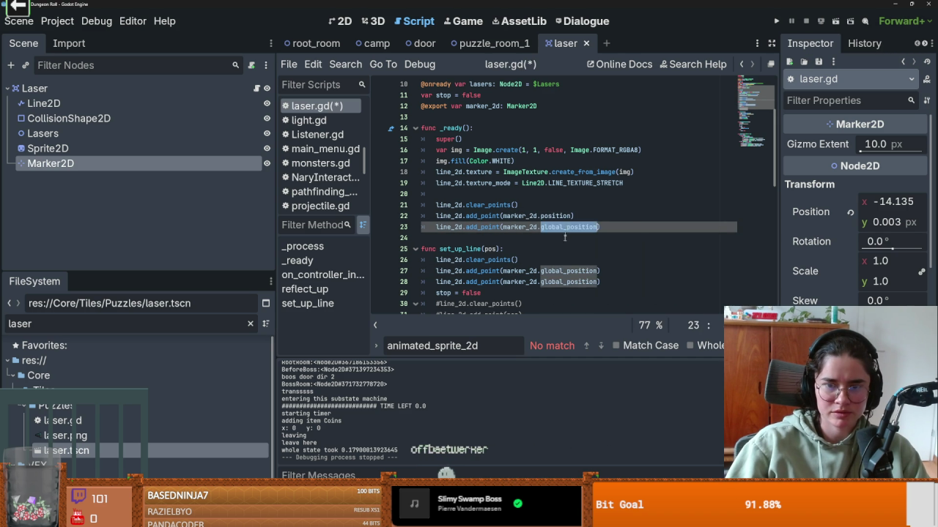
double_click(569, 271)
left_click(586, 282)
key("ctrl+s")
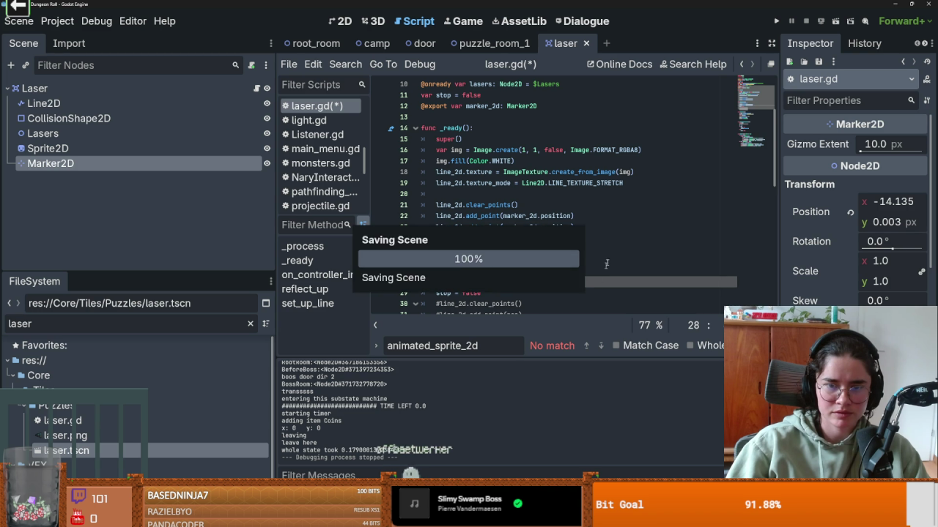
Step: Run the project, start a new game as the Crusader, walk toward the lever, then stop
left_click(776, 20)
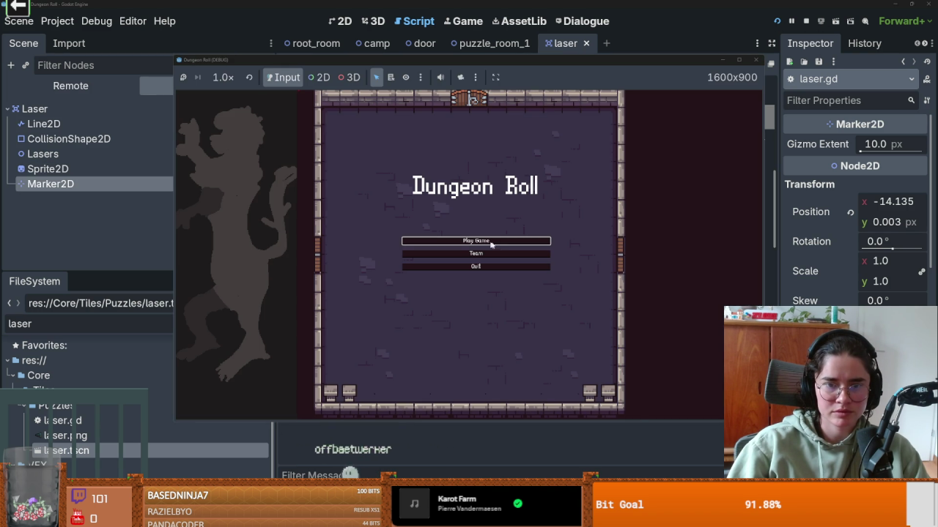
left_click(491, 243)
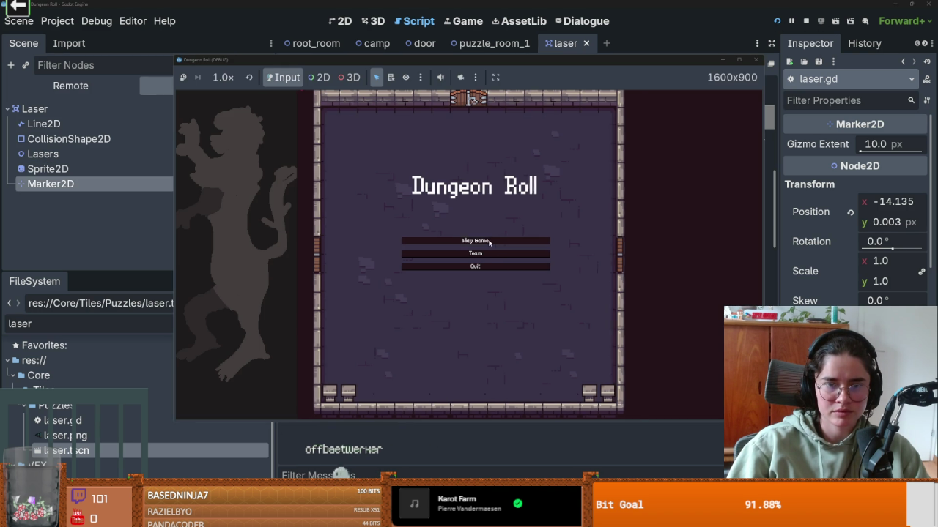
left_click(452, 196)
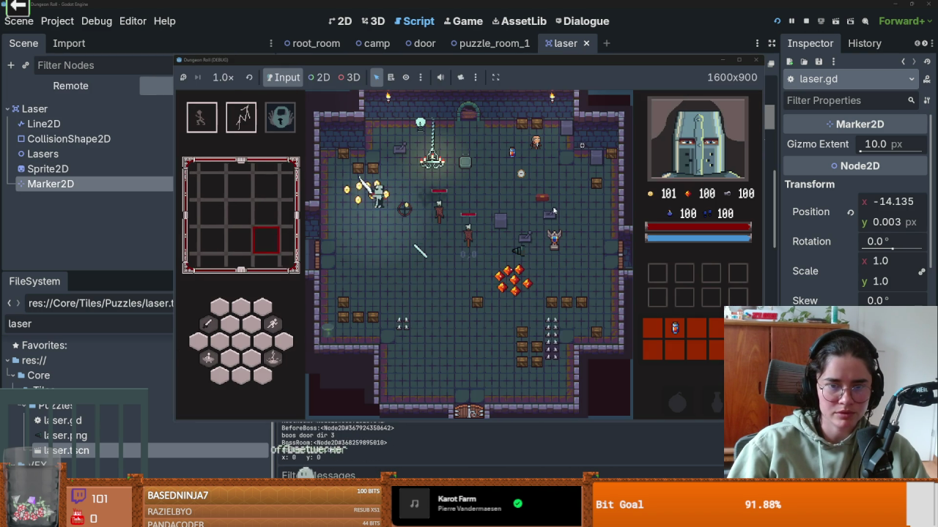
key("d")
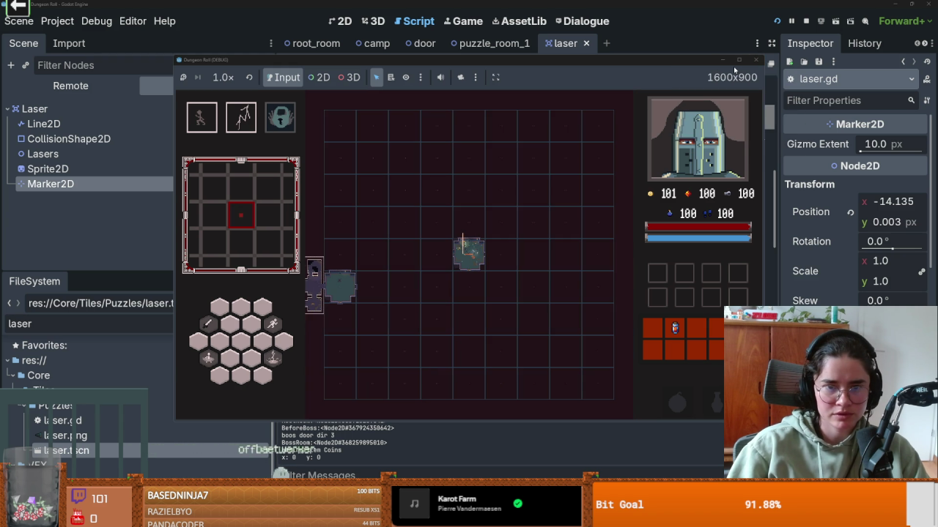
key("F8")
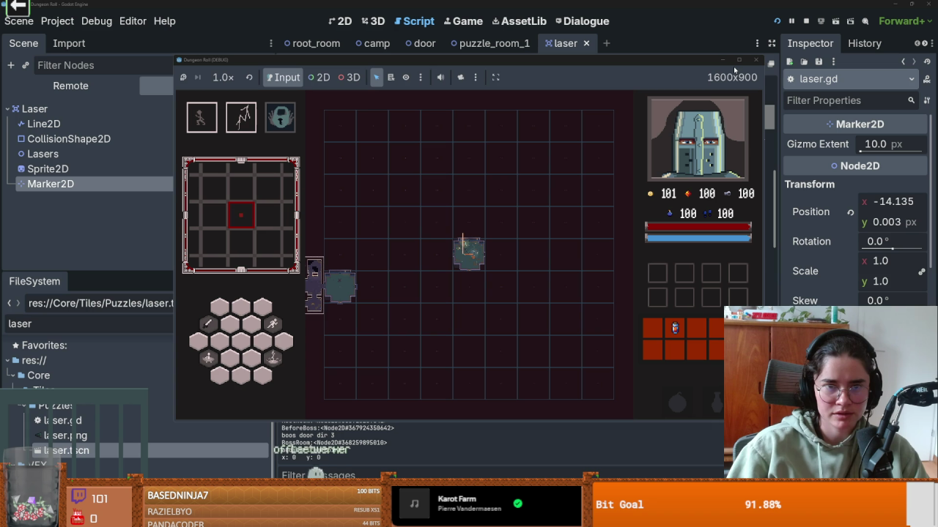
scroll(485, 139, "up", 5)
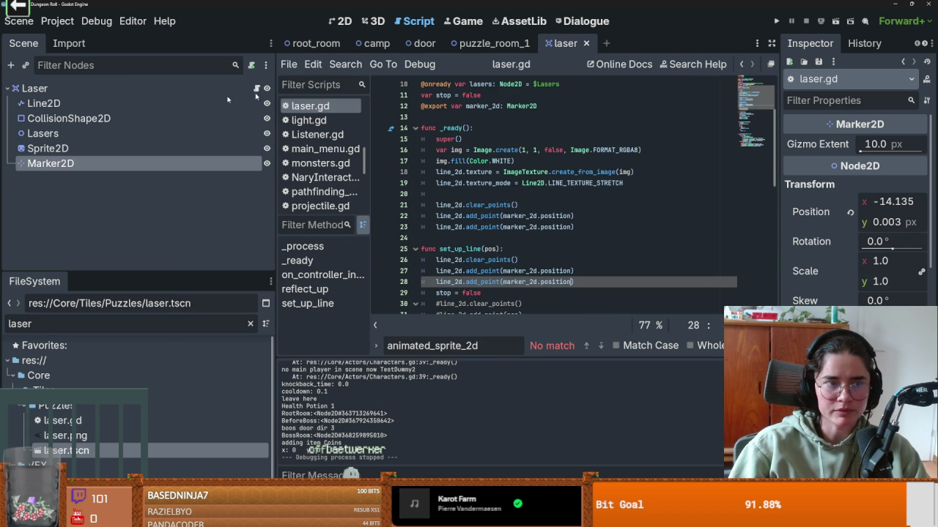
Step: Run a new game as the Crusader, walk to the turret to fire the laser, and un-maximize the window
scroll(540, 224, "down", 5)
scroll(540, 225, "down", 6)
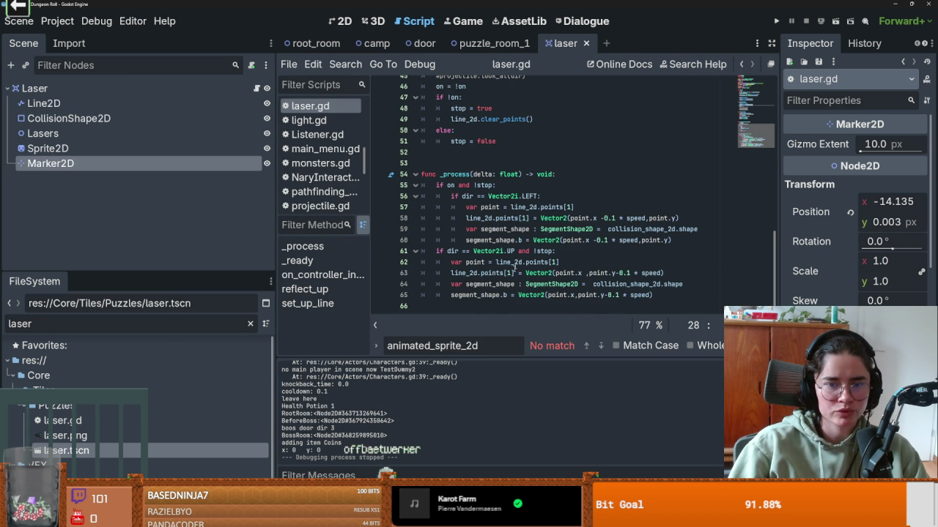
left_click(498, 286)
left_click(95, 20)
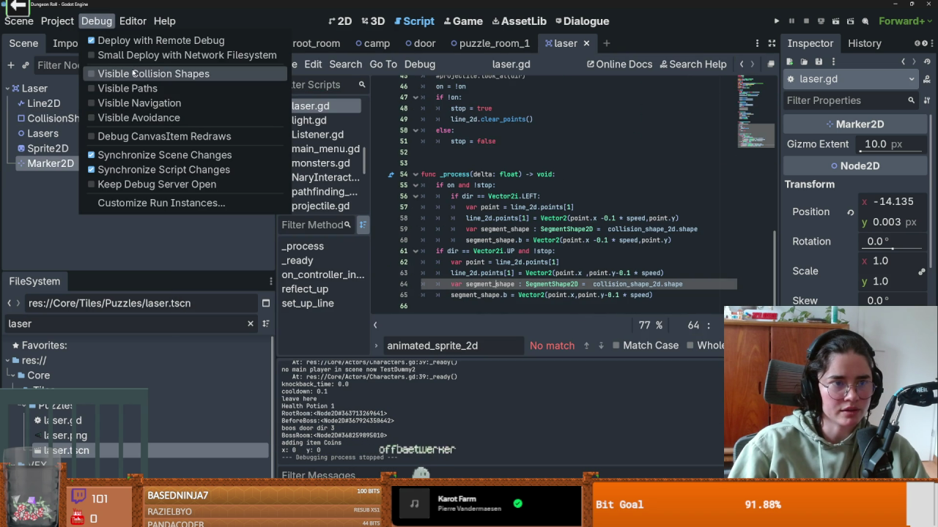
left_click(774, 21)
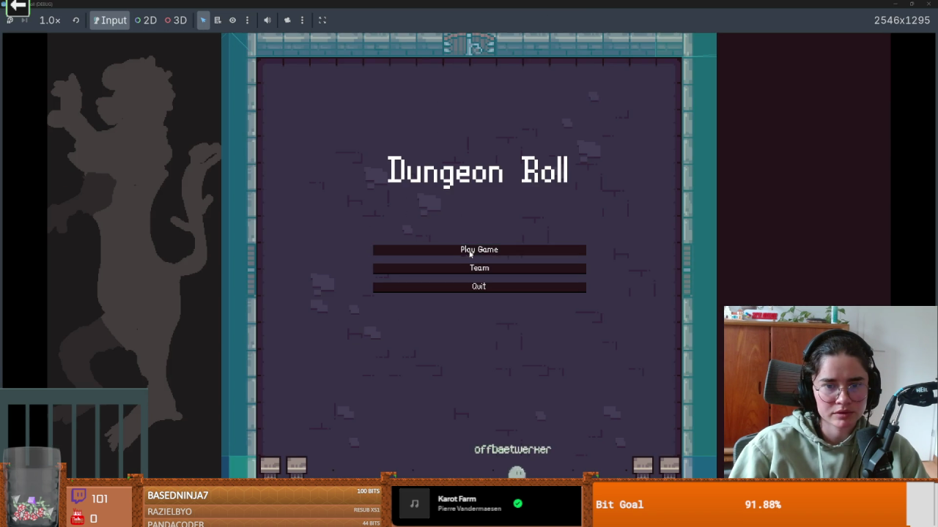
left_click(469, 249)
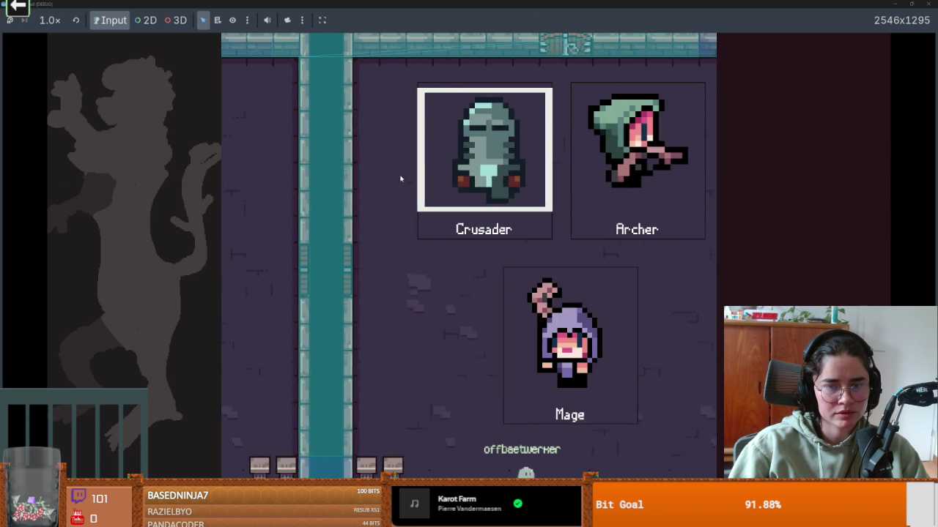
left_click(395, 234)
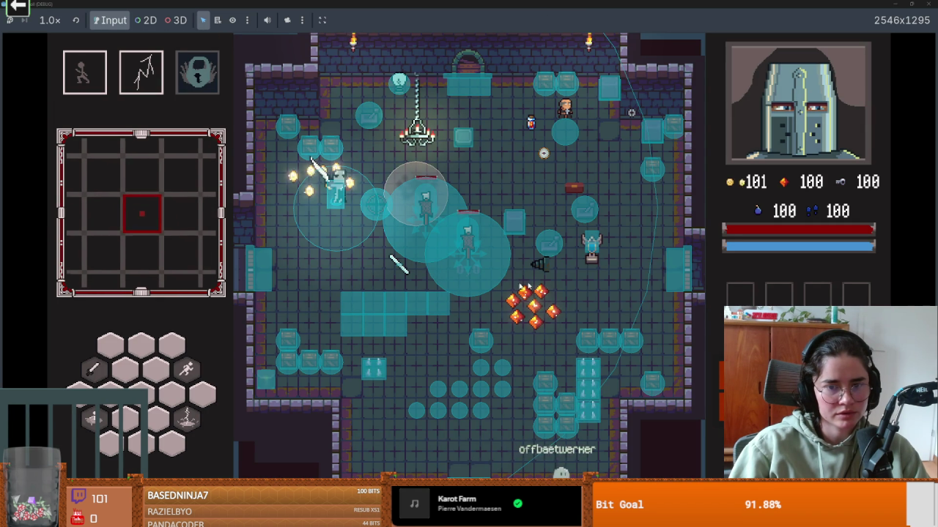
key("d")
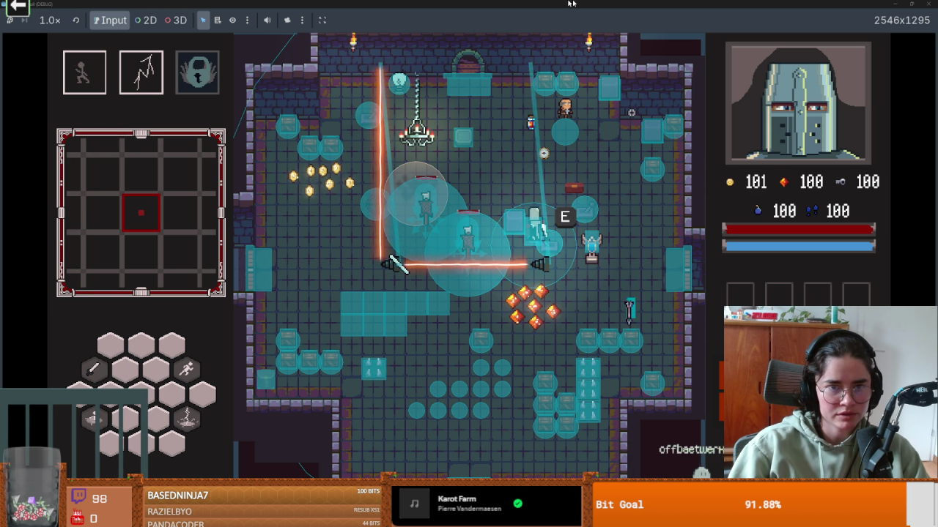
key("super+Down")
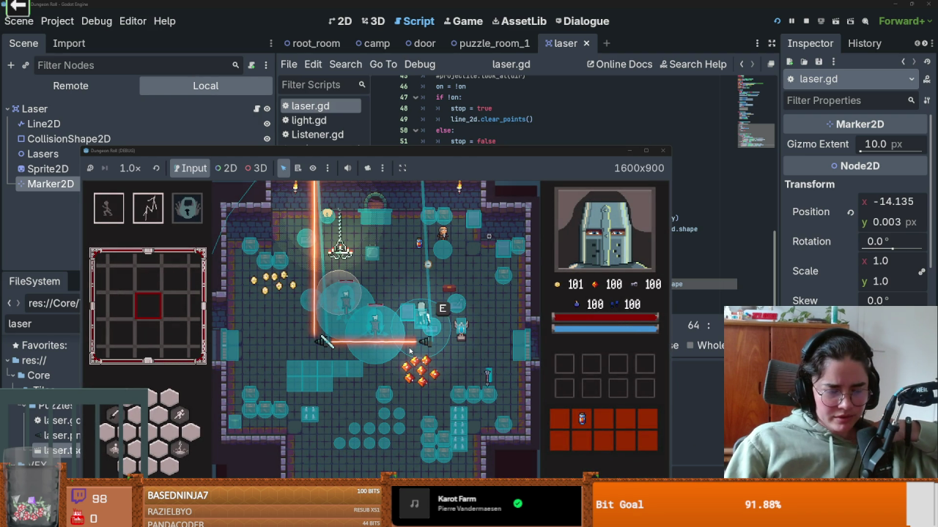
Step: Close the running game and return to line 27 of laser.gd
left_click(663, 150)
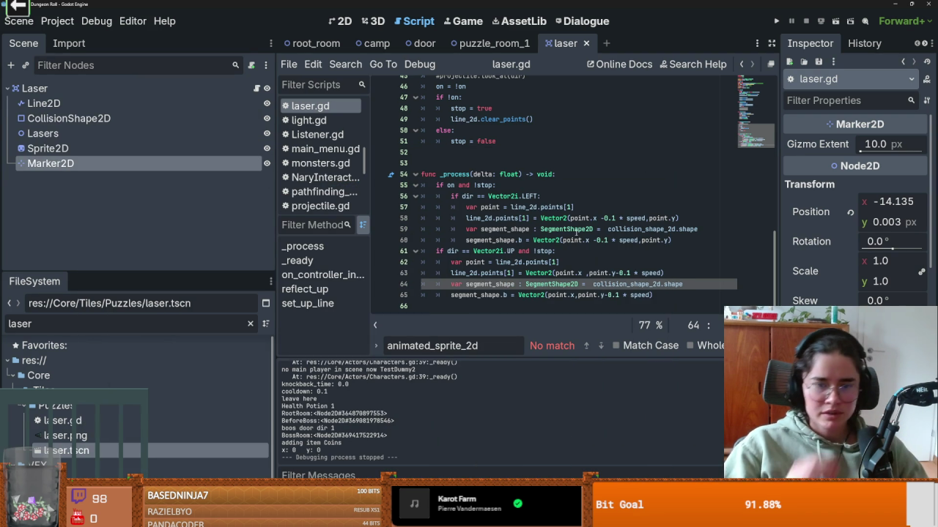
mouse_move(575, 233)
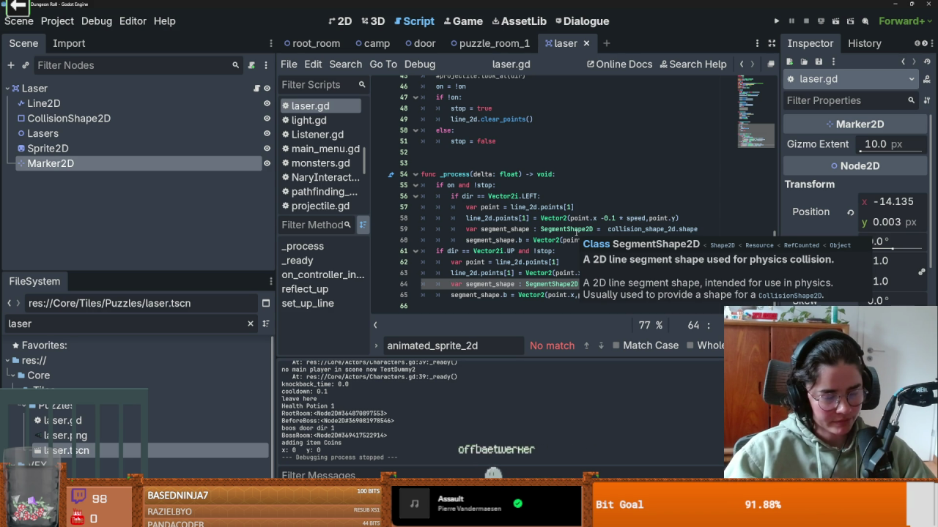
key("Up")
key("ctrl+s")
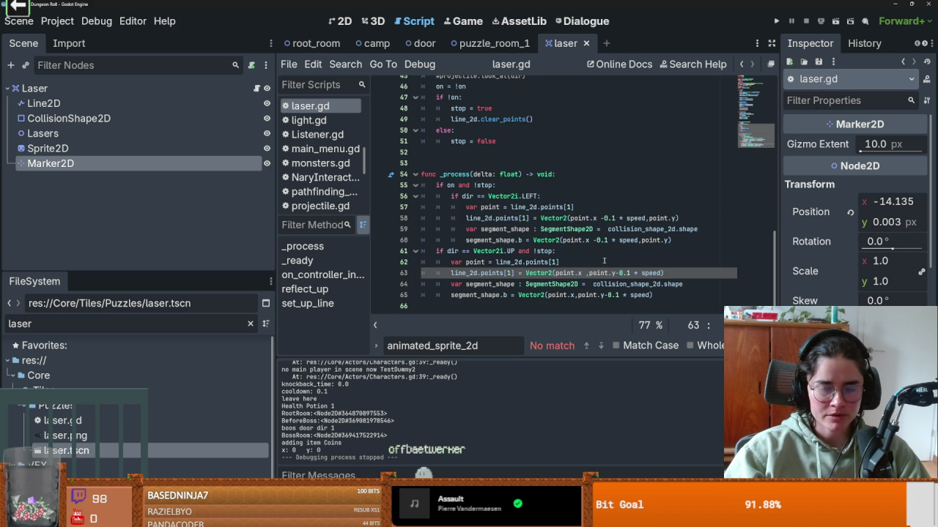
scroll(520, 254, "up", 10)
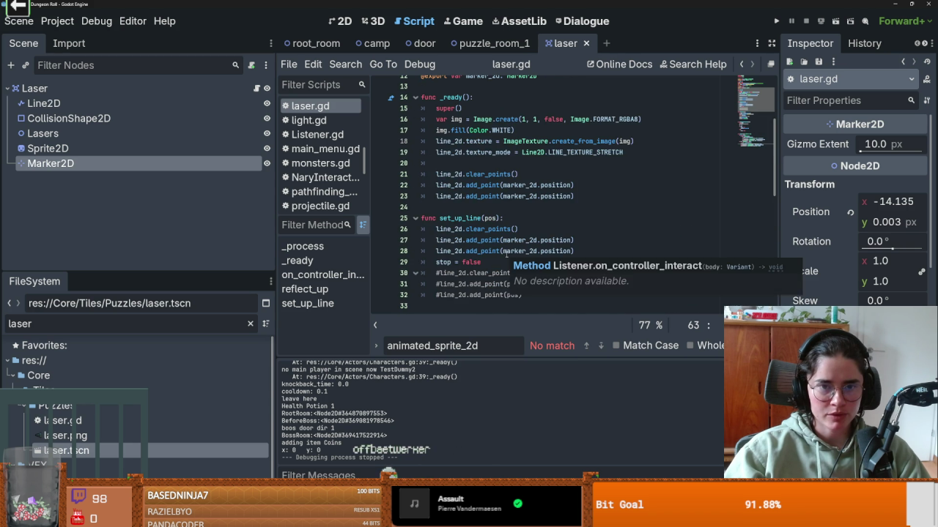
left_click(461, 229)
key("Down")
key("ctrl+Right")
key("ctrl+Right")
key("ctrl+Right")
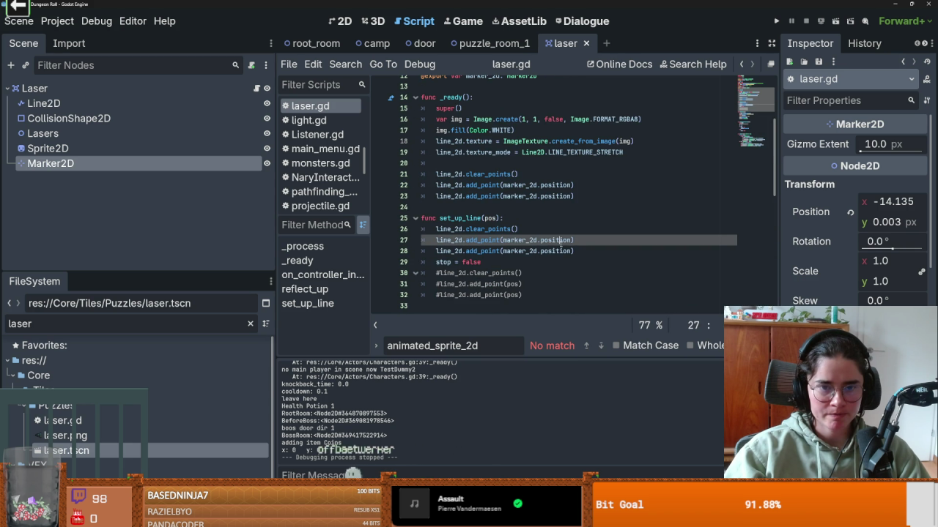
Step: Highlight uses of set_up_line, laser and global_position in reflect_up, then save
double_click(460, 218)
scroll(507, 243, "down", 3)
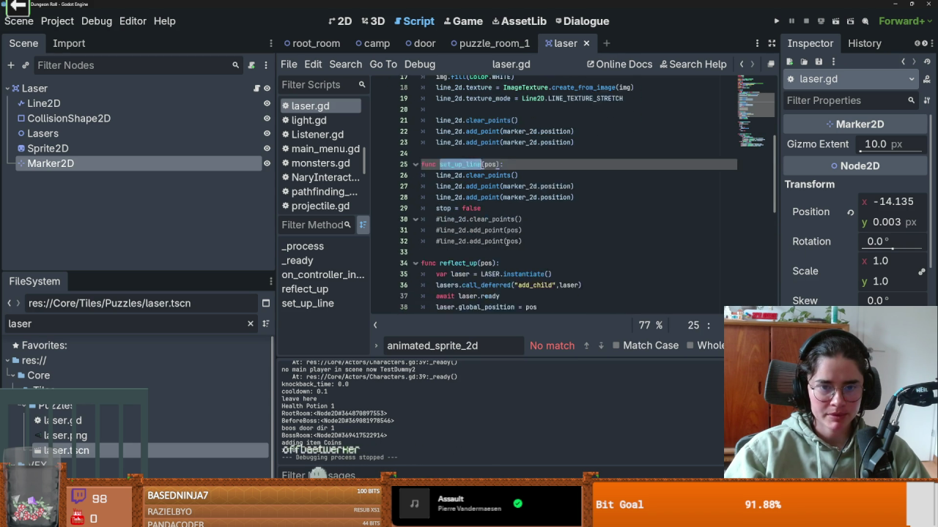
left_click(485, 262)
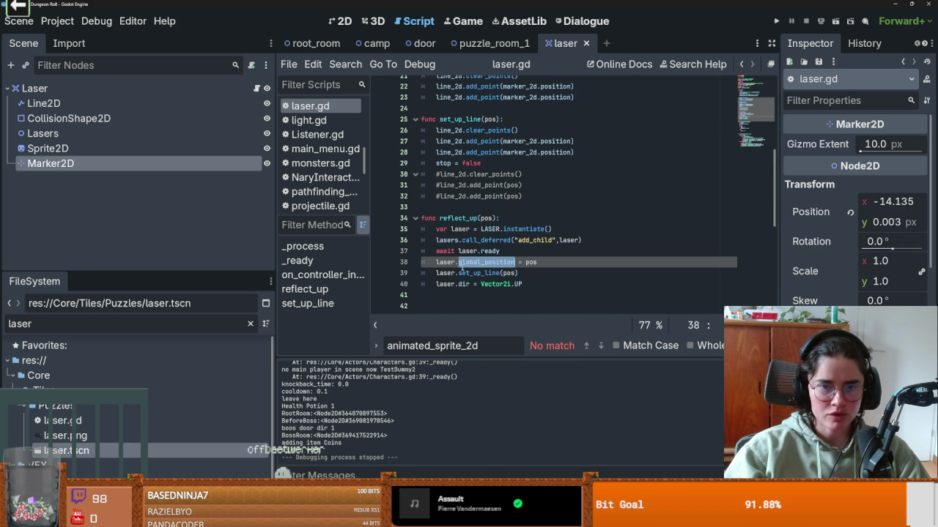
double_click(445, 262)
left_click(443, 262)
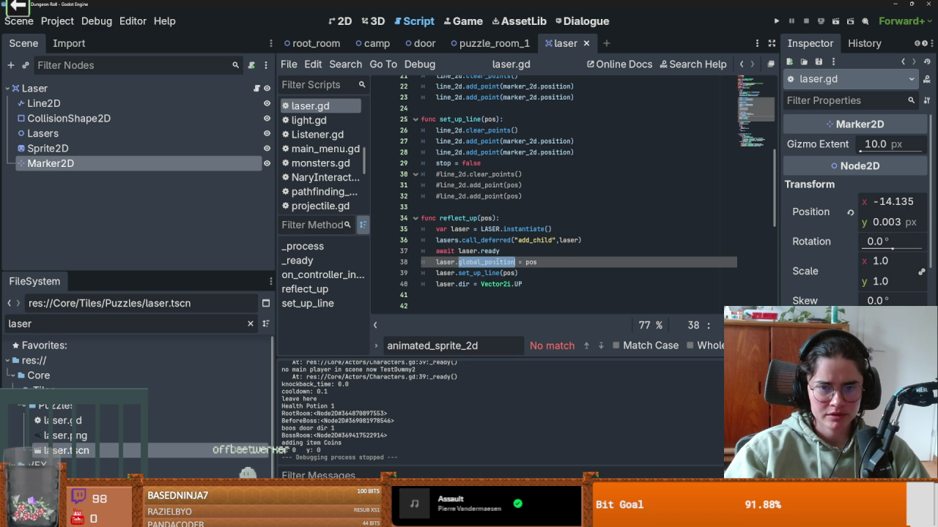
double_click(487, 261)
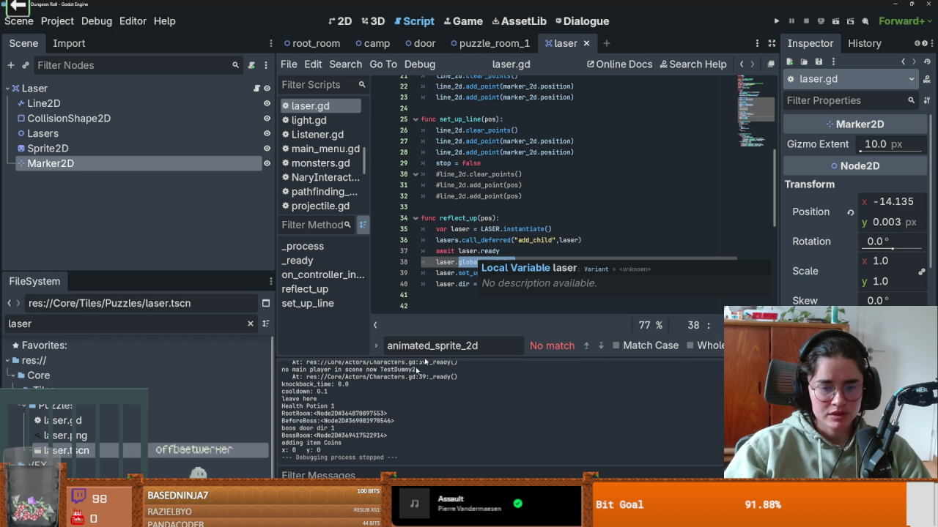
left_click(536, 280)
key("ctrl+s")
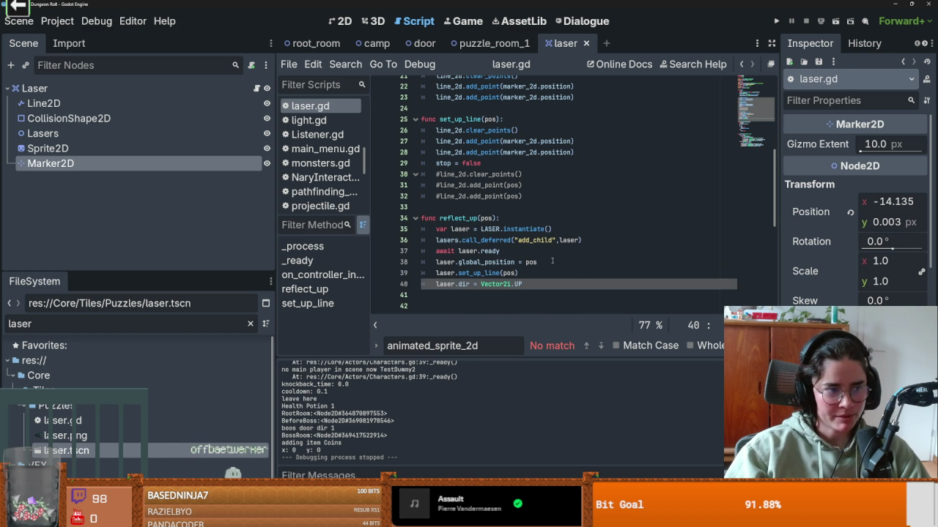
Step: Save again, glance at the laser scene's 2D view, and come back to laser.gd
right_click(520, 266)
left_click(544, 295)
scroll(511, 250, "down", 1)
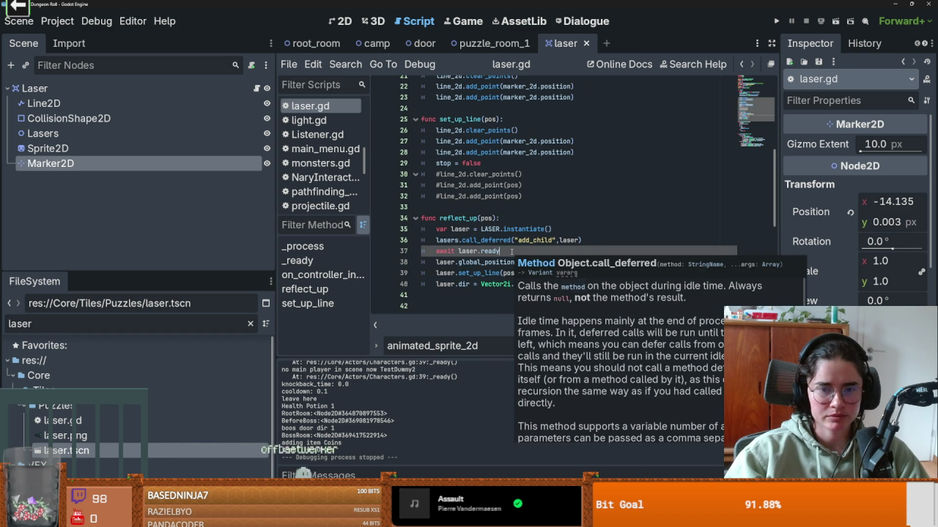
key("ctrl+s")
key("ctrl+F1")
scroll(461, 230, "down", 8)
scroll(481, 234, "down", 3)
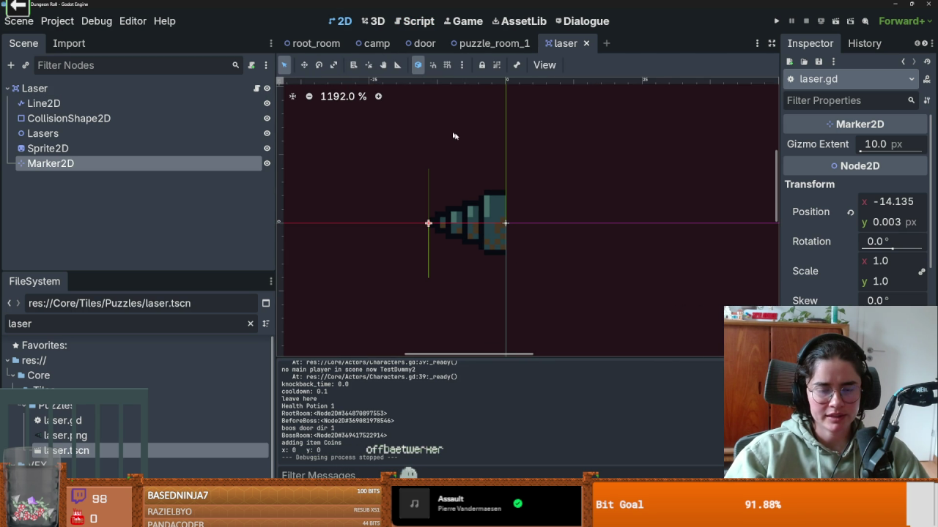
left_click(256, 88)
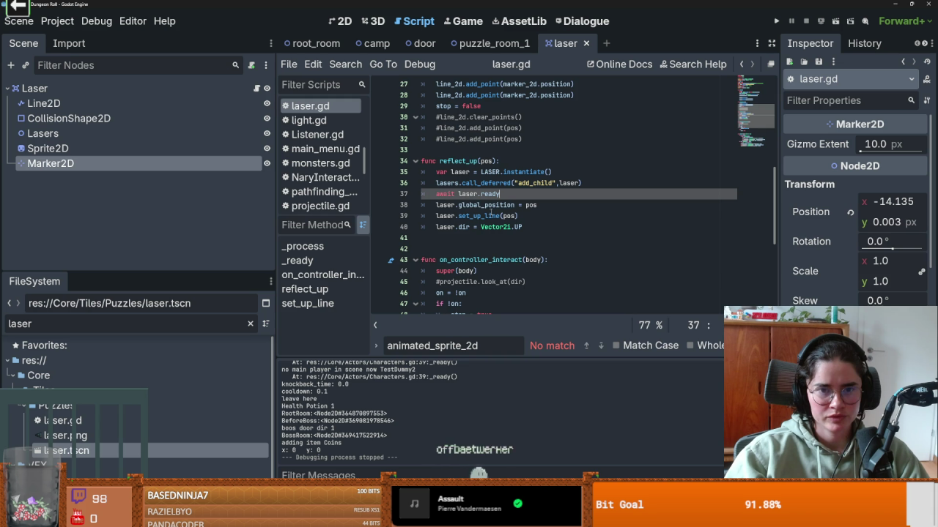
scroll(488, 211, "up", 1)
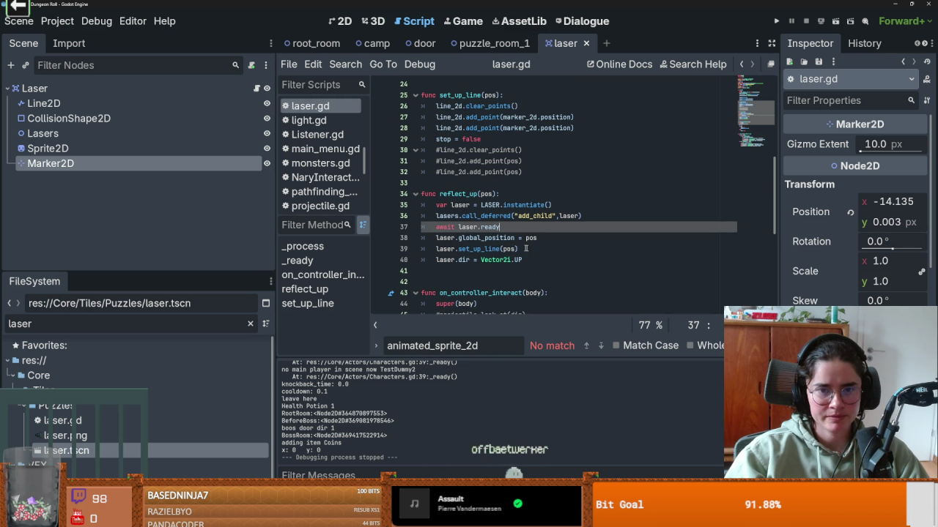
left_click(543, 237)
key("Return")
type("sp")
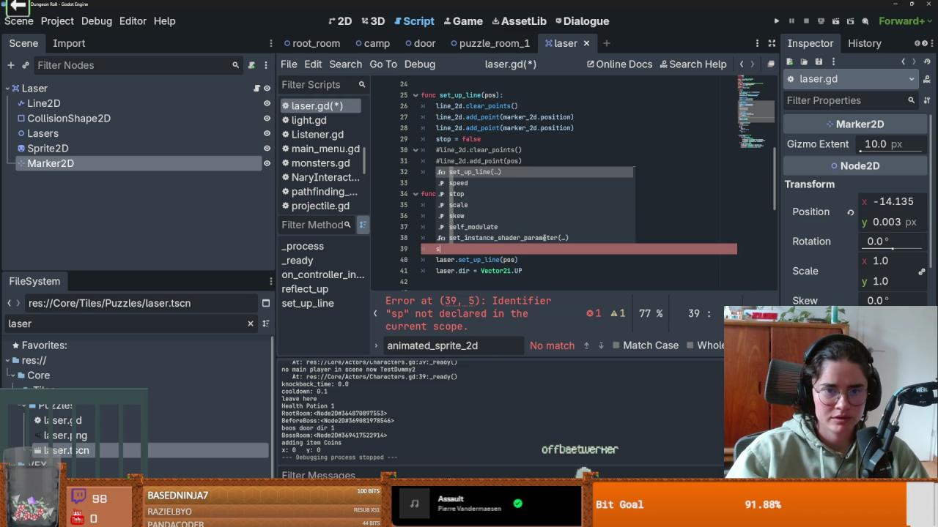
key("Return")
scroll(498, 220, "up", 7)
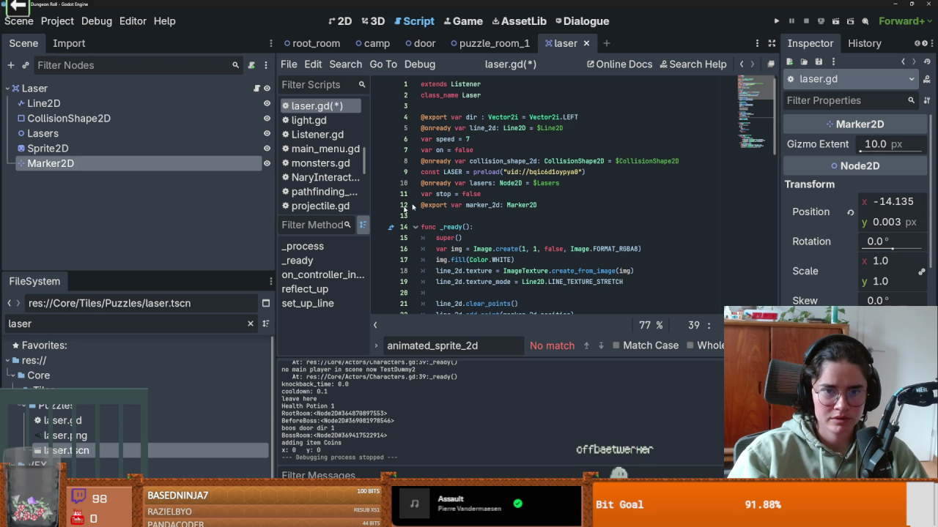
mouse_move(80, 149)
left_mouse_down()
mouse_move(323, 180)
mouse_move(399, 223)
mouse_move(488, 217)
left_mouse_up()
left_click(489, 216)
Step: Call sprite_2d.hide() in reflect_up, then save and run the game from the title menu
scroll(523, 173, "down", 8)
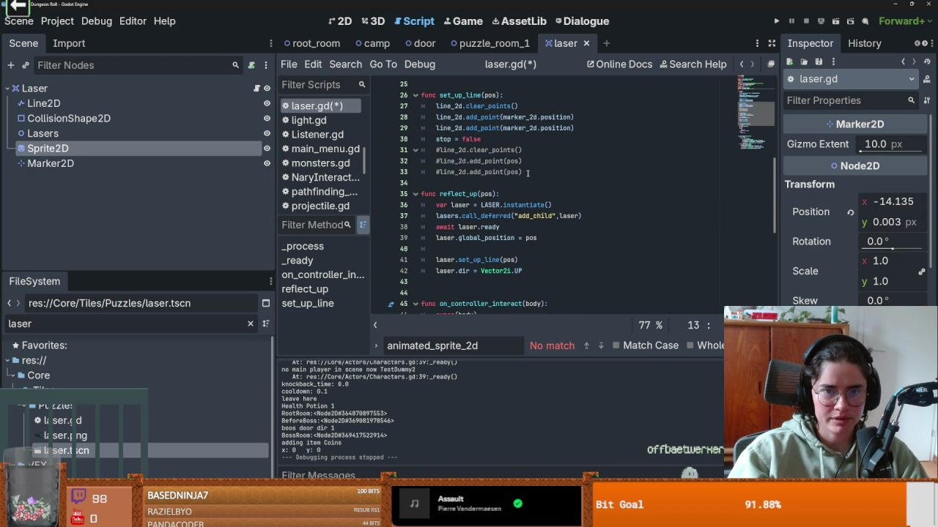
left_click(513, 250)
type("sprite_2d.")
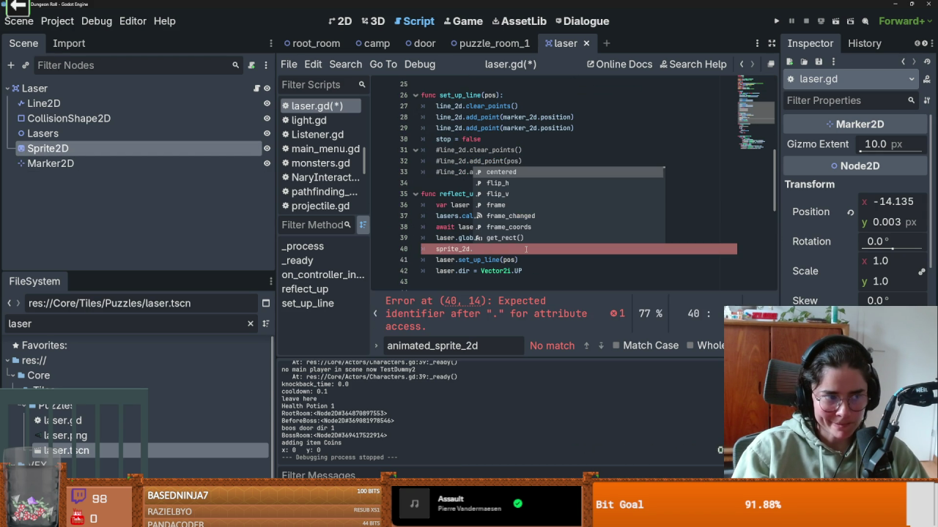
type("hid9")
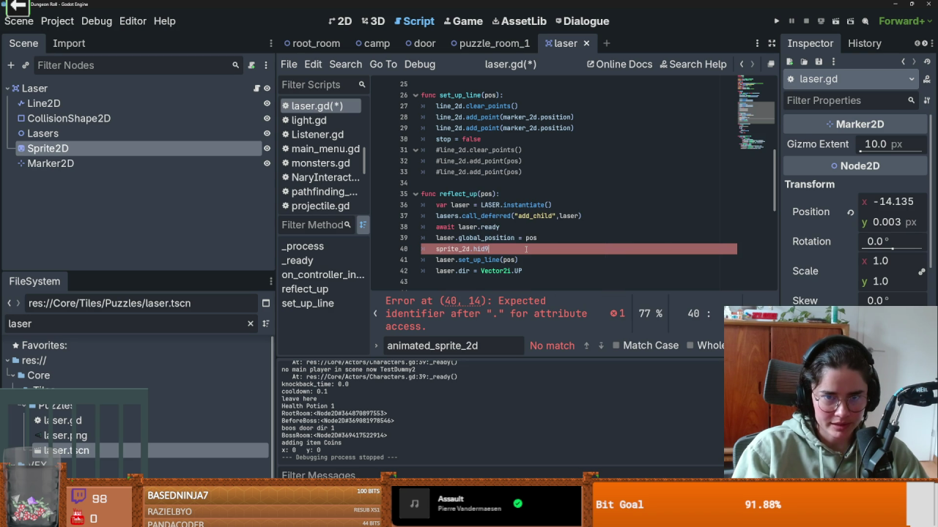
key("F5")
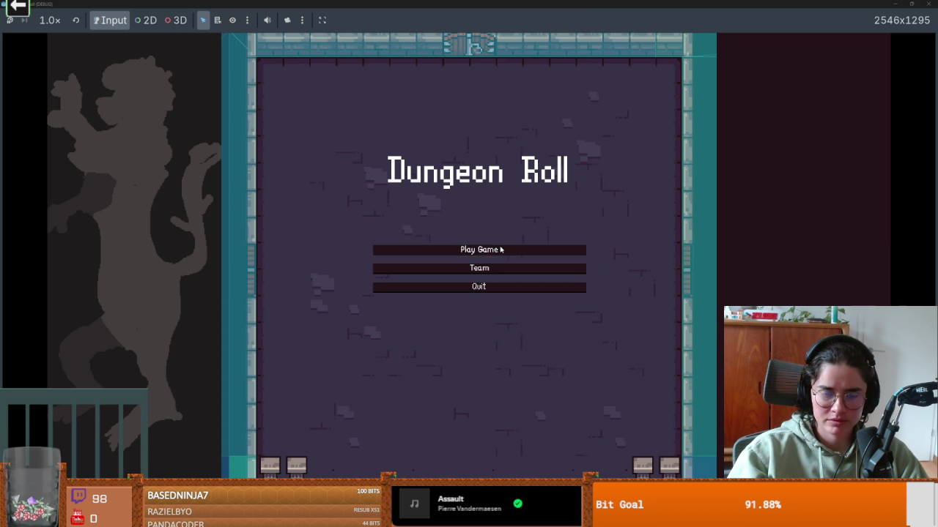
left_click(500, 250)
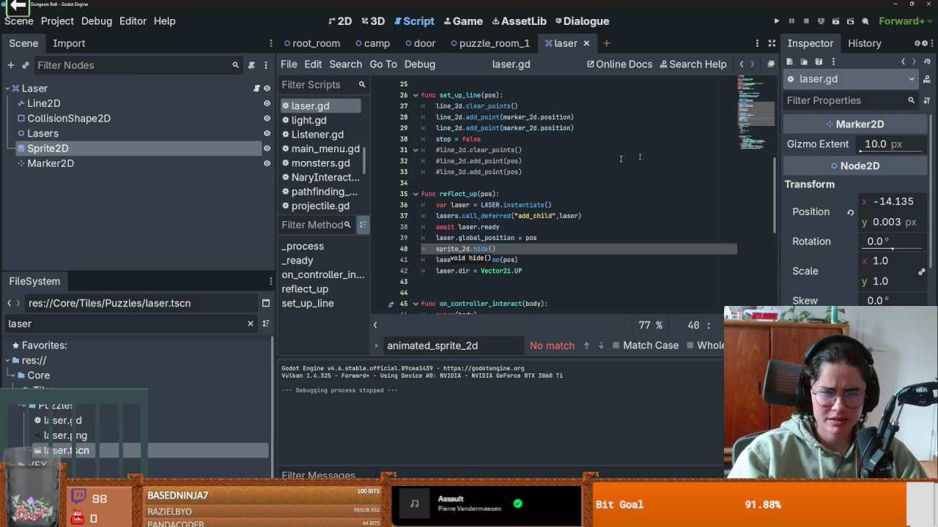
scroll(470, 245, "up", 3)
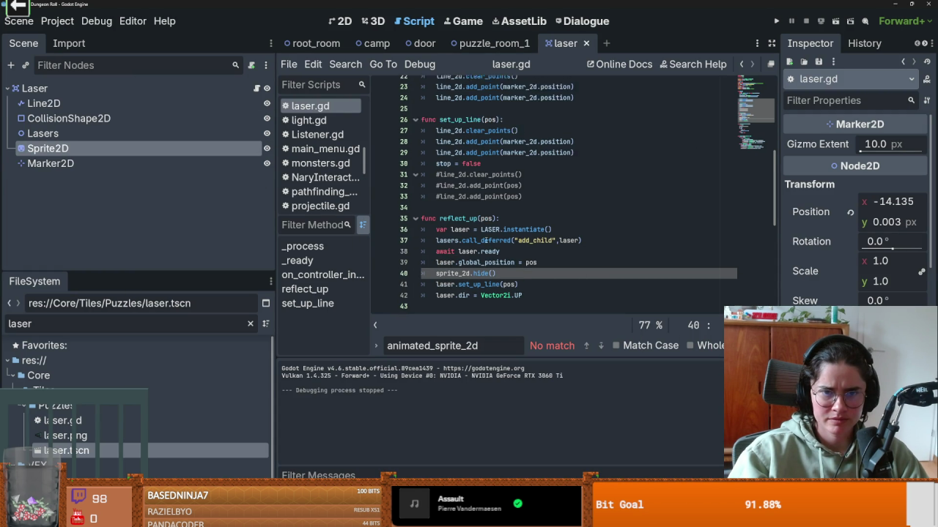
Step: Check marker_2d's uses and the laser scene's 2D view, then return to laser.gd
double_click(537, 184)
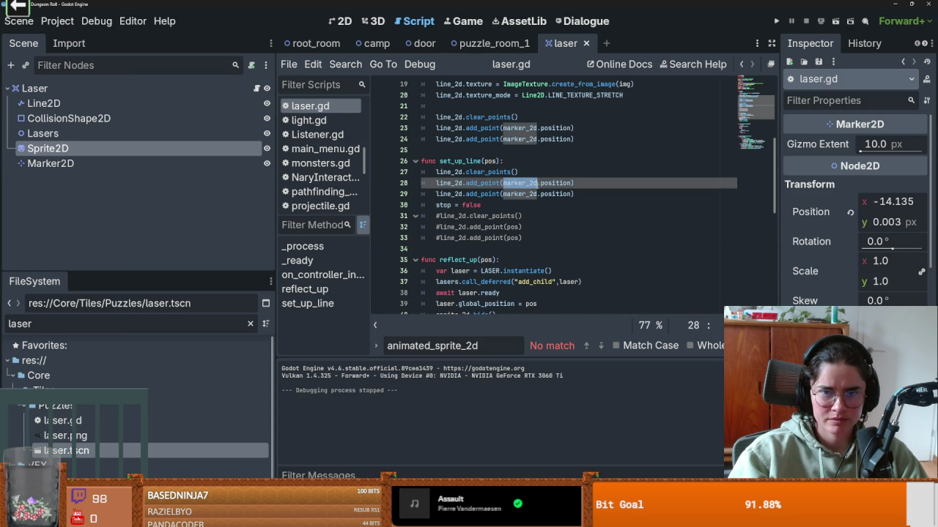
left_click(341, 21)
scroll(483, 242, "down", 1)
left_click(256, 88)
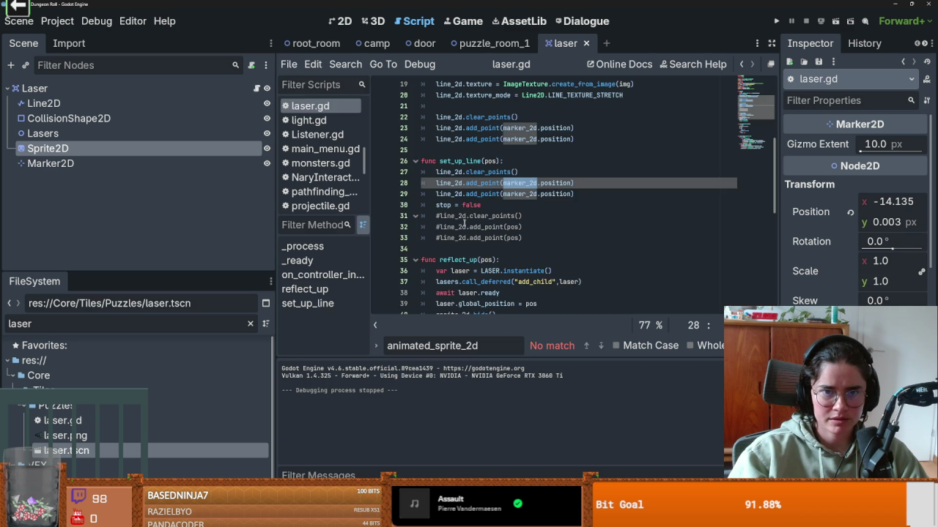
scroll(505, 227, "down", 1)
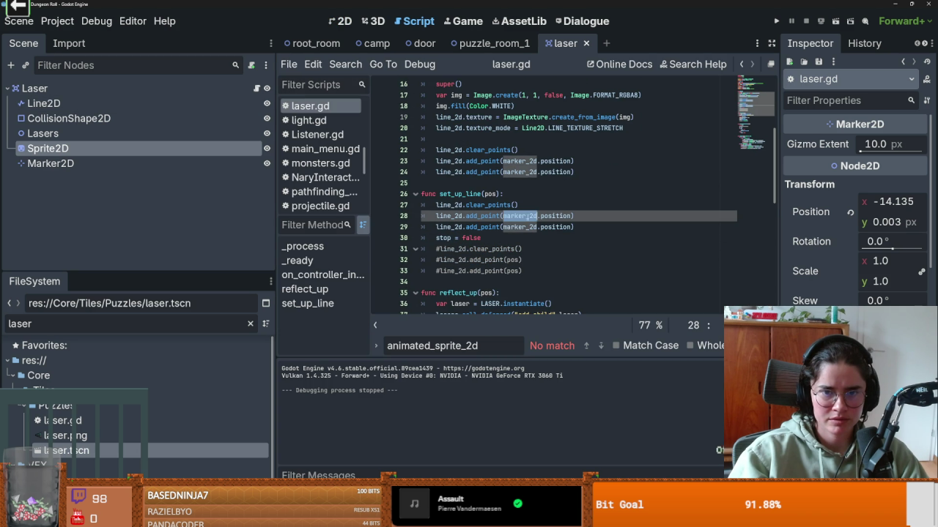
Step: Replace marker_2d.position on line 28 with Vector2.ZERO, save the script, and run the game
left_click(537, 216)
left_click_drag(571, 216, 503, 216)
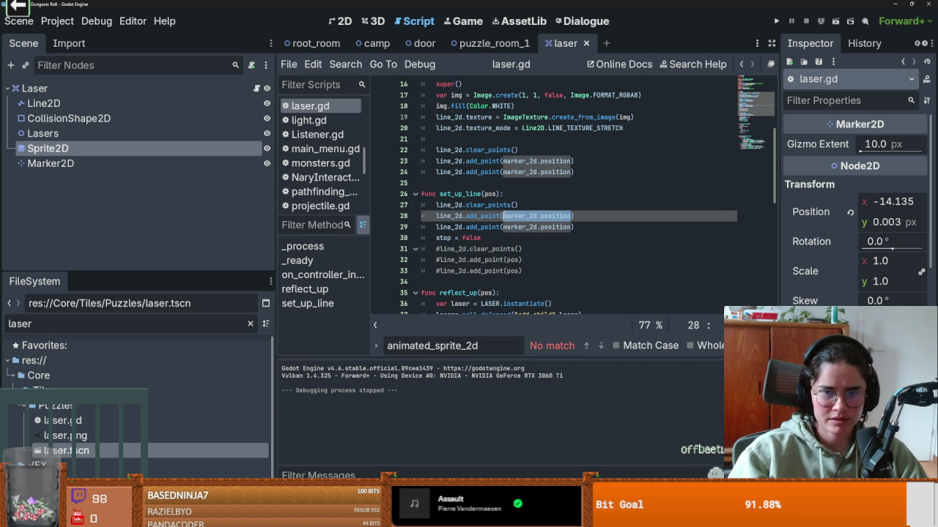
type("Vector2.")
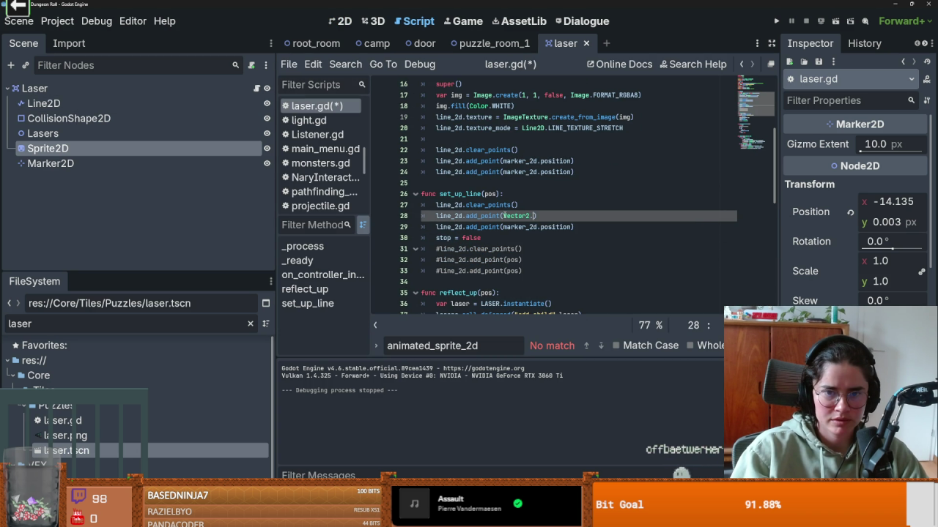
type("Z")
key("Return")
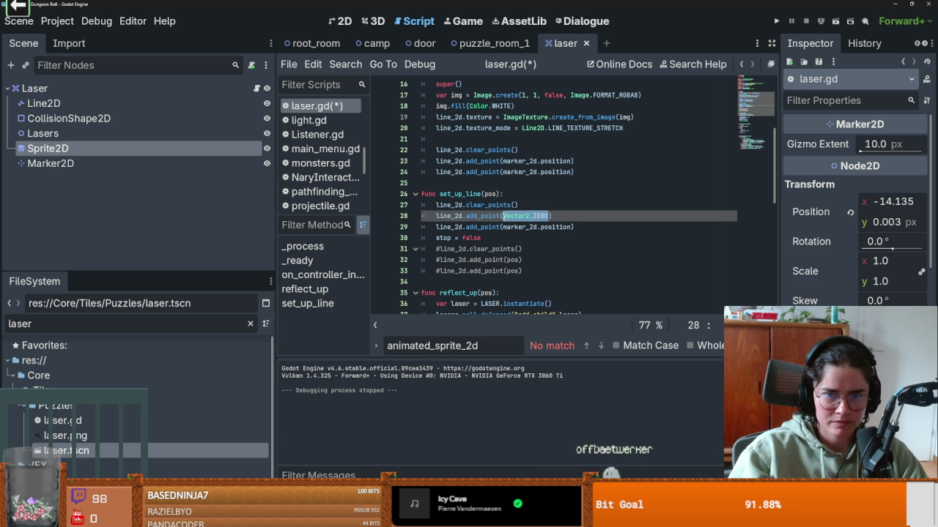
left_click(564, 229)
key("ctrl+s")
left_click(777, 21)
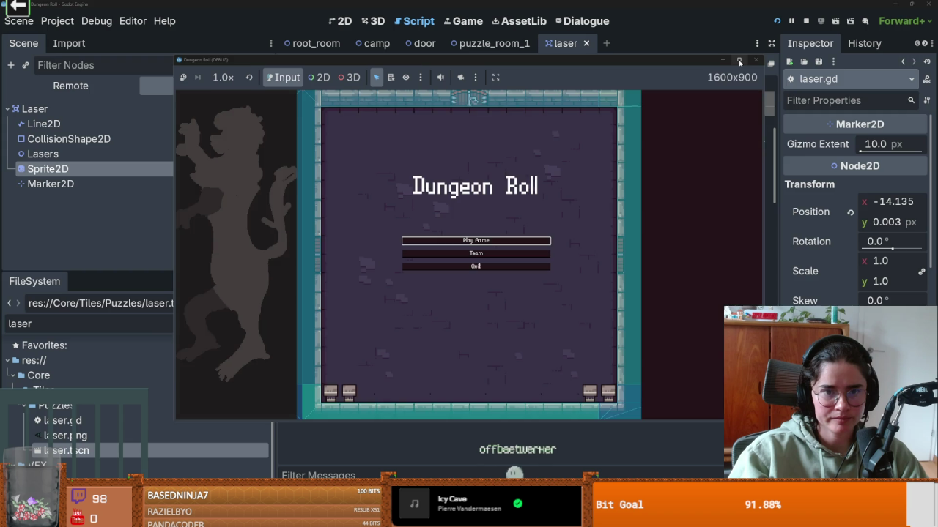
Step: Play as the Crusader and walk to the turret to fire its laser, then stop the game and save
left_click(739, 62)
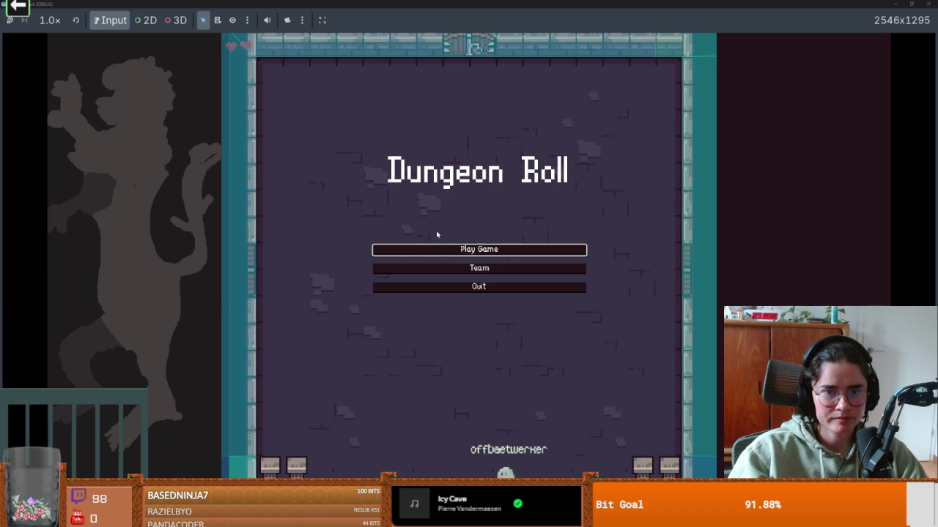
left_click(417, 251)
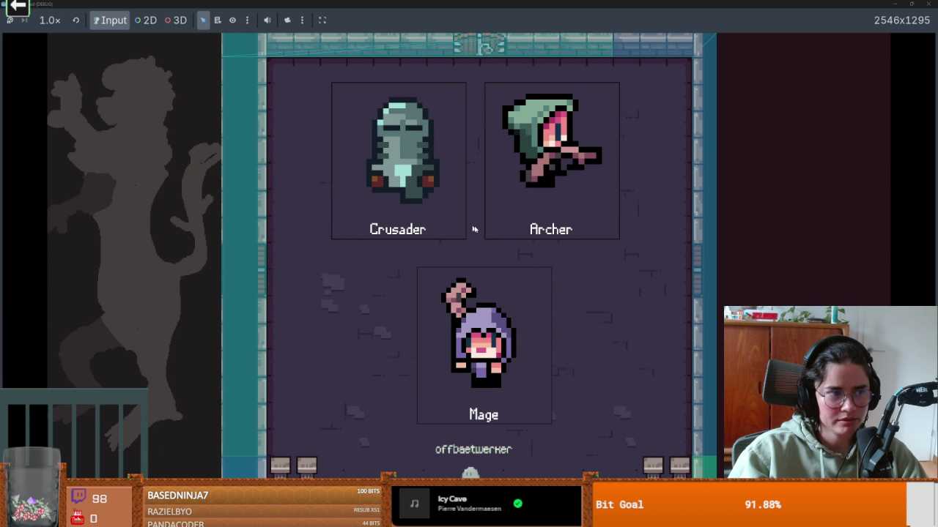
left_click(463, 227)
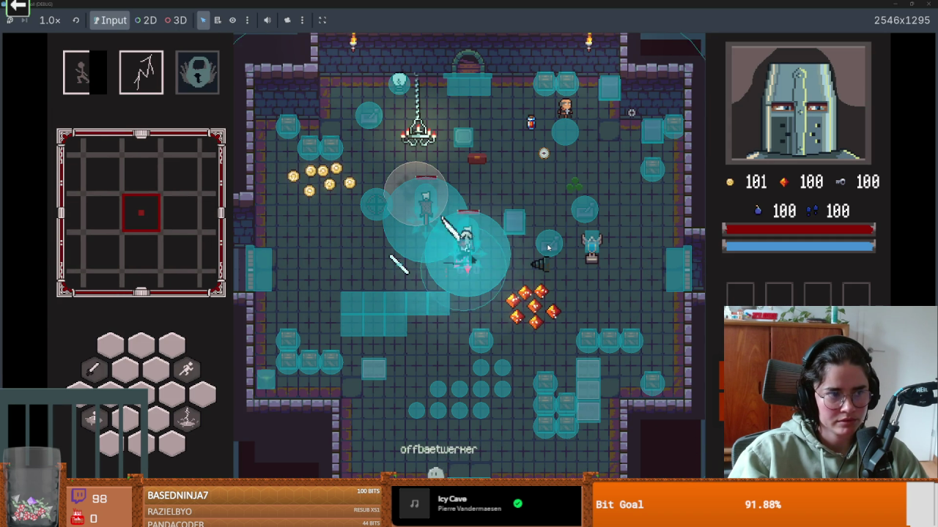
key("d")
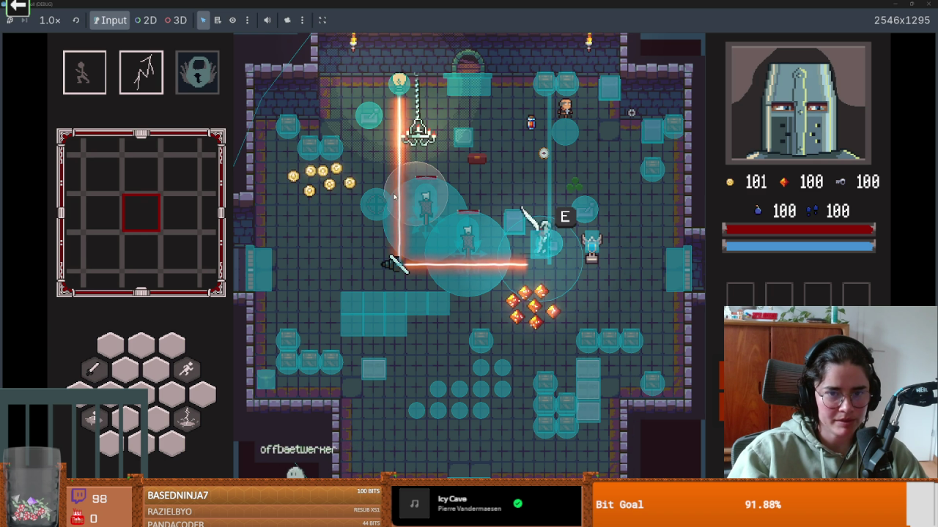
key("F8")
key("ctrl+s")
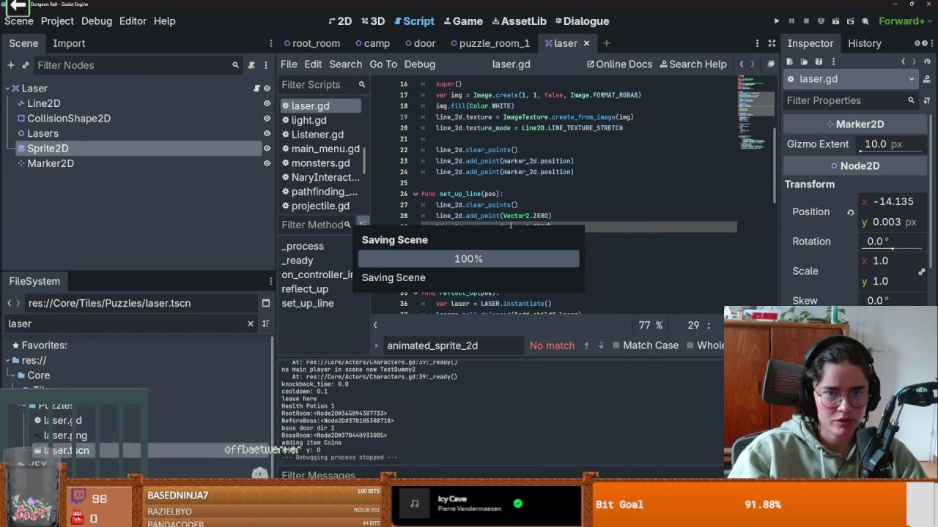
Step: Review the add_point and false arguments in set_up_line and the laser variable's uses
scroll(510, 225, "down", 1)
scroll(491, 219, "up", 1)
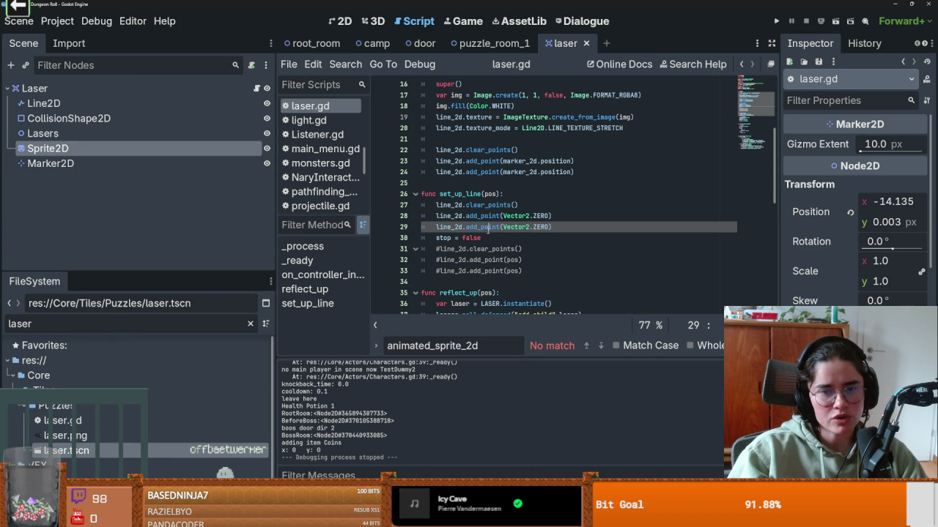
double_click(485, 227)
scroll(484, 234, "down", 1)
scroll(484, 234, "up", 1)
double_click(476, 238)
scroll(481, 238, "down", 3)
double_click(444, 238)
double_click(460, 205)
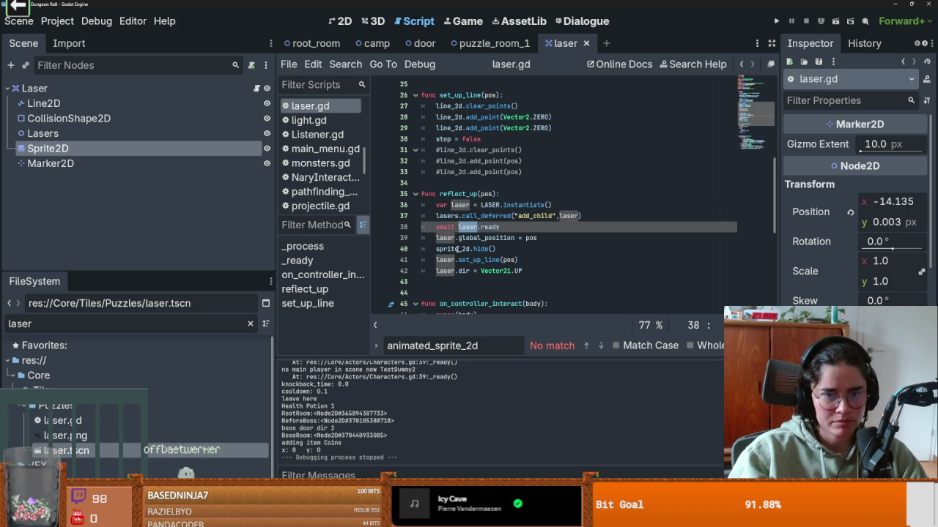
Step: Examine the sprite_2d.hide() call on line 40 of reflect_up
double_click(460, 249)
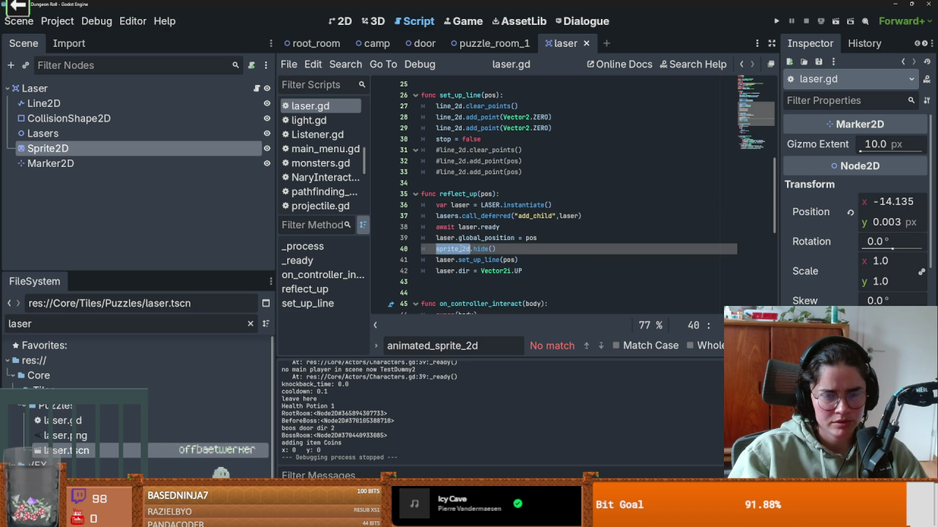
key("End")
key("Up")
key("Up")
key("Up")
key("Down")
key("Down")
key("Down")
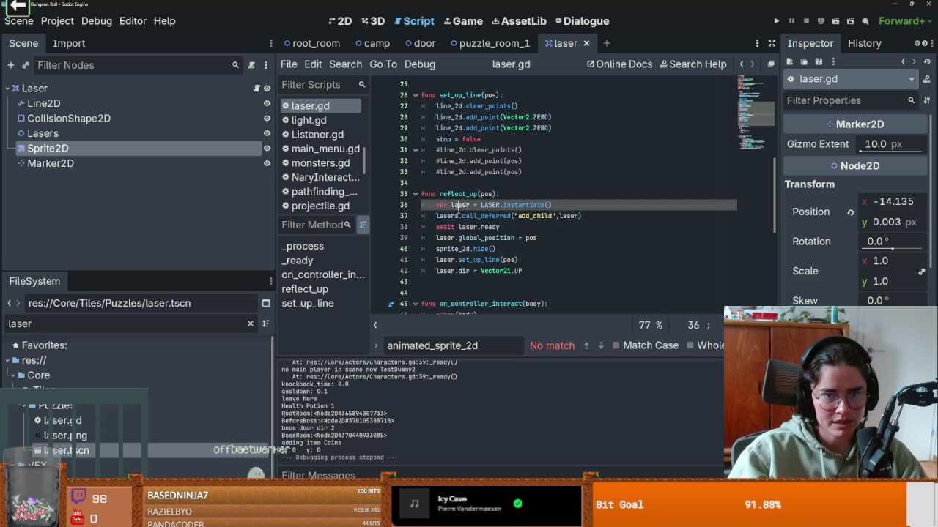
left_click(462, 249, "shift")
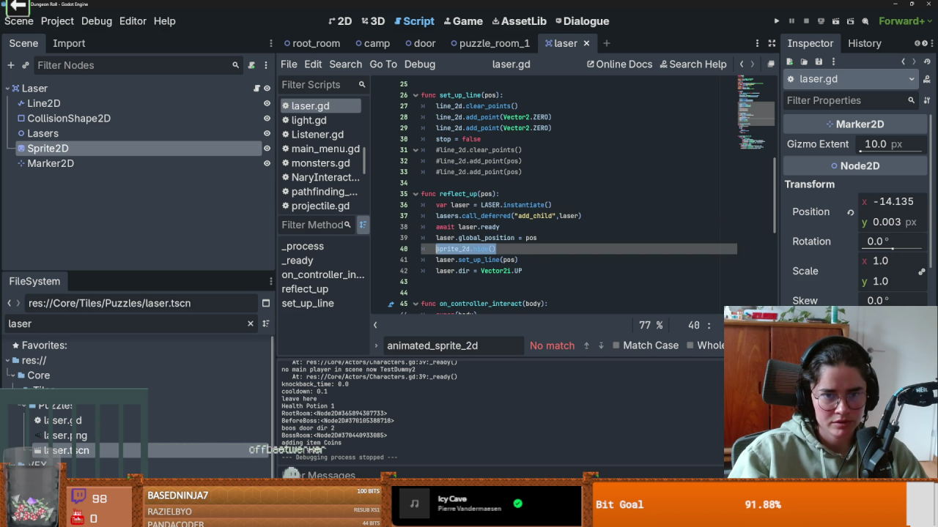
scroll(439, 253, "down", 1)
Step: Add a hide_sprite() function on line 44 whose body calls sprite_2d.hide()
left_click(437, 258)
type("du")
key("BackSpace")
key("BackSpace")
type("func hid")
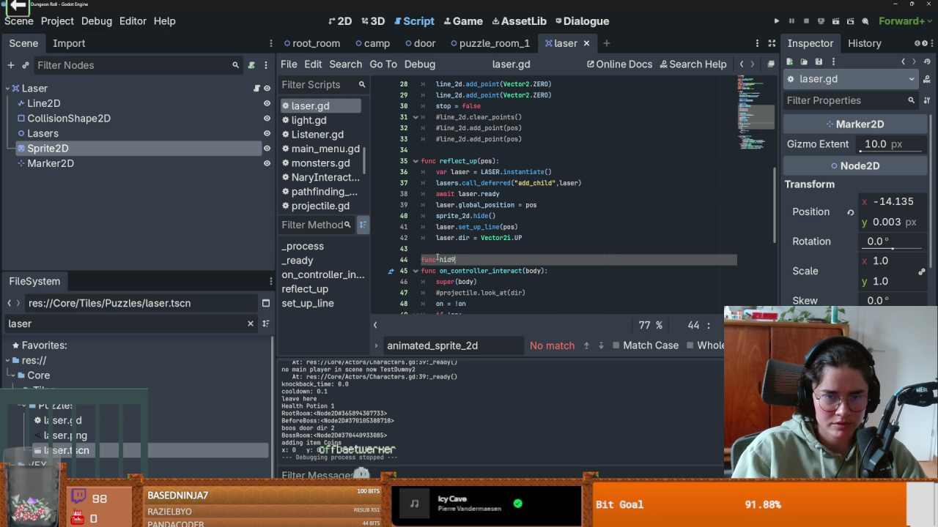
type("e")
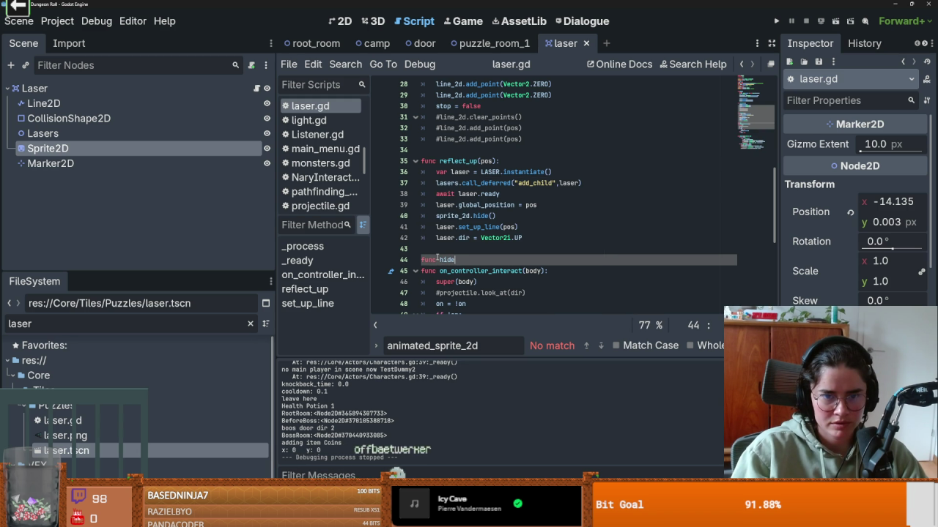
type("(_sprite():")
key("Return")
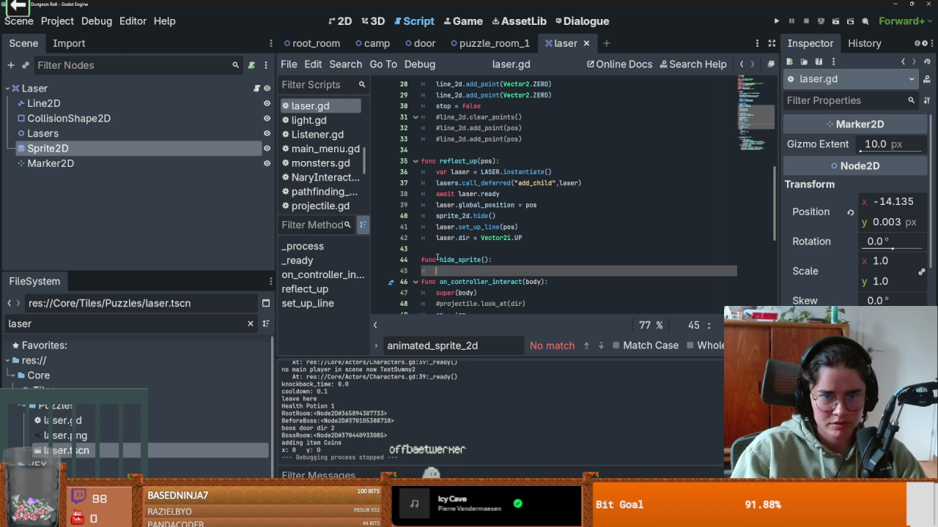
type("spr")
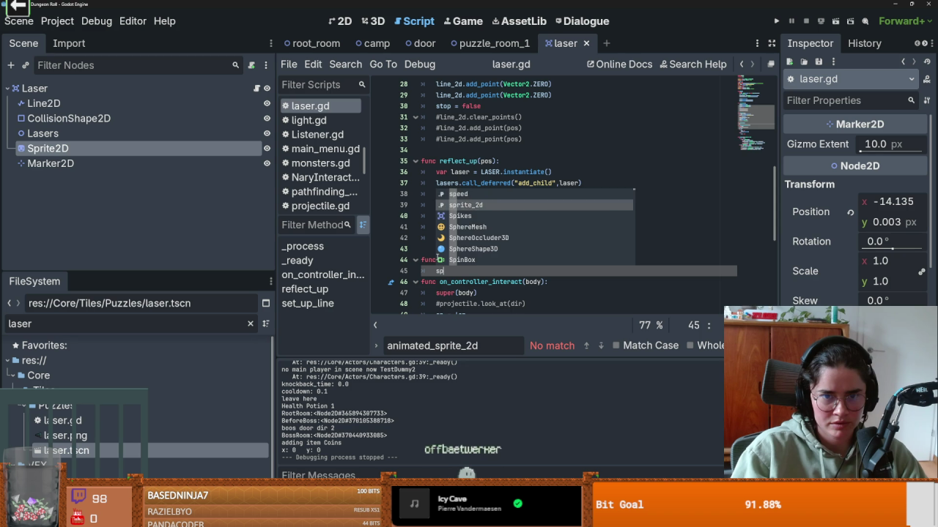
key("Return")
type(".hide(")
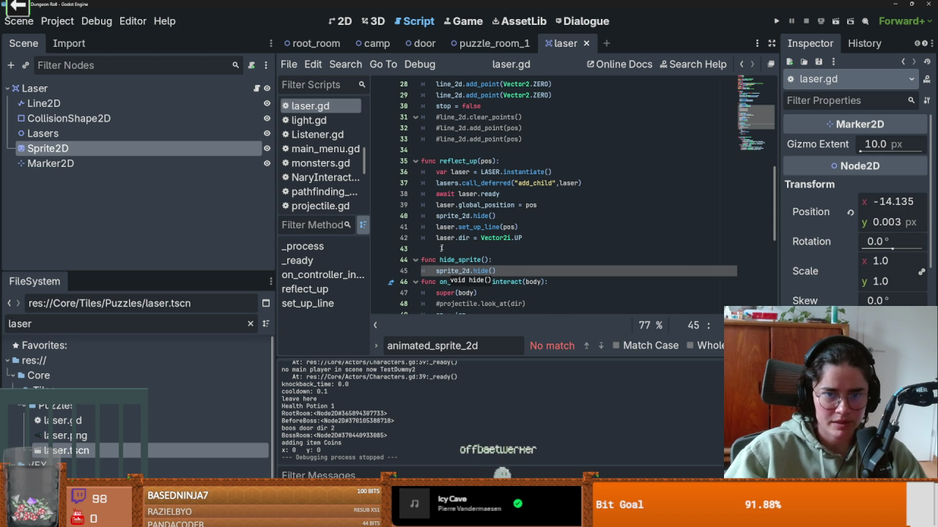
Step: Replace line 40's hide call with a call starting laser., then save and rerun the game
left_click(437, 215)
key("shift+End")
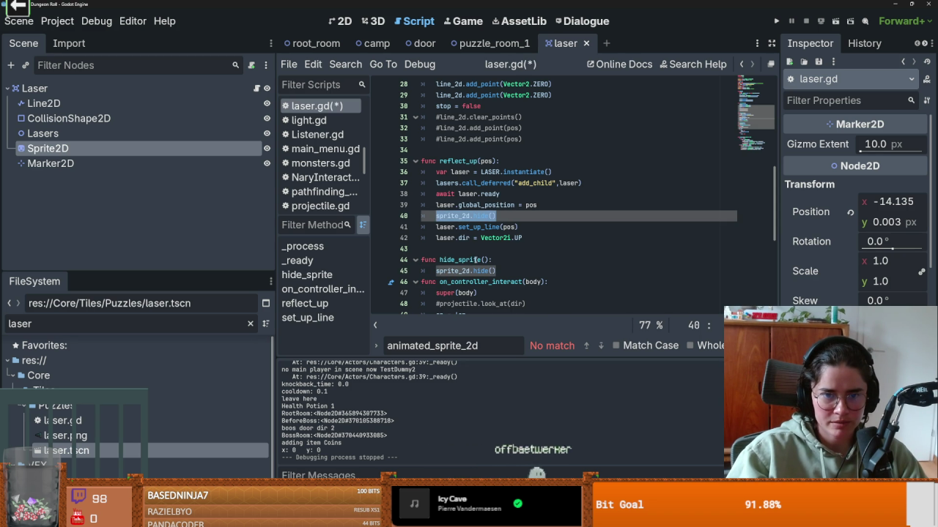
left_click_drag(488, 260, 439, 260)
left_click(502, 216)
key("shift+Home")
type("las")
key("Return")
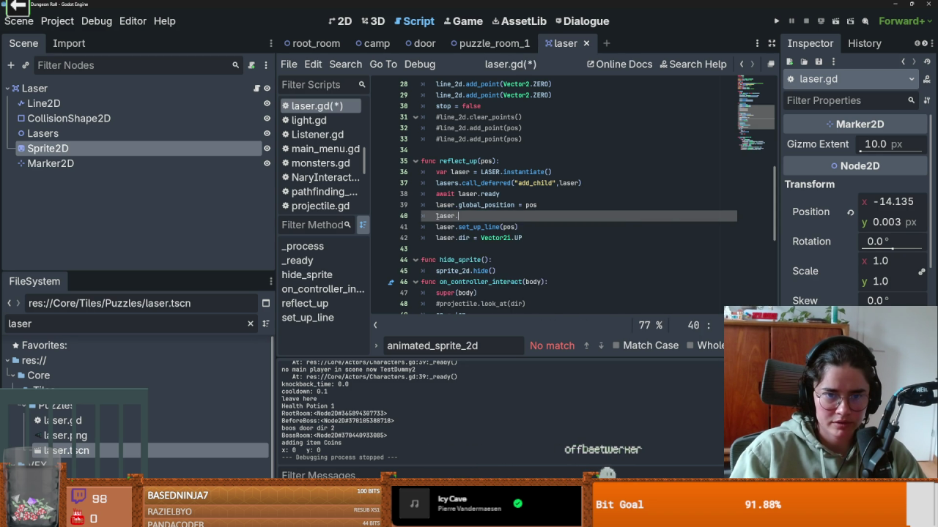
type(".")
key("F5")
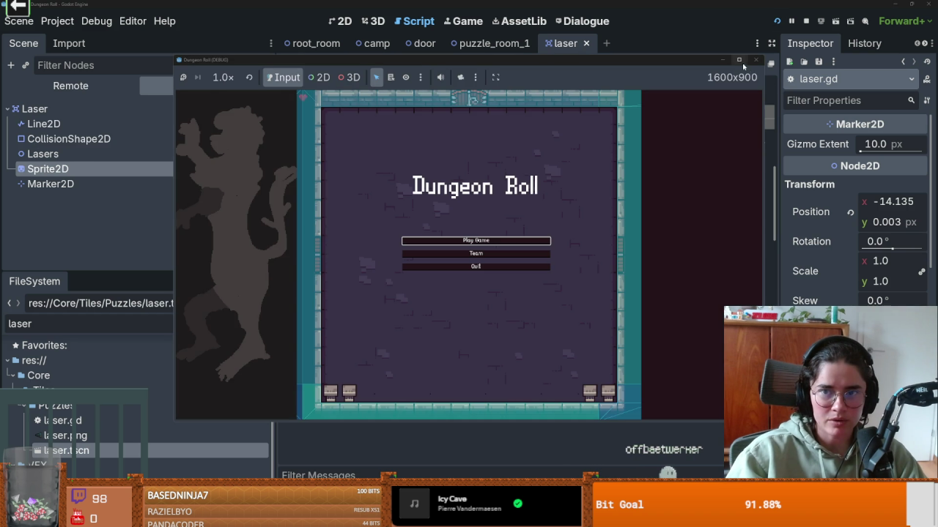
Step: Play as the Crusader to fire the turret's laser, then restore and close the game window
left_click(739, 60)
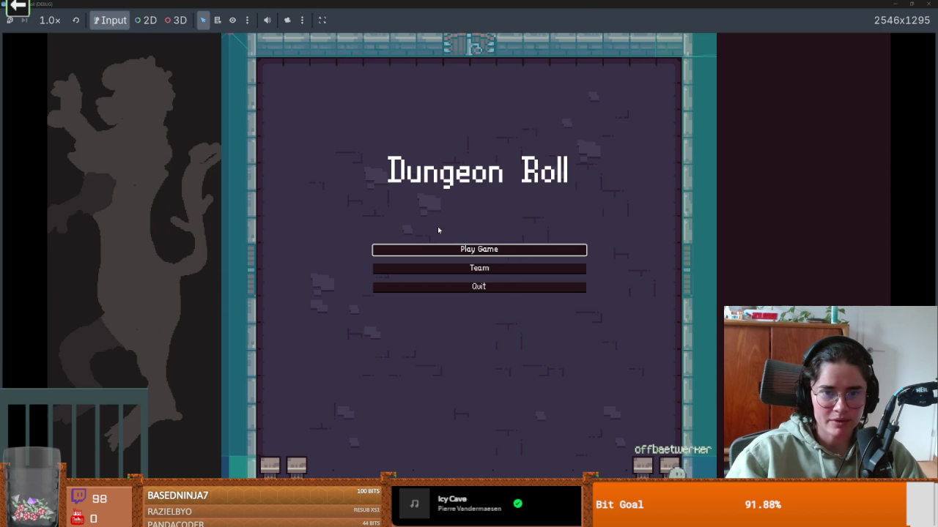
left_click(447, 249)
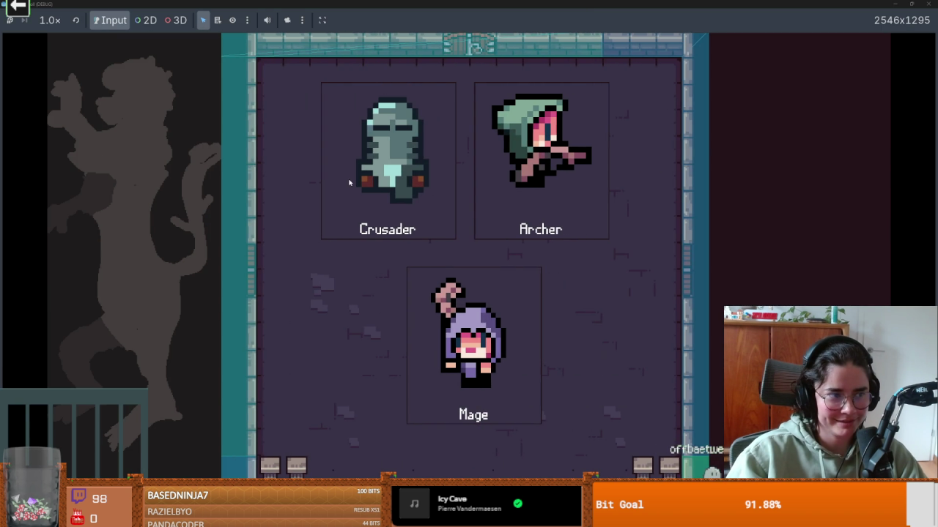
left_click(425, 202)
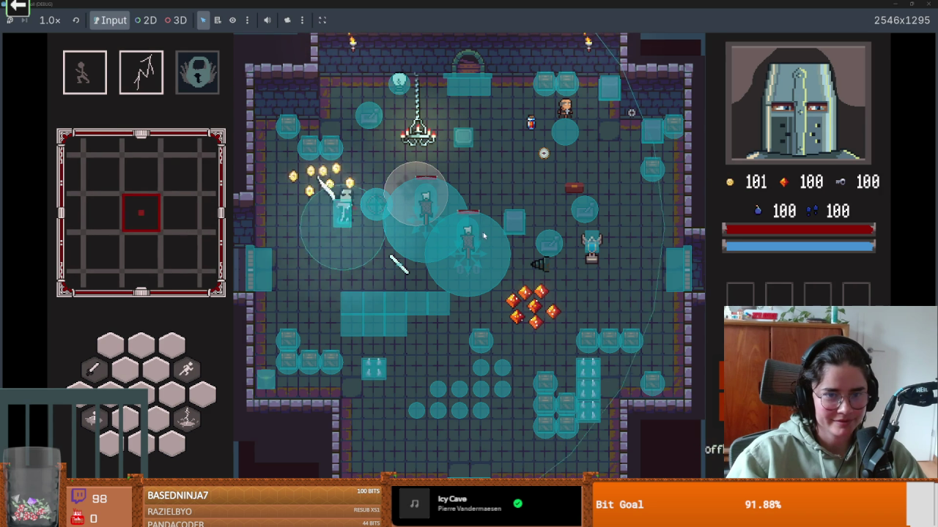
key("d")
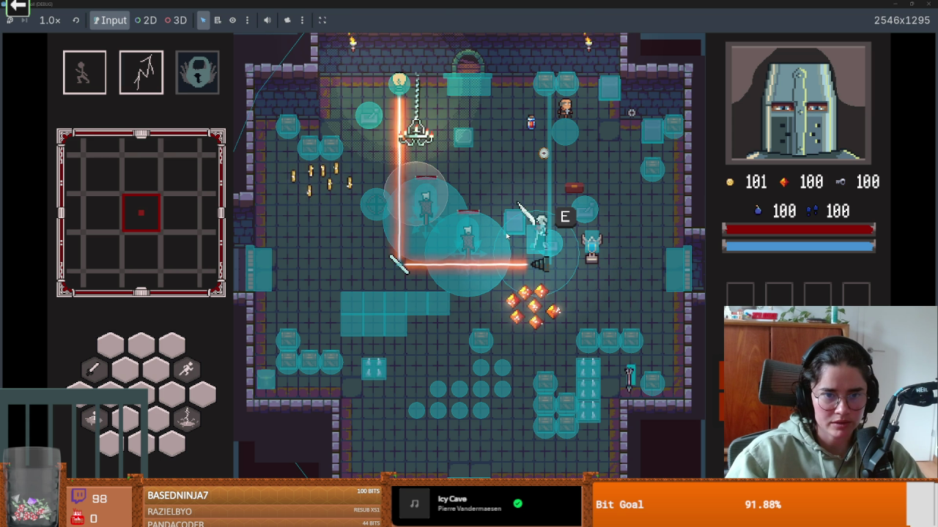
left_click_drag(903, 3, 587, 233)
left_click(602, 229)
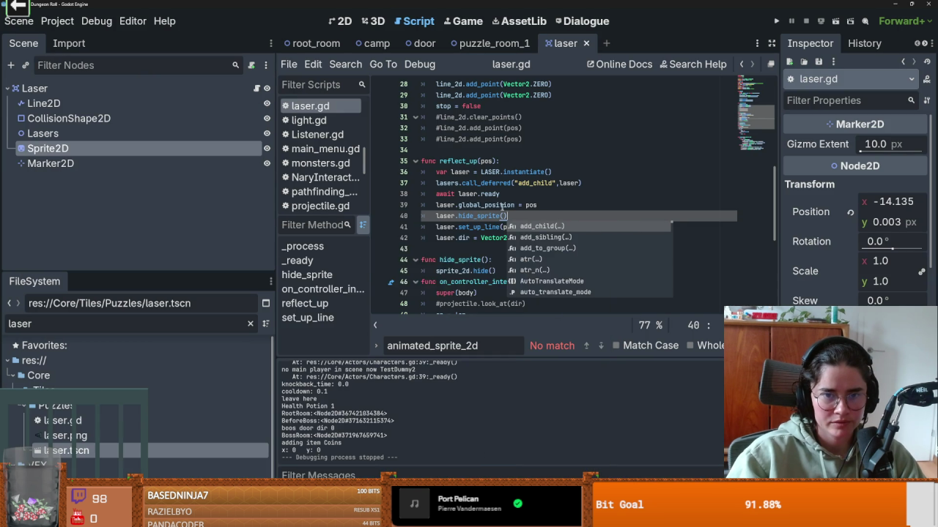
Step: Review the up-direction dir check on line 64 of the laser script
scroll(527, 263, "down", 7)
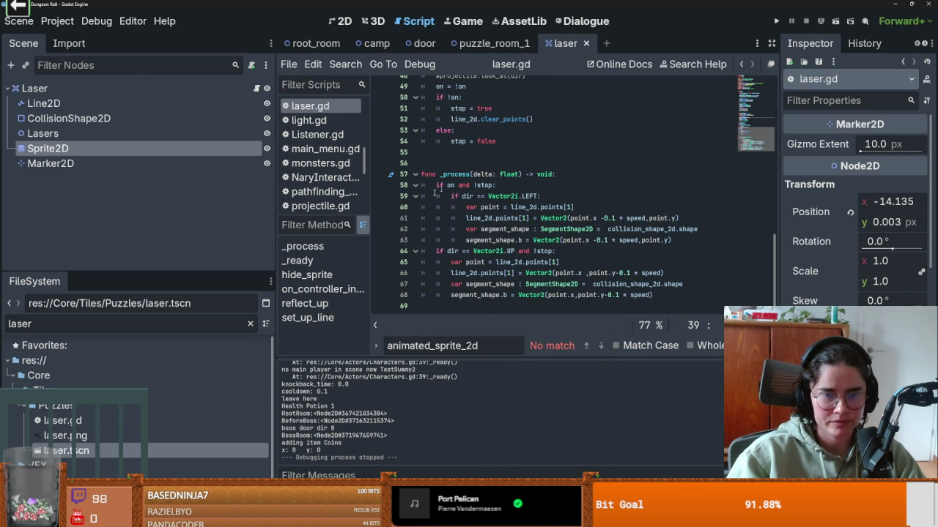
left_click(504, 262)
double_click(453, 251)
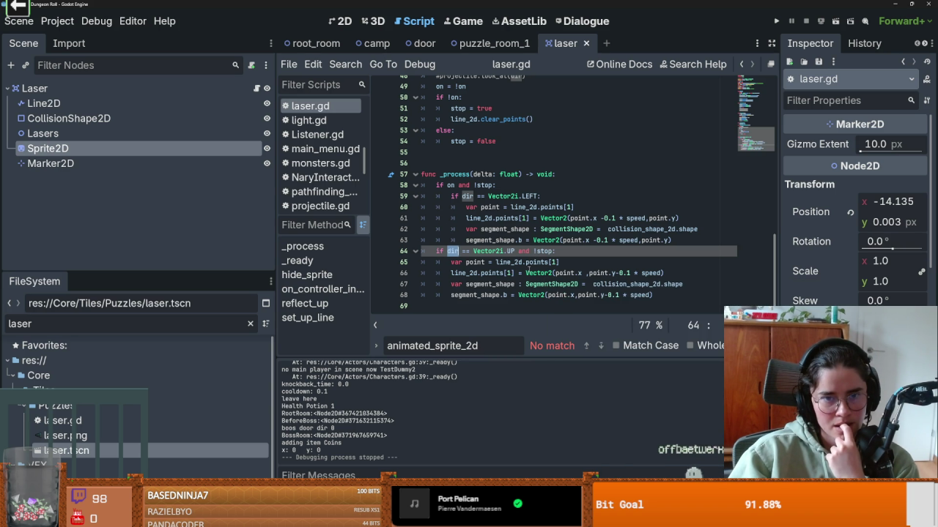
mouse_move(527, 270)
scroll(528, 270, "up", 3)
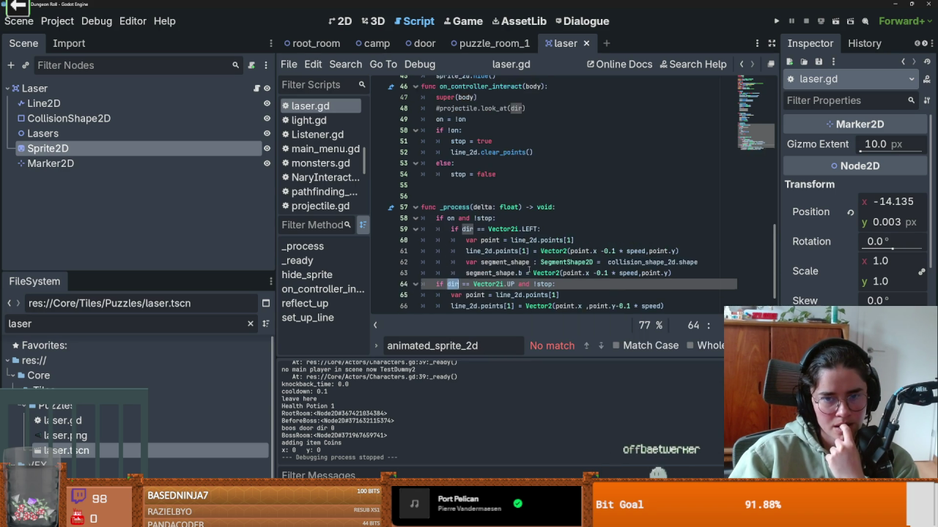
scroll(542, 256, "down", 3)
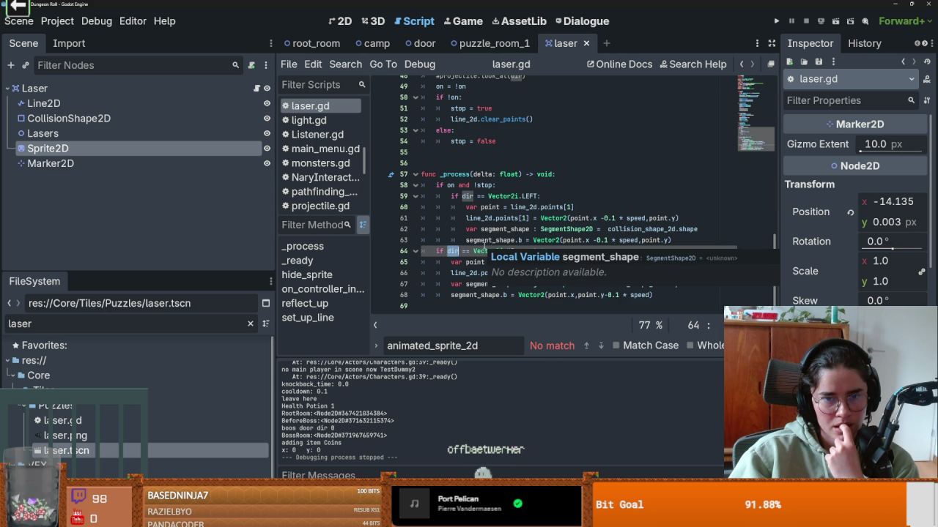
scroll(483, 244, "up", 4)
scroll(484, 241, "up", 2)
Step: Save laser.gd, change line 42 to Vector2i.UP, and return to the puzzle_room_1 scene
left_click(507, 238)
key("Return")
key("ctrl+s")
left_click(511, 207)
type("i")
left_click(488, 44)
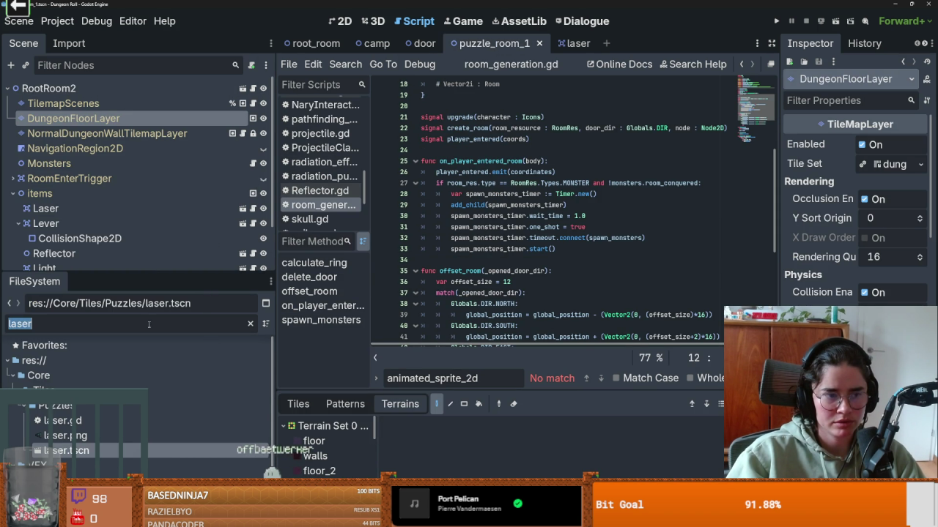
Step: Filter the FileSystem for 'roomloo' and open RoomLootTable.tres for inspection
key("ctrl+a")
type("ro")
key("ctrl+s")
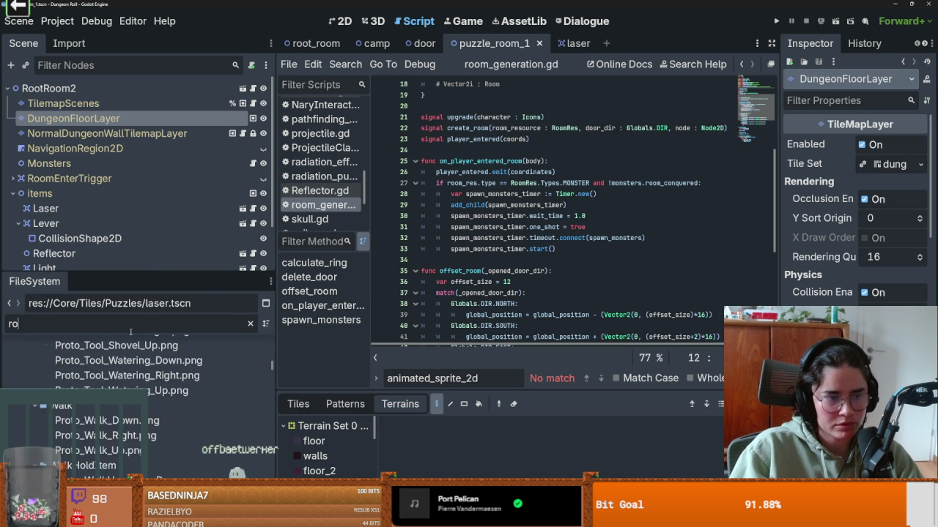
type("om")
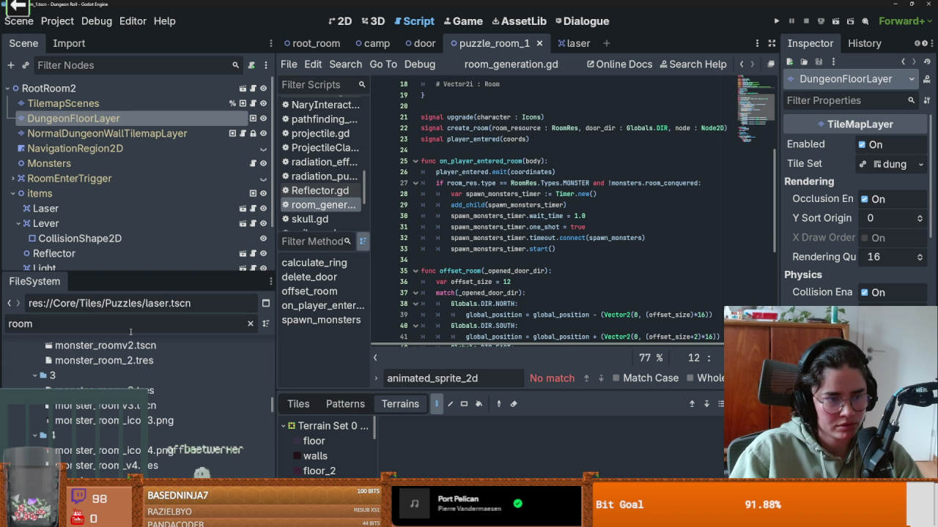
type("loo")
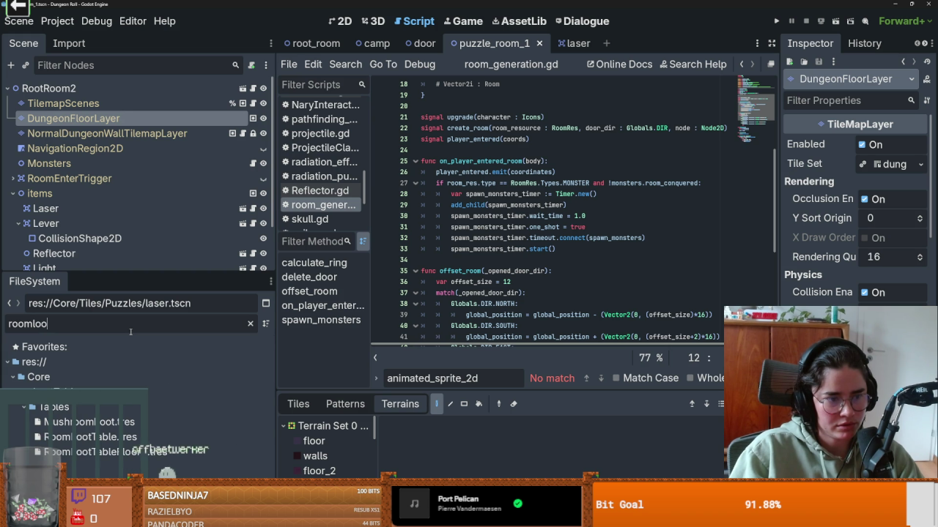
double_click(95, 437)
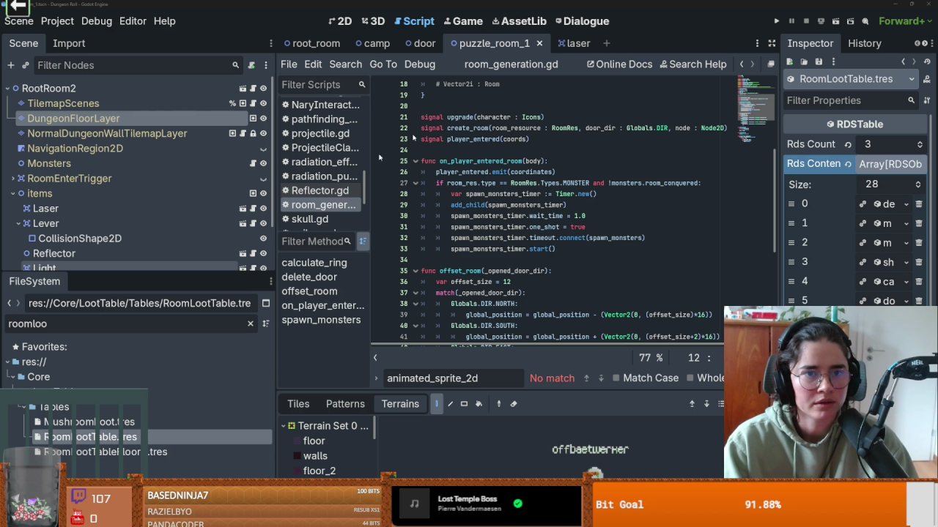
Step: Filter for 'tilemap' and open the TilemapArena scene
double_click(98, 325)
type("tile")
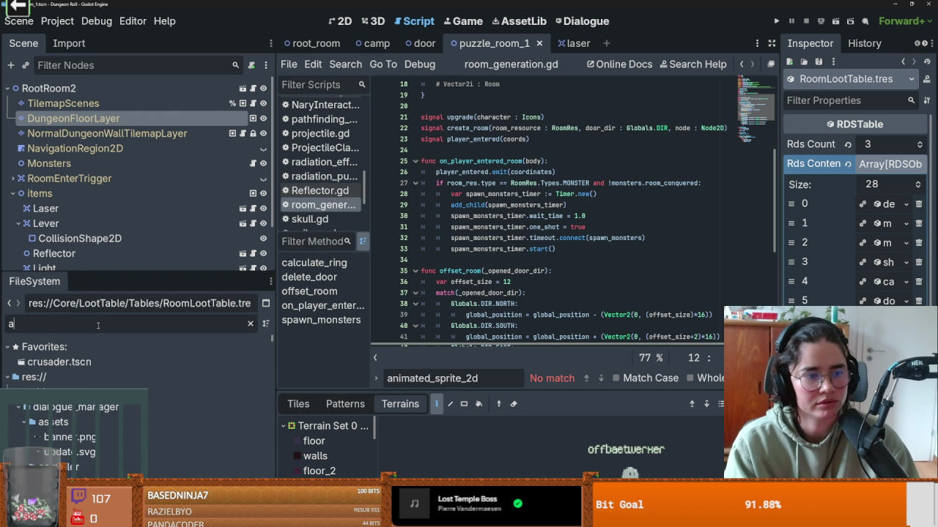
type("map")
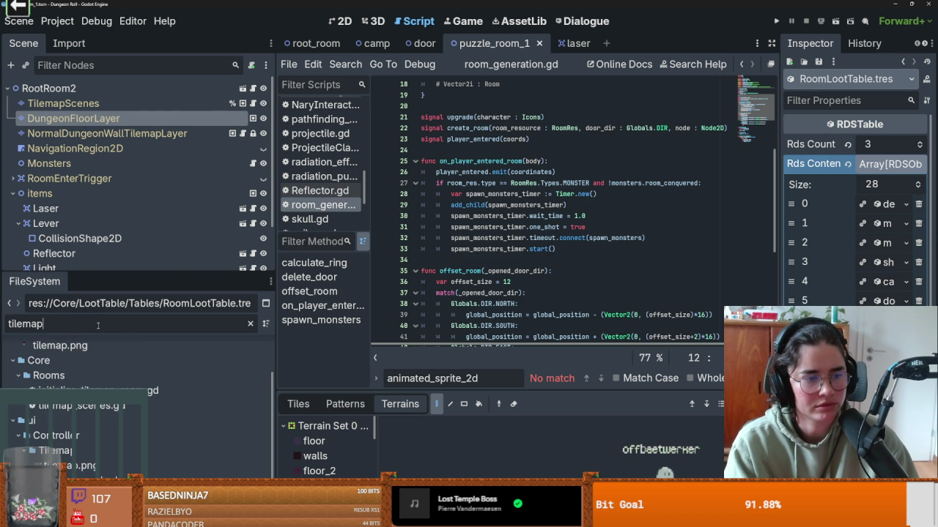
key("Return")
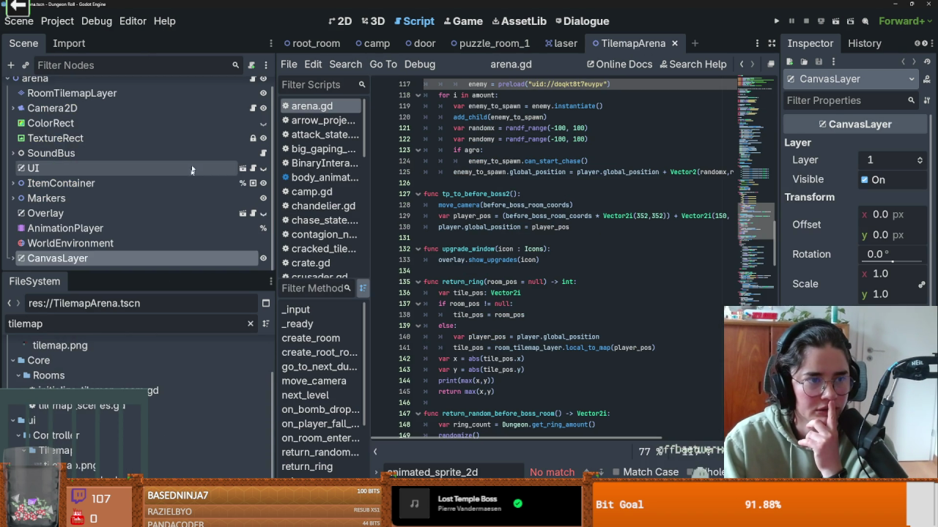
Step: Open RoomTilemapLayer's TileSet editor and add an empty Scene Collection source with ID 6
left_click(143, 108)
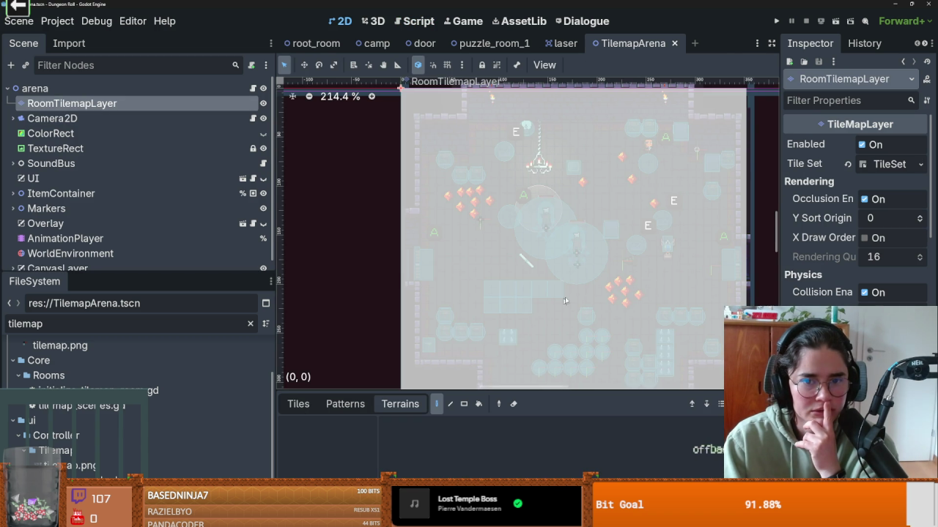
scroll(577, 279, "down", 3)
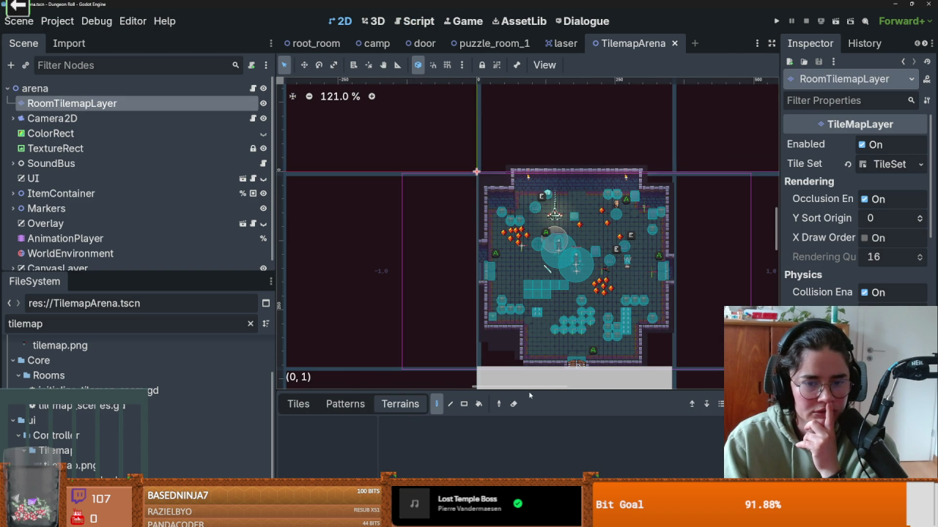
left_click_drag(530, 389, 533, 210)
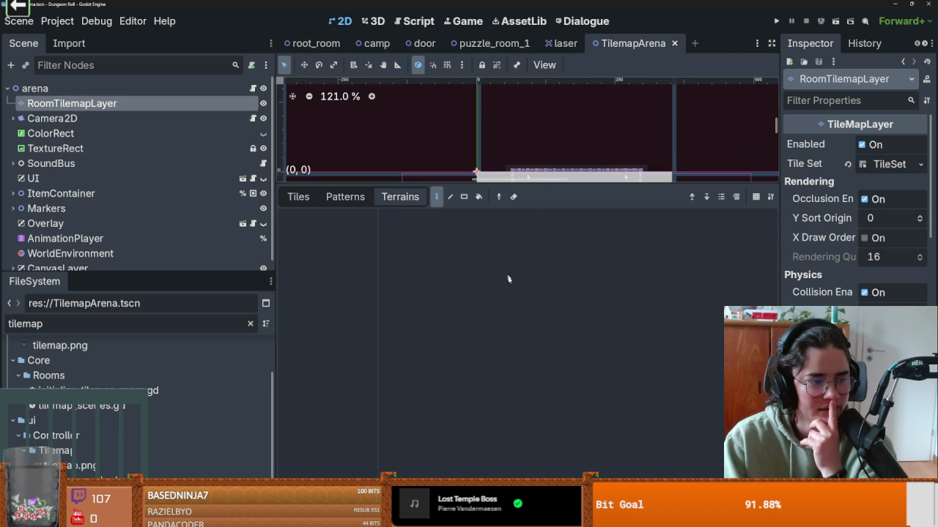
left_click(461, 513)
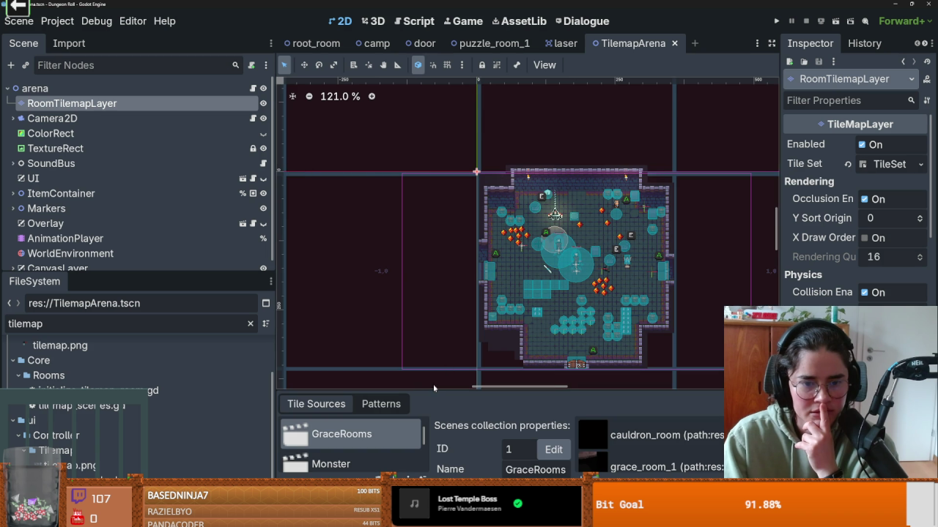
left_click_drag(433, 390, 433, 93)
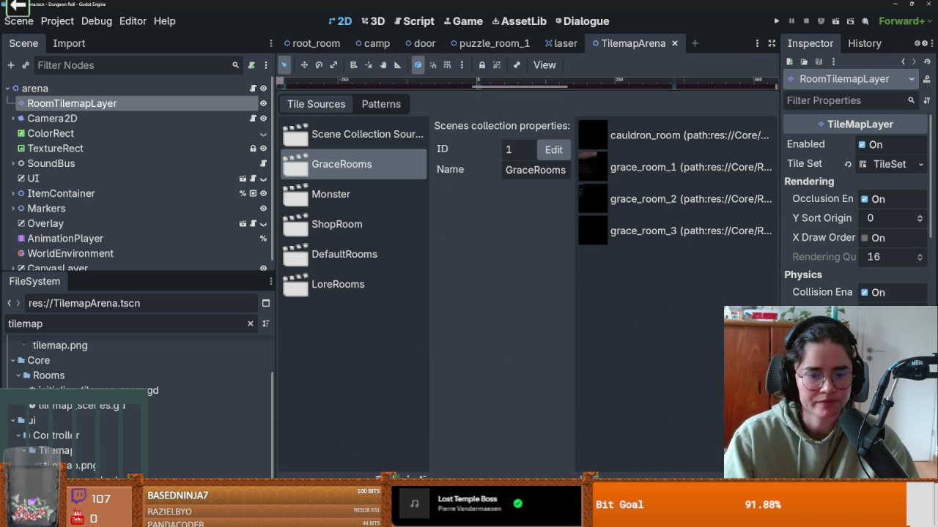
mouse_move(422, 89)
left_mouse_down()
mouse_move(429, 275)
mouse_move(440, 162)
left_mouse_up()
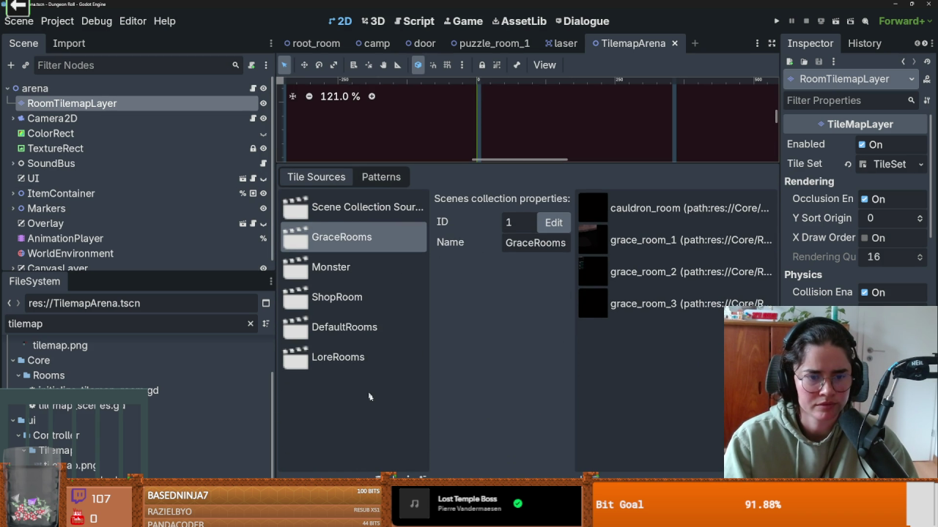
left_click(289, 477)
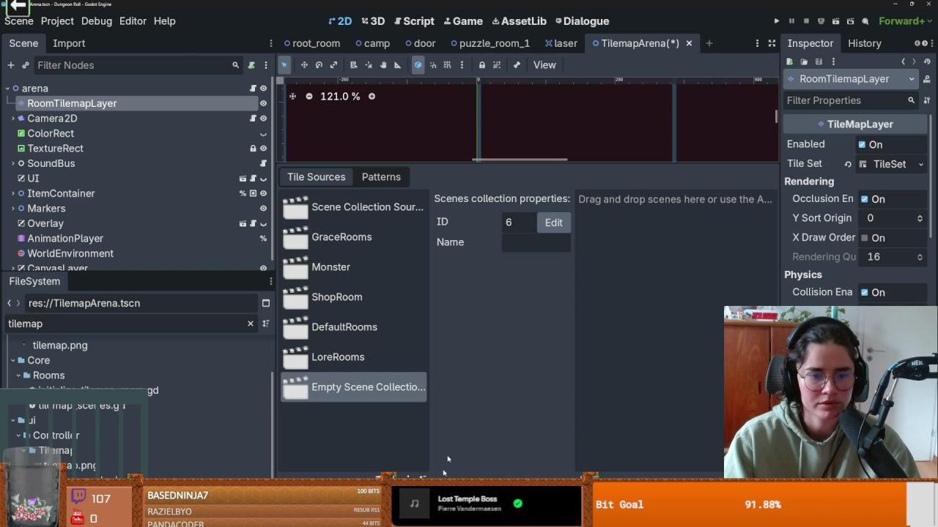
Step: Name the ID 6 collection PuzzleRooms and open the file picker to add a scene
left_click(557, 243)
type("uzzleRooms")
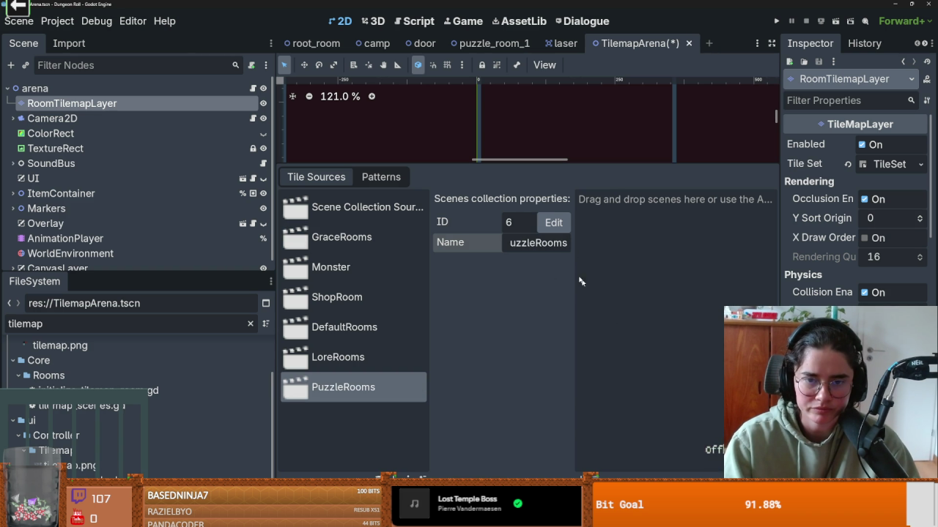
left_click(579, 476)
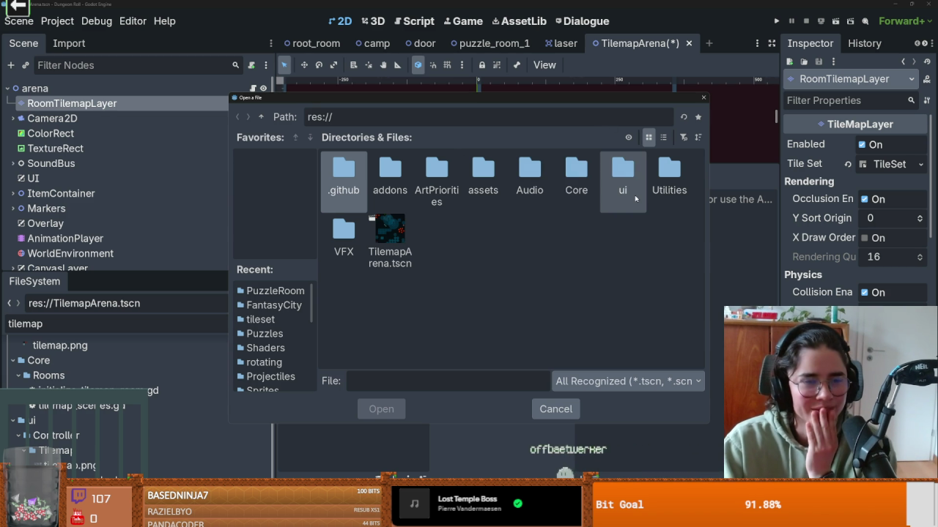
Step: Add res://Core/Rooms/RoomScenes/PuzzleRoom/puzzle_room_1.tscn to PuzzleRooms and close the TileSet panel
double_click(573, 172)
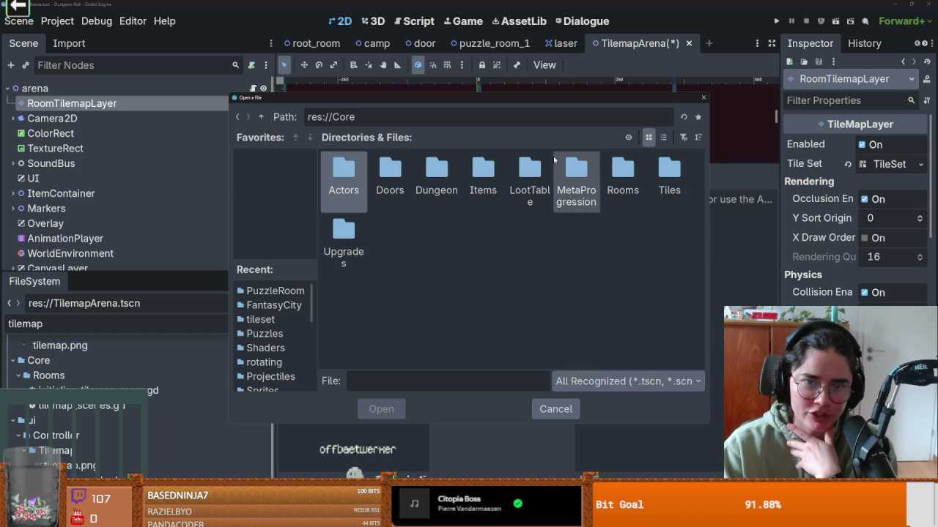
double_click(623, 172)
double_click(351, 171)
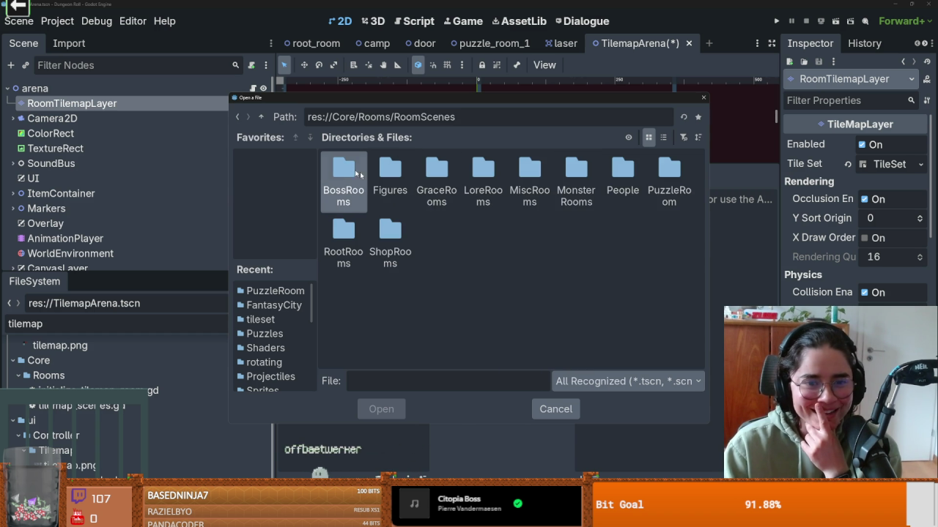
double_click(670, 174)
double_click(344, 176)
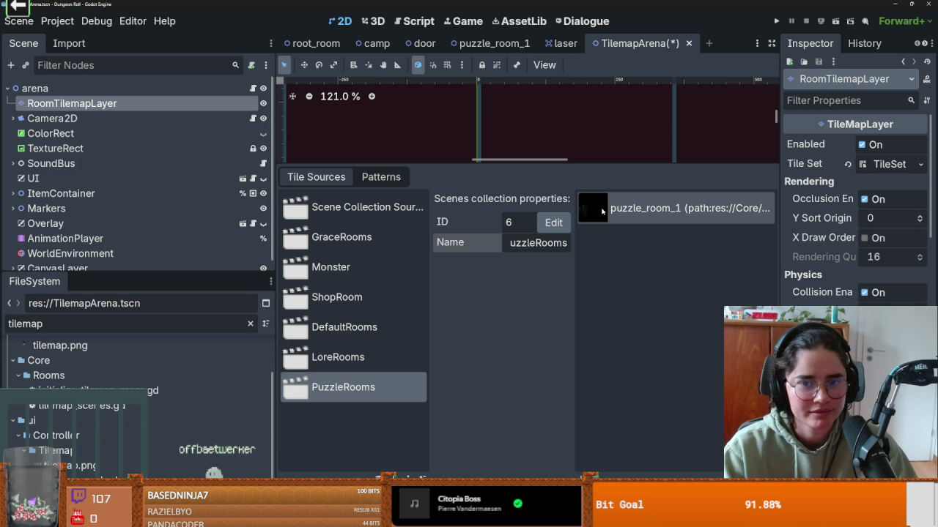
left_click(513, 125)
scroll(318, 215, "down", 2)
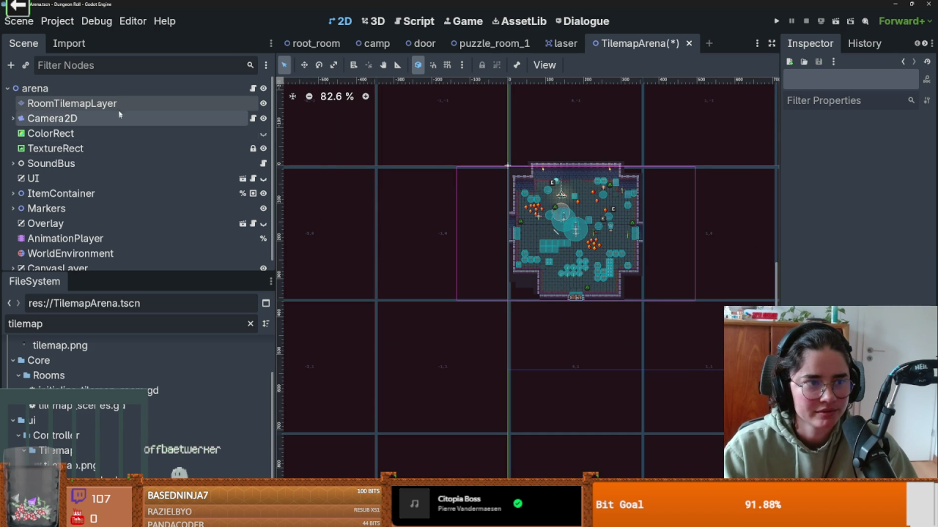
Step: Pick puzzle_room_1 from PuzzleRooms and stamp it right of the existing arena room
left_click(71, 103)
key("ctrl+j")
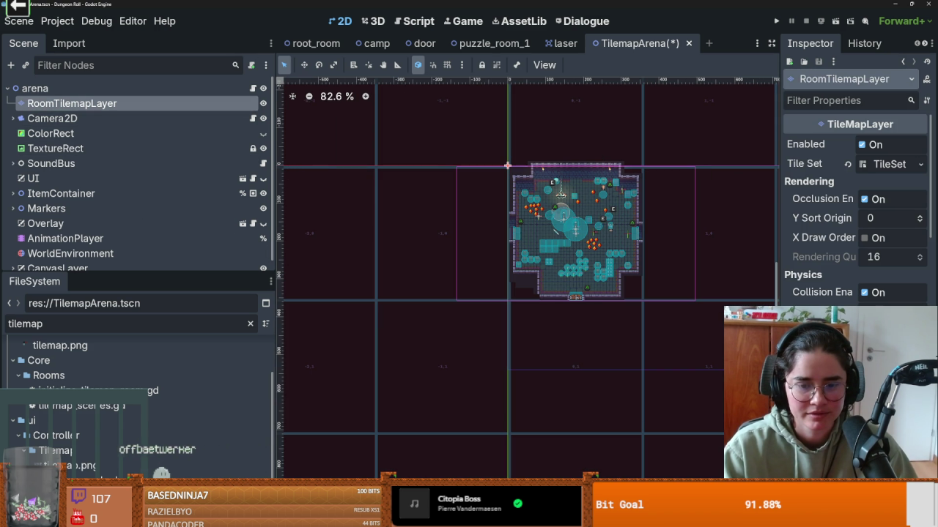
key("ctrl+j")
left_click(298, 197)
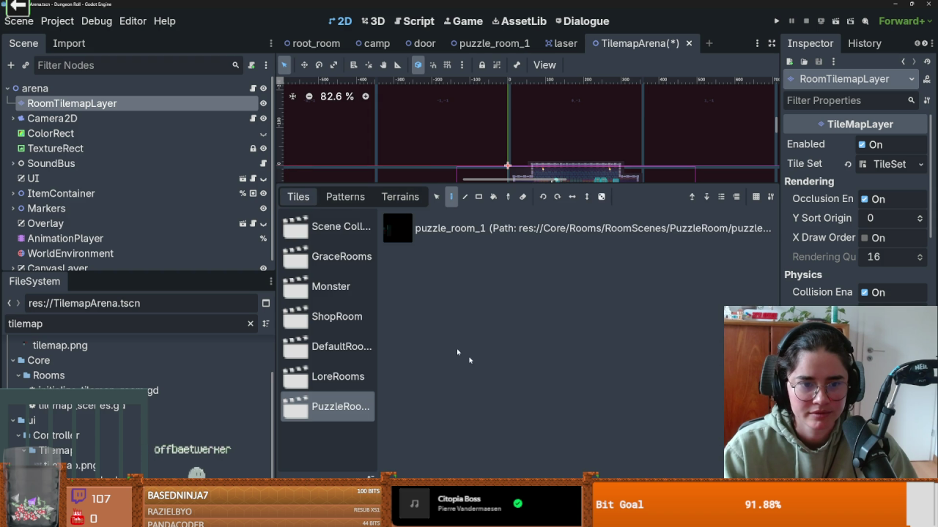
left_click(505, 228)
left_click_drag(506, 184, 505, 393)
left_click(703, 219)
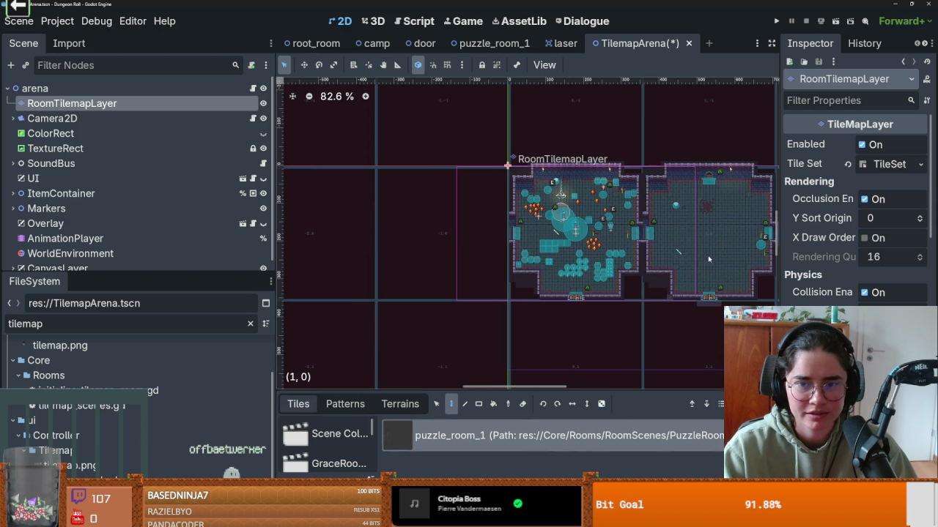
scroll(636, 268, "up", 1)
scroll(636, 268, "up", 8)
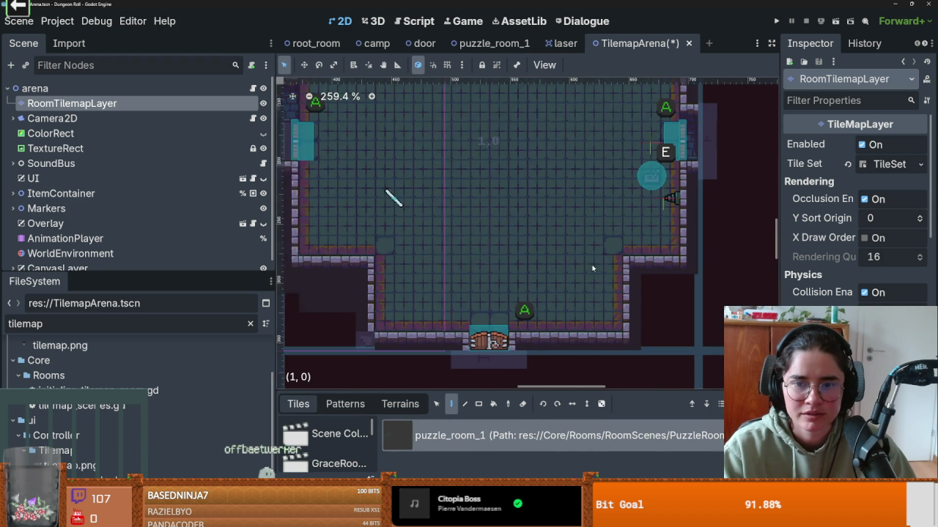
scroll(560, 251, "down", 1)
scroll(555, 244, "left", 3)
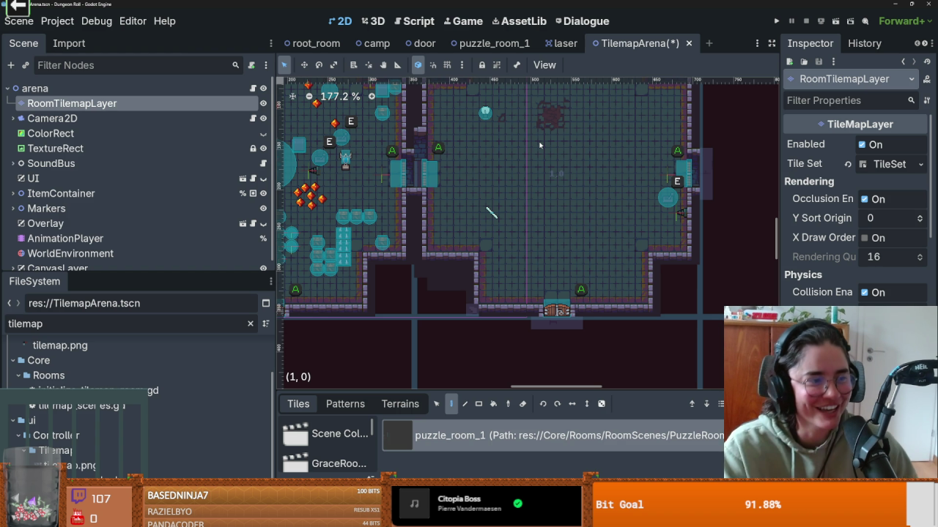
scroll(513, 187, "down", 2)
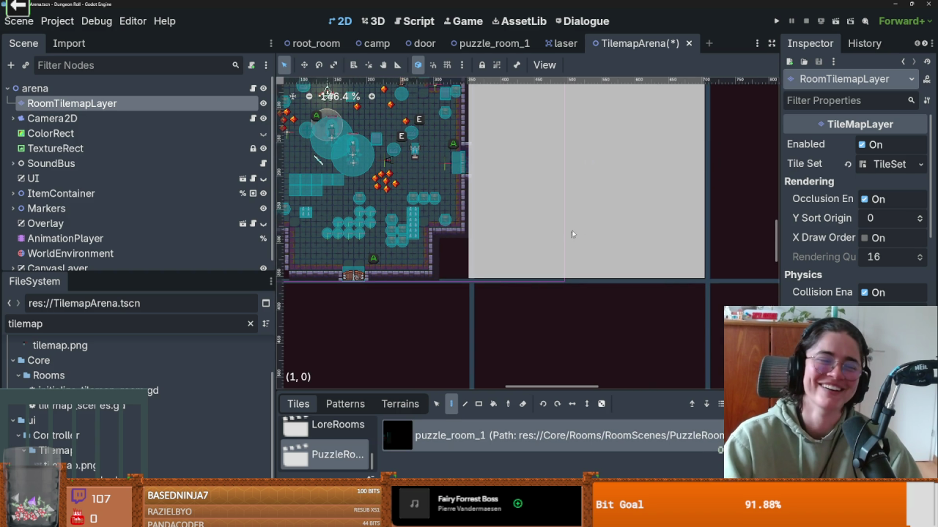
scroll(567, 208, "down", 3)
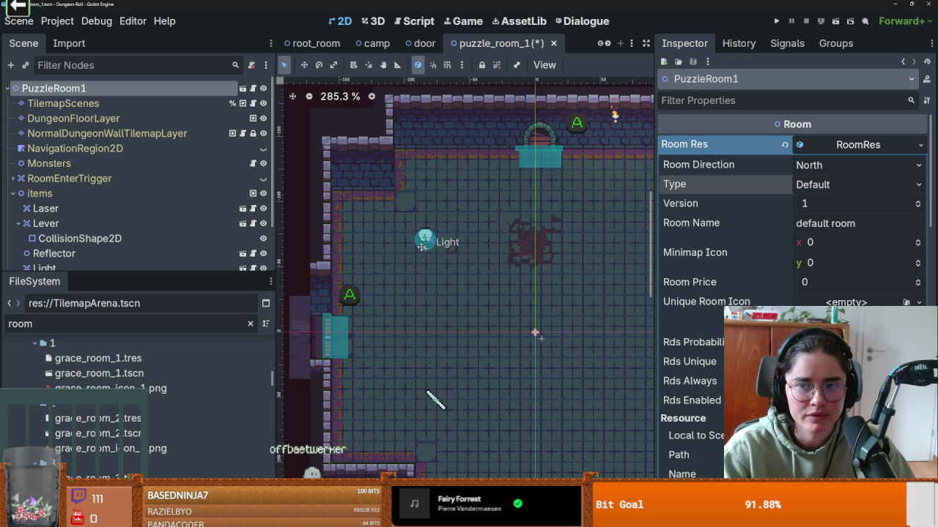
Step: Browse the Room Res type list and options, inspect grace_room_3.tres, then bring up room_generation.gd
scroll(432, 238, "left", 1)
left_click(827, 186)
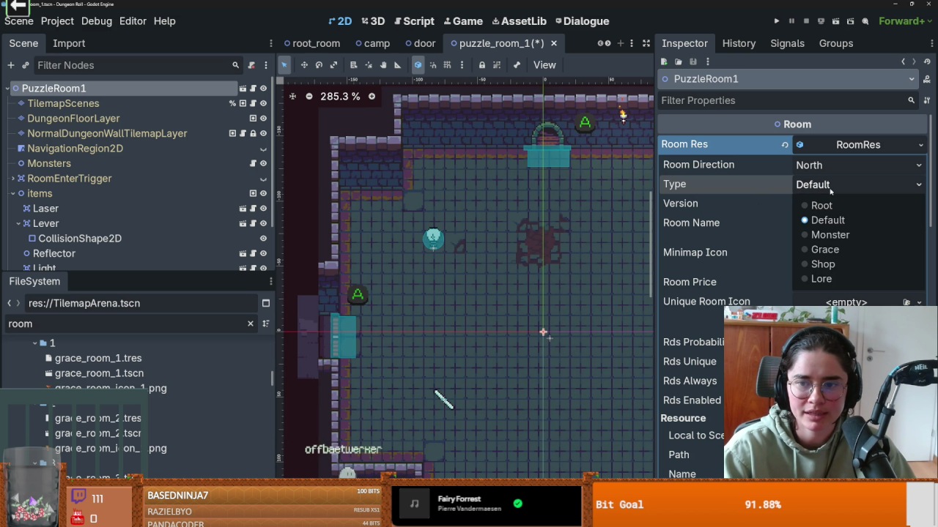
left_click(827, 220)
left_click(920, 144)
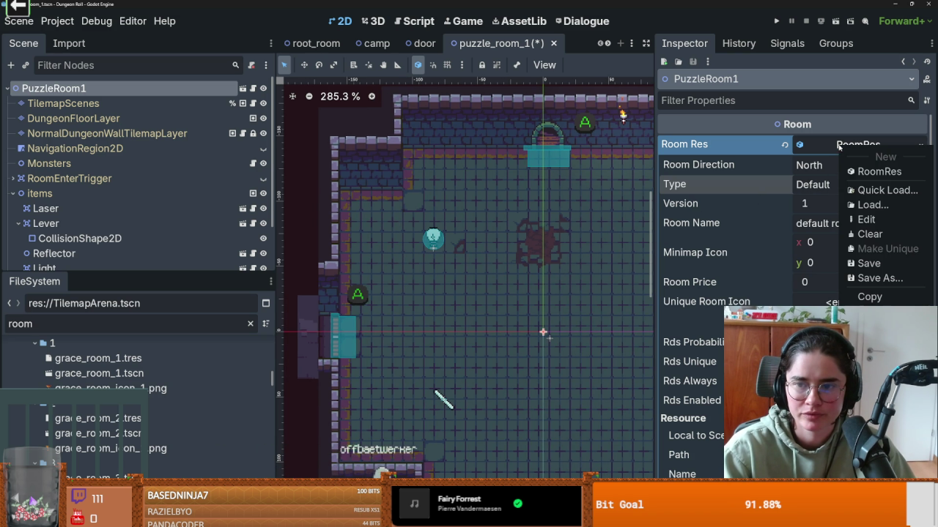
scroll(150, 413, "down", 2)
scroll(150, 413, "down", 1)
key("Escape")
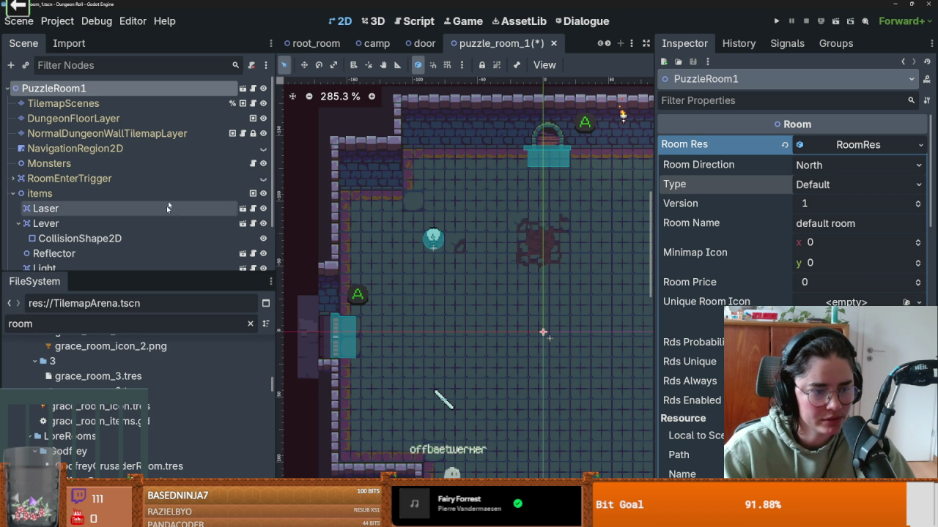
double_click(117, 381)
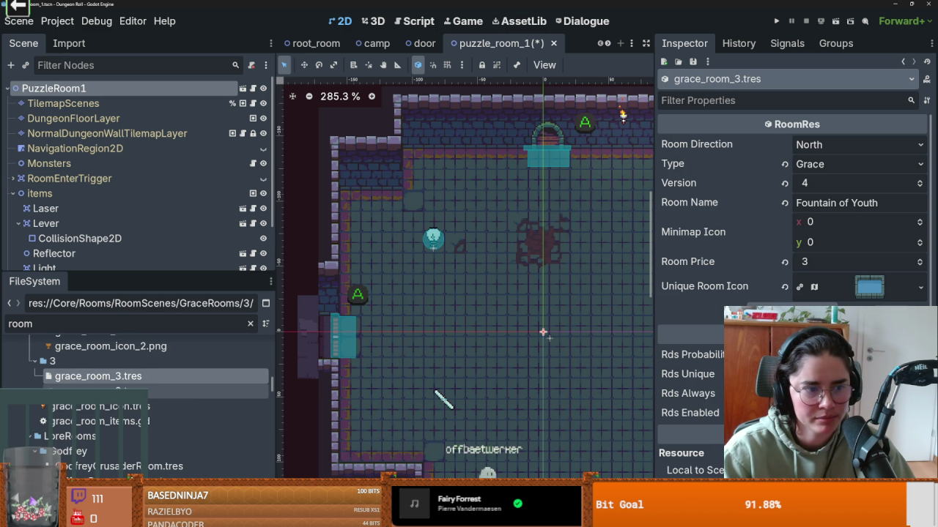
key("ctrl+F3")
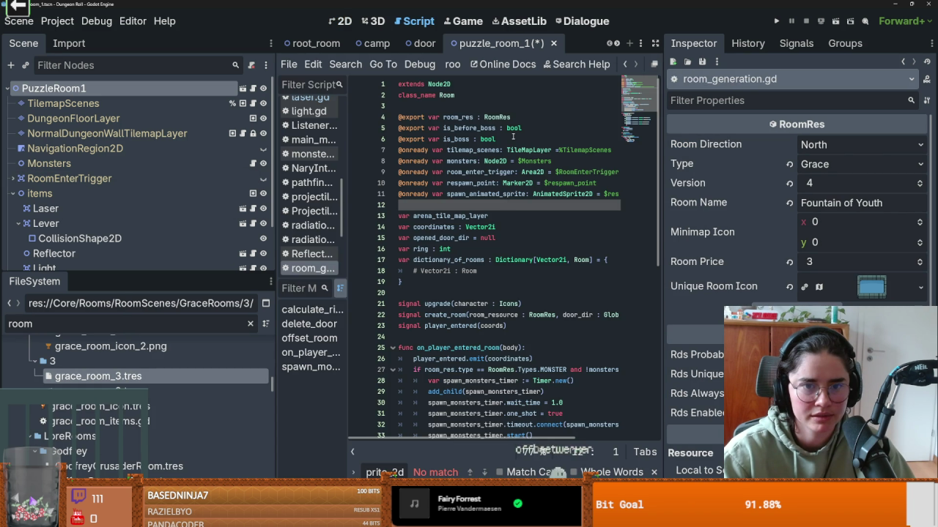
Step: Append PUZZLE to the Types enum on line 7 of RoomRes.gd, save, and return to the room view
left_click(454, 116, "ctrl")
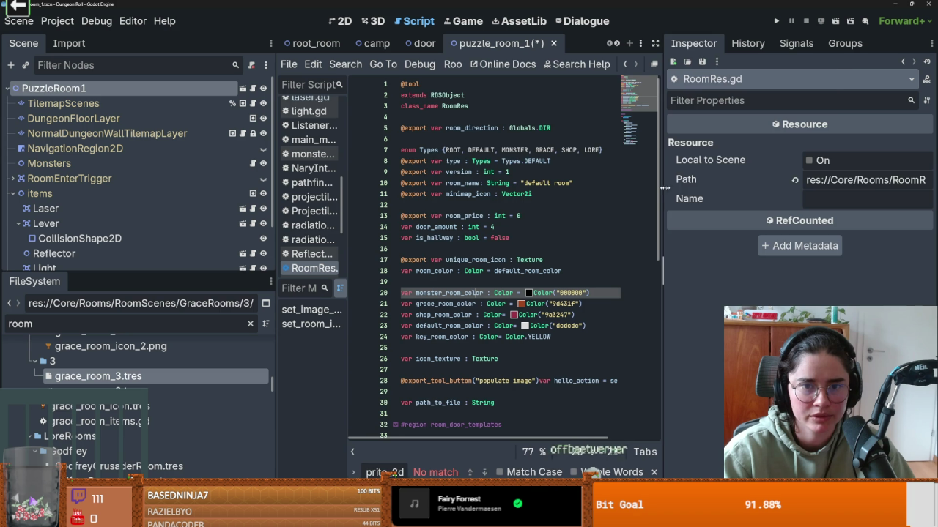
left_click_drag(660, 190, 804, 191)
left_click(622, 149)
type(", P")
type("UZZLE")
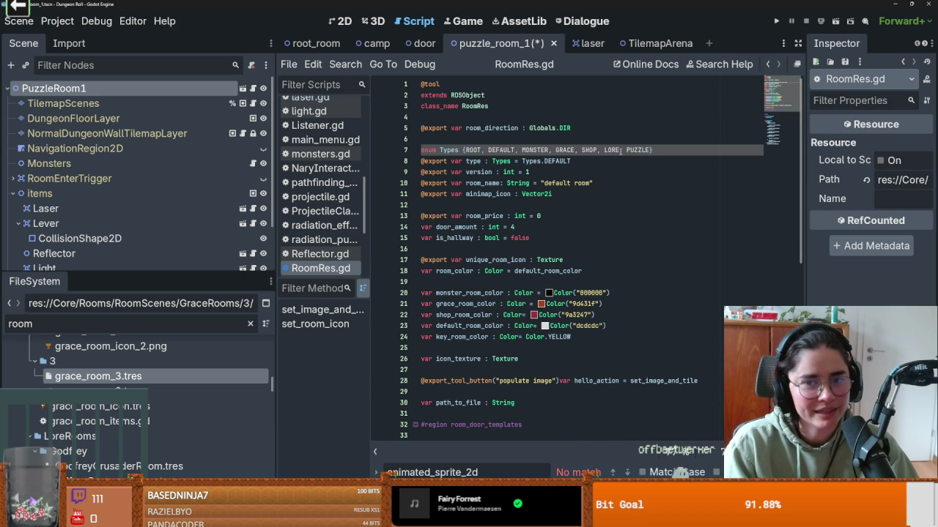
key("ctrl+s")
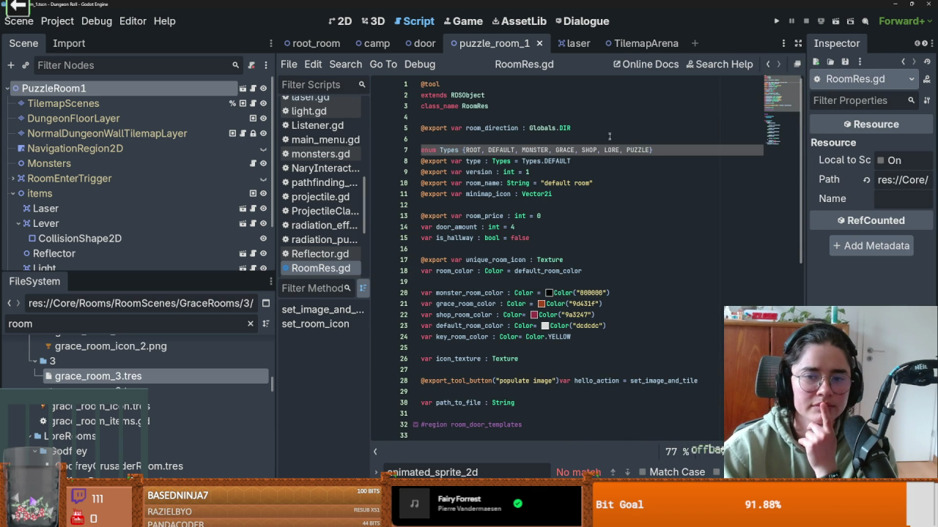
left_click(39, 193)
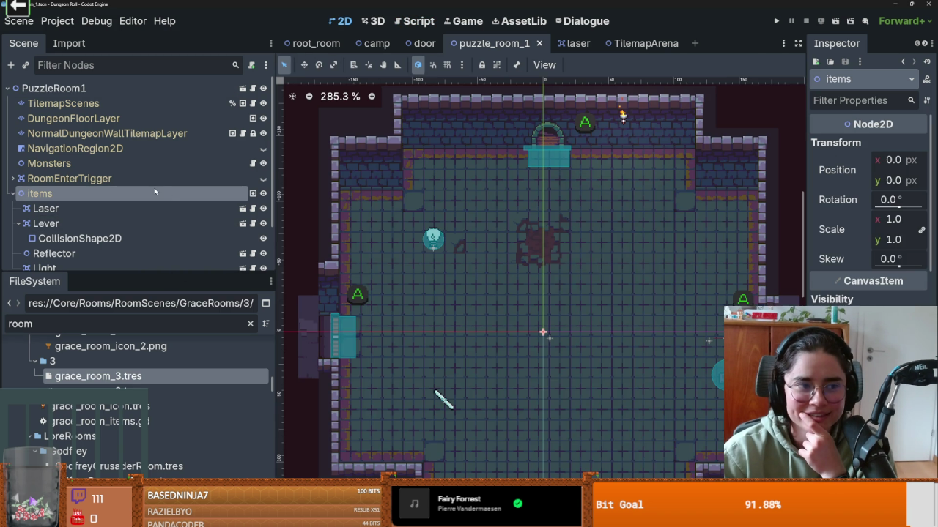
Step: Zoom around the puzzle_room_1 layout and enlarge the Scene tree panel to see the items nodes
scroll(542, 272, "down", 3)
scroll(572, 250, "down", 3)
scroll(578, 242, "up", 1)
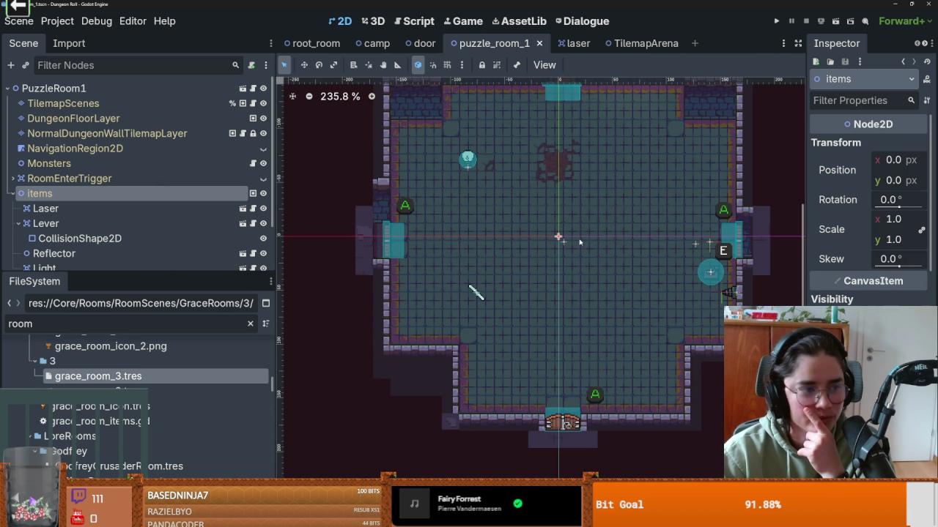
scroll(578, 285, "up", 2)
scroll(568, 300, "down", 1)
scroll(564, 300, "down", 3)
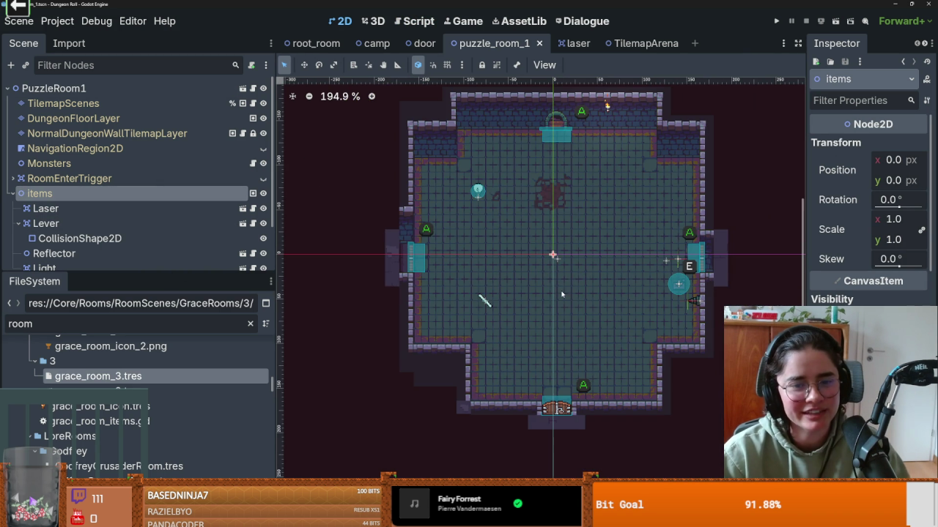
scroll(553, 283, "up", 4)
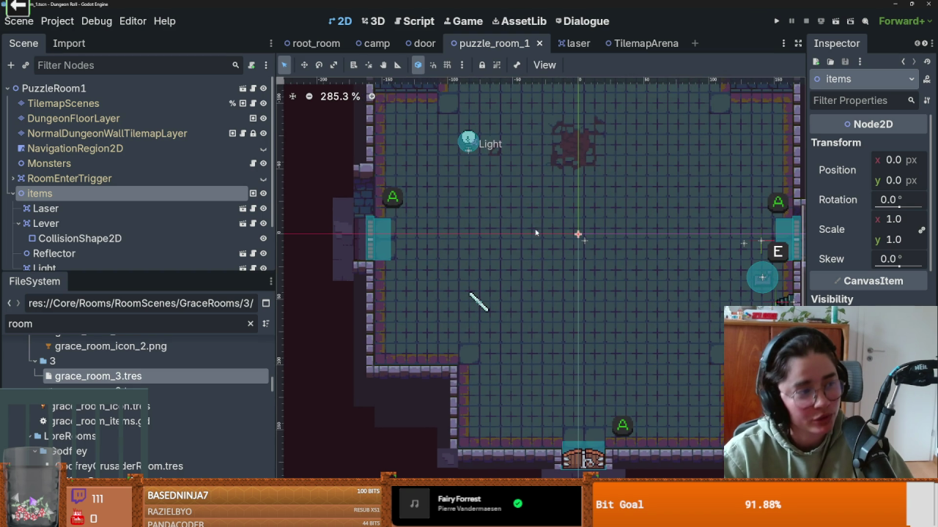
scroll(476, 249, "right", 3)
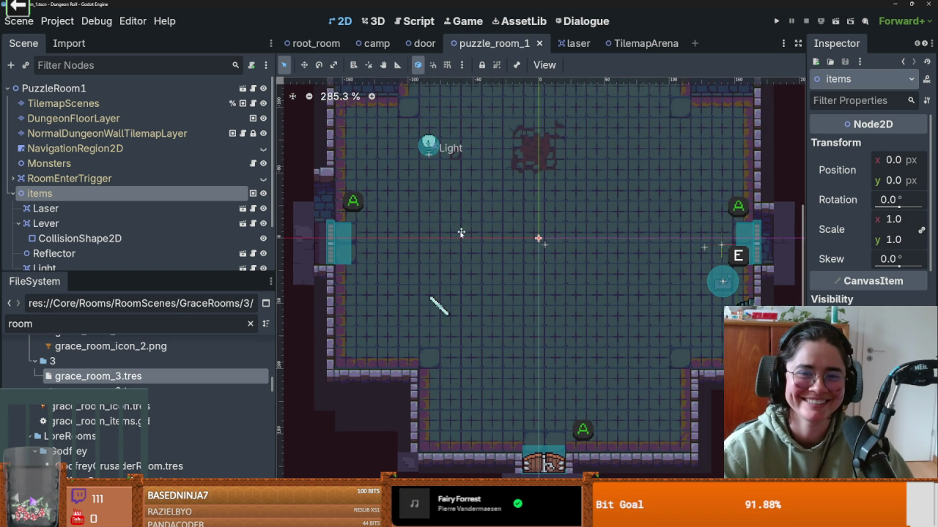
scroll(519, 244, "down", 2)
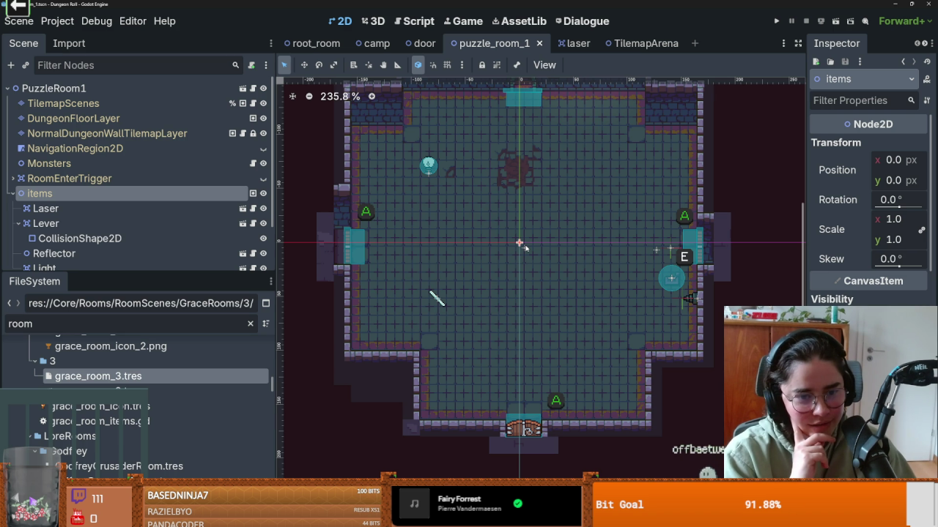
scroll(489, 299, "up", 2)
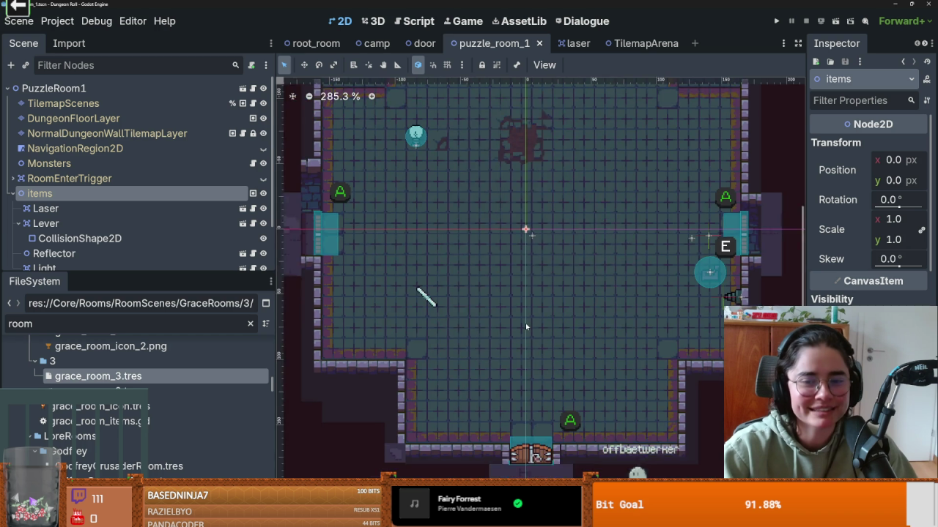
scroll(525, 323, "up", 1)
scroll(523, 335, "down", 1)
scroll(522, 335, "down", 3)
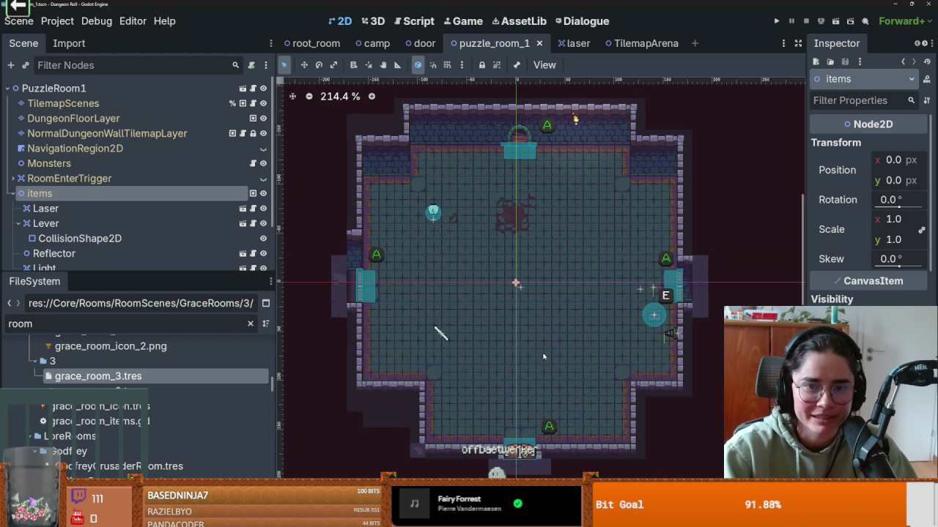
scroll(545, 341, "up", 1)
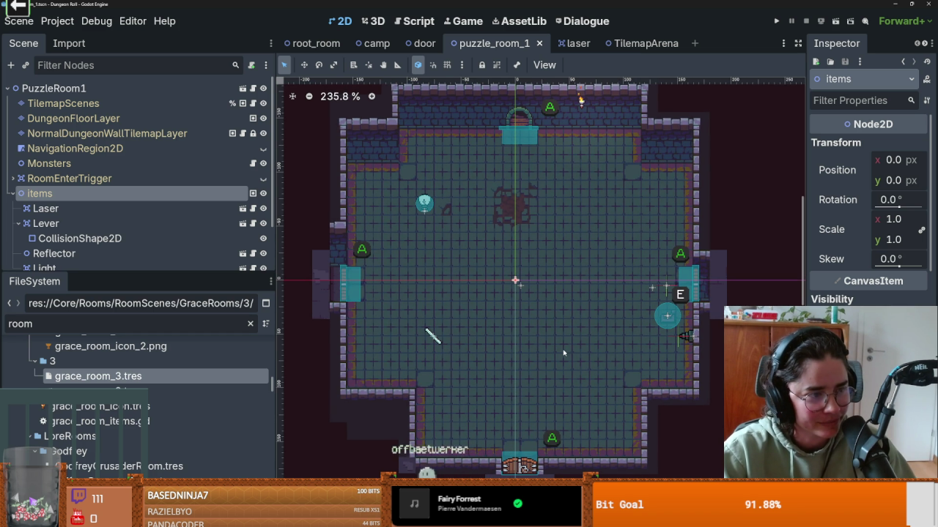
scroll(537, 341, "down", 1)
scroll(537, 341, "up", 1)
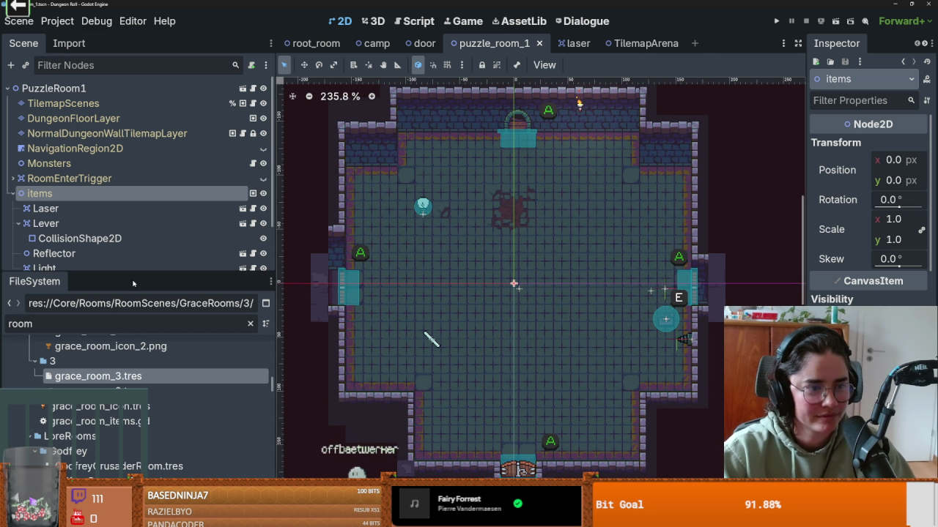
left_click_drag(139, 281, 139, 242)
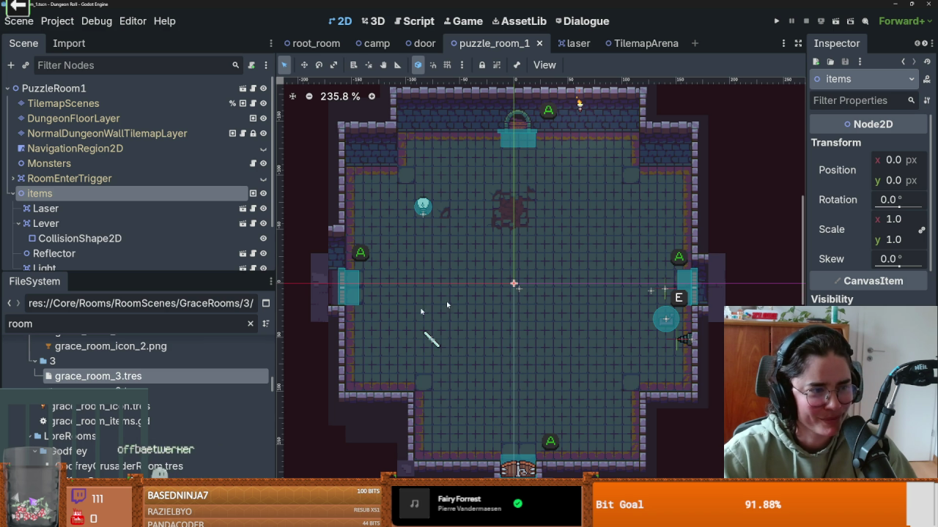
scroll(296, 245, "down", 1)
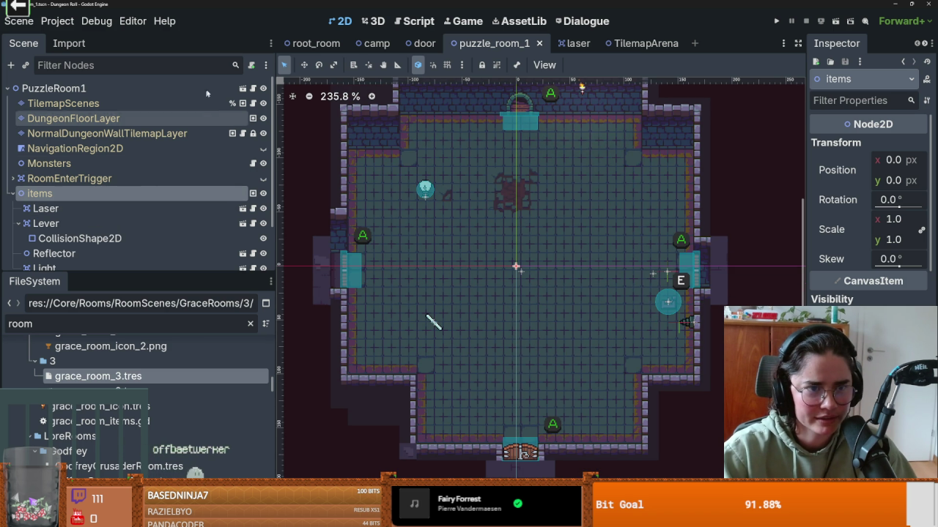
Step: Set the PuzzleRoom1 root's Room Res type to Puzzle and select its Room Name text
left_click(53, 88)
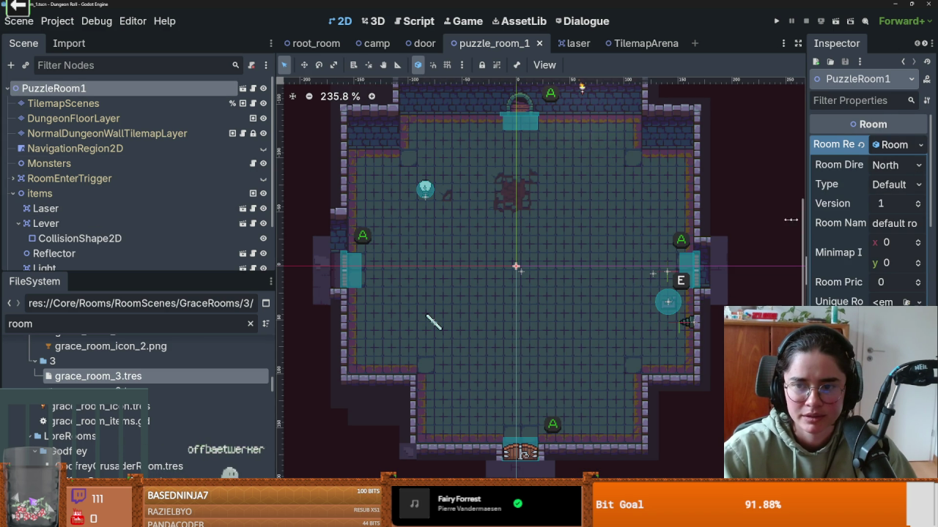
left_click_drag(806, 249, 678, 249)
left_click(864, 185)
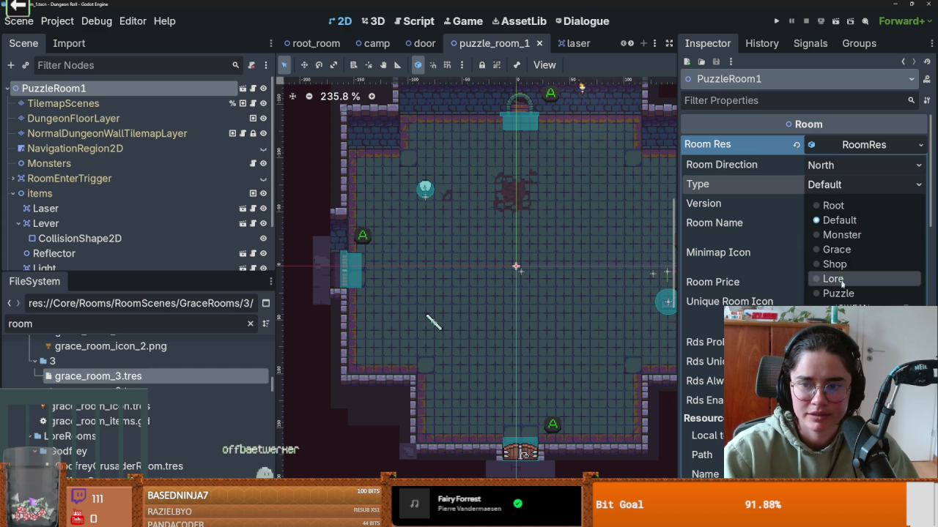
left_click(843, 294)
key("ctrl+a")
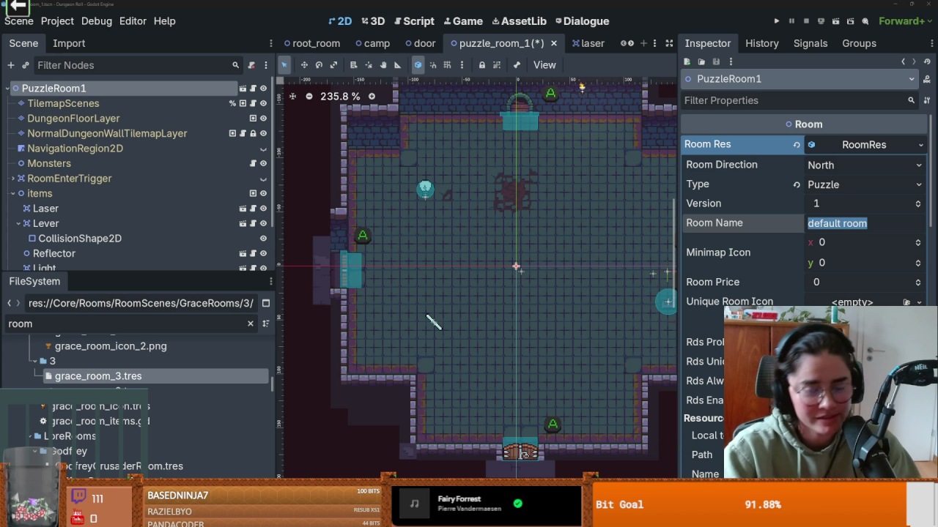
scroll(569, 252, "down", 3)
scroll(465, 236, "up", 1)
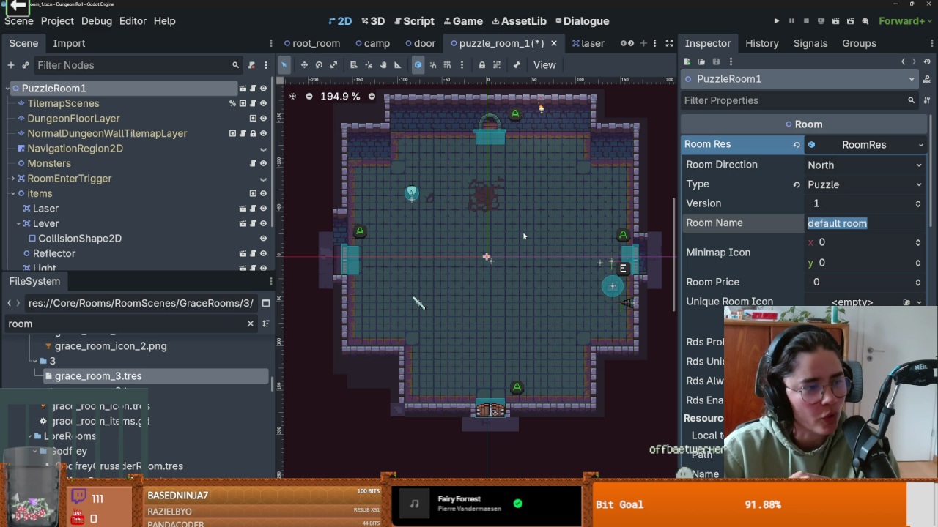
Step: Save the puzzle_room_1 scene
scroll(532, 222, "up", 1)
scroll(511, 254, "down", 1)
scroll(511, 254, "up", 1)
key("ctrl+s")
scroll(519, 222, "up", 1)
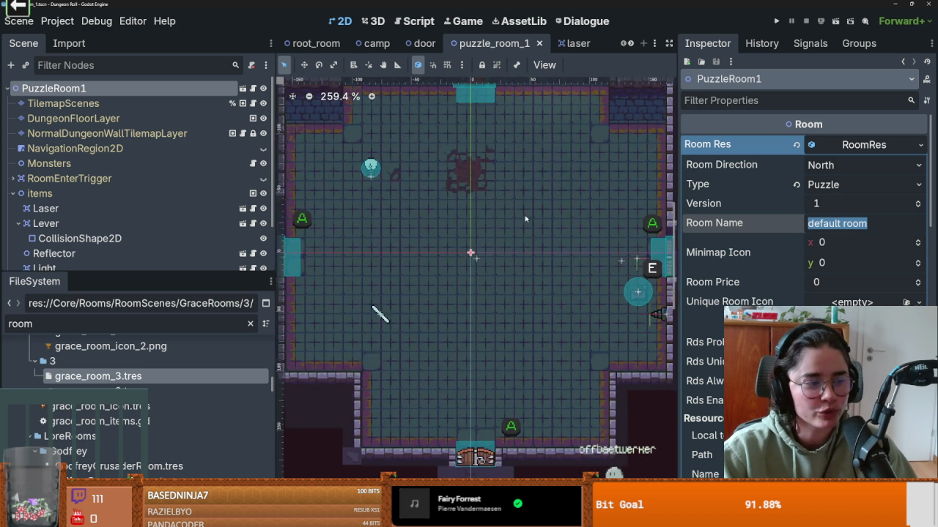
scroll(519, 222, "down", 2)
scroll(516, 241, "up", 1)
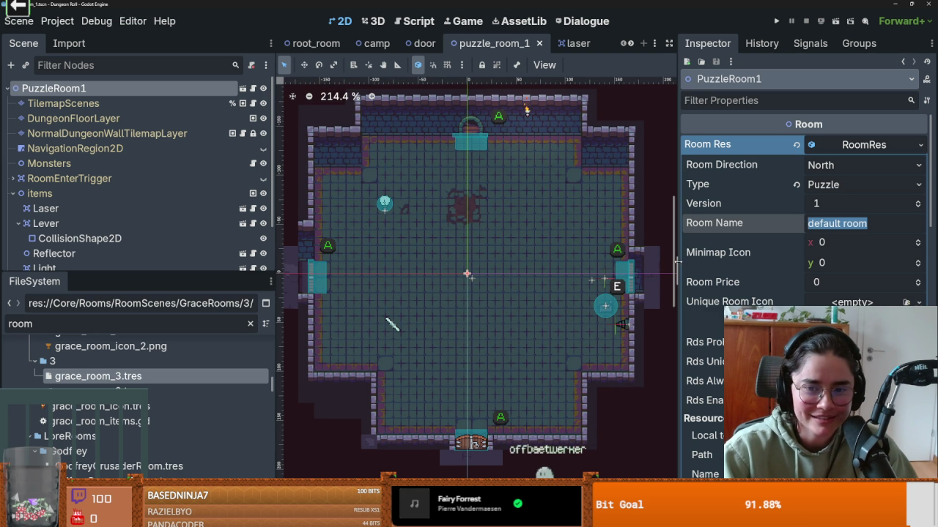
Step: Narrow the Inspector, reposition the room view, and save the scene again
left_click_drag(678, 261, 717, 261)
scroll(528, 250, "up", 2)
scroll(528, 250, "down", 1)
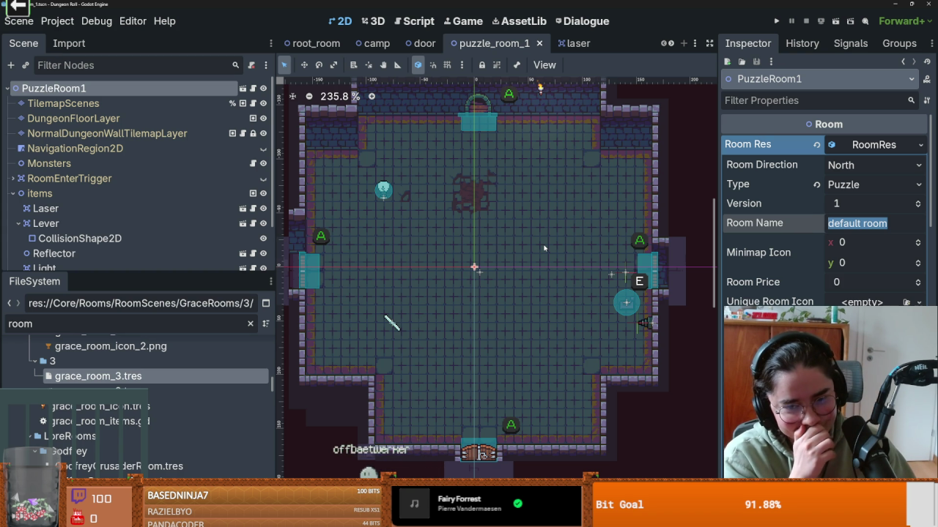
left_click_drag(522, 175, 529, 188)
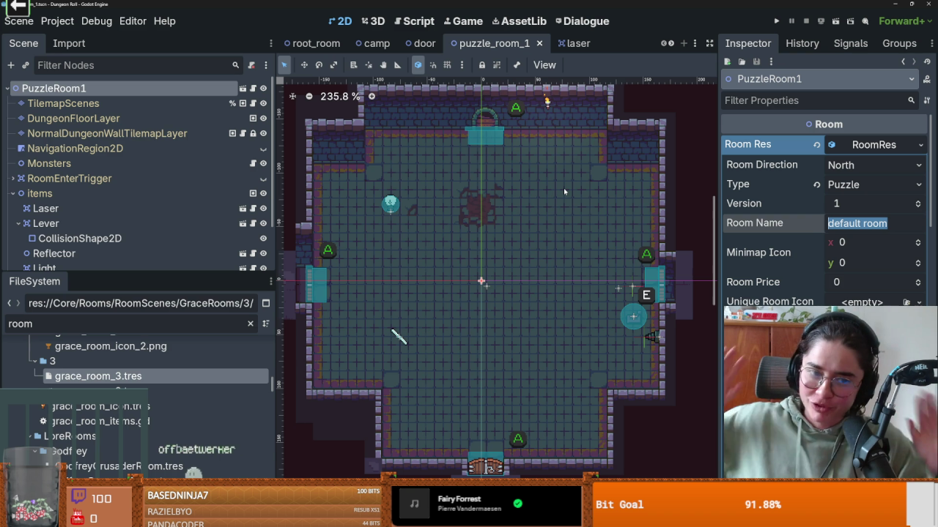
left_click_drag(595, 242, 585, 211)
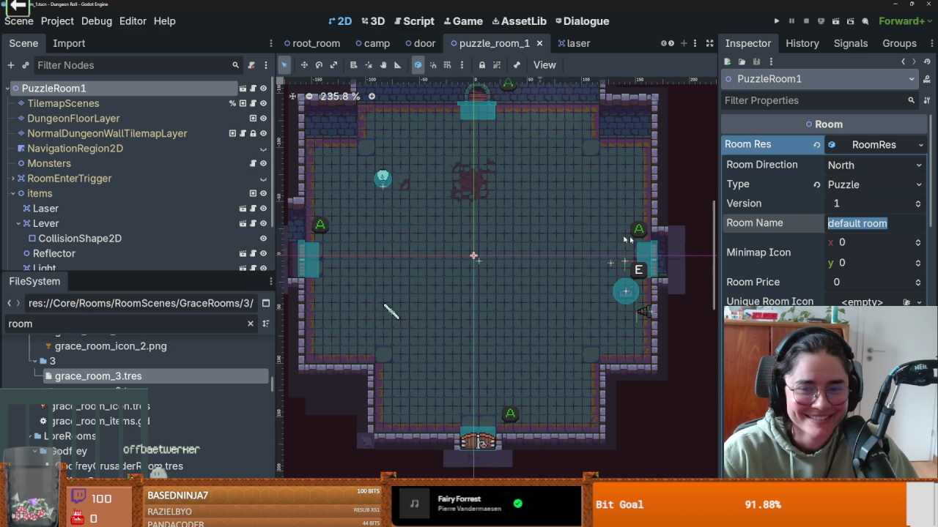
scroll(607, 236, "up", 1)
scroll(586, 234, "up", 1)
scroll(549, 233, "down", 1)
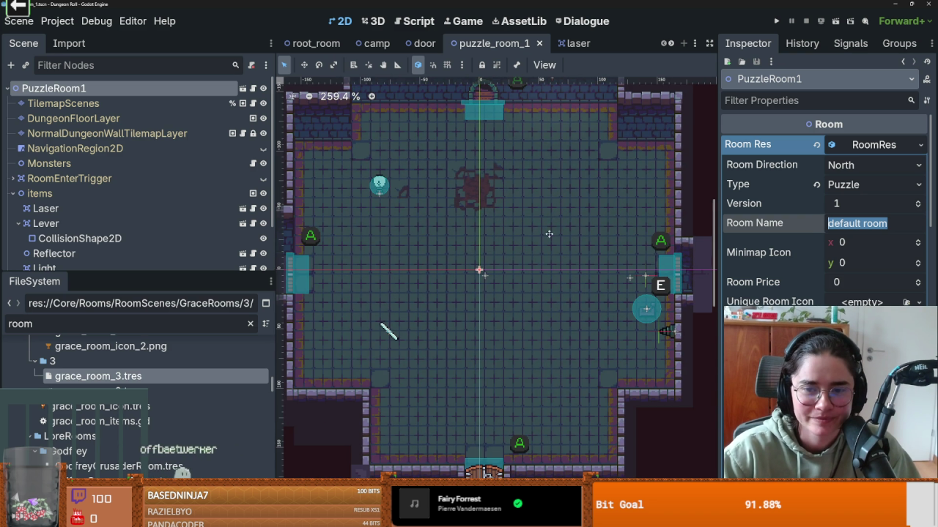
mouse_move(549, 234)
left_mouse_down()
mouse_move(532, 230)
mouse_move(551, 233)
mouse_move(528, 242)
left_mouse_up()
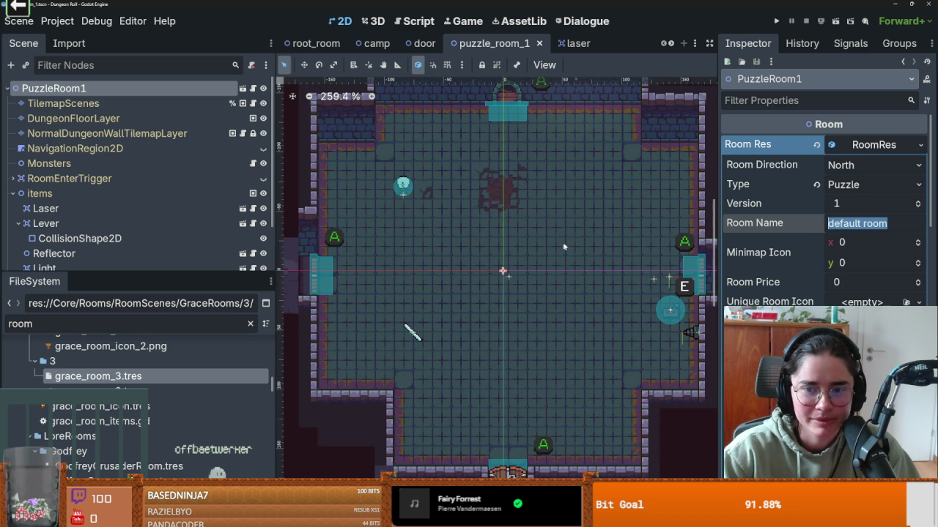
scroll(426, 330, "down", 2)
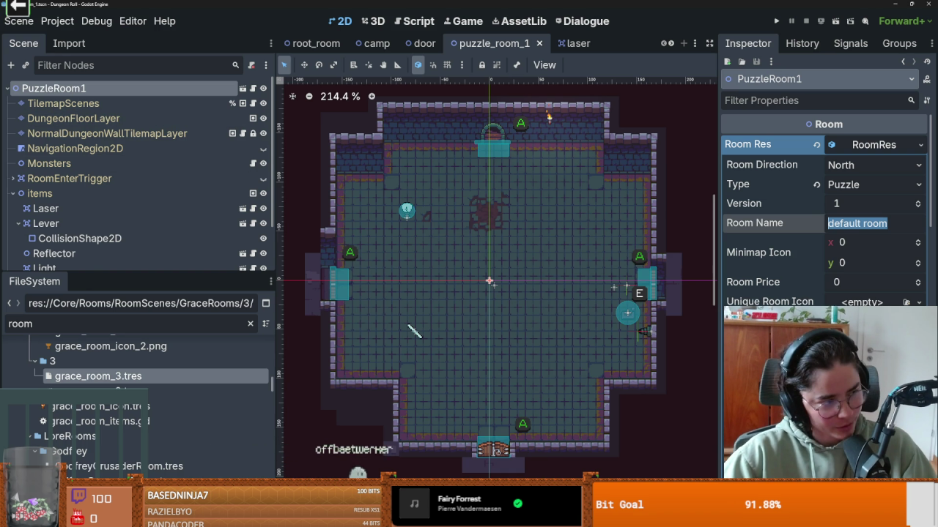
key("ctrl+s")
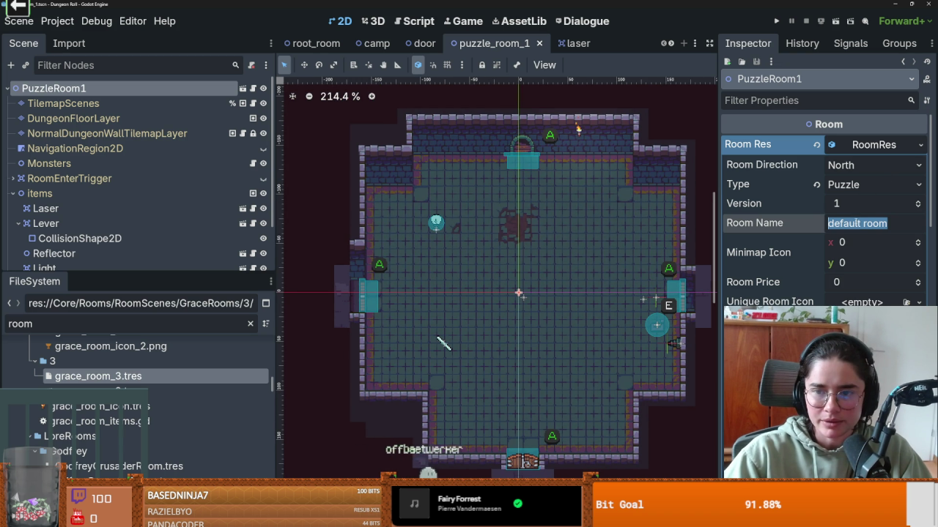
Step: Leave the Room Name as 'default room' and save the scene once more
left_click(786, 249)
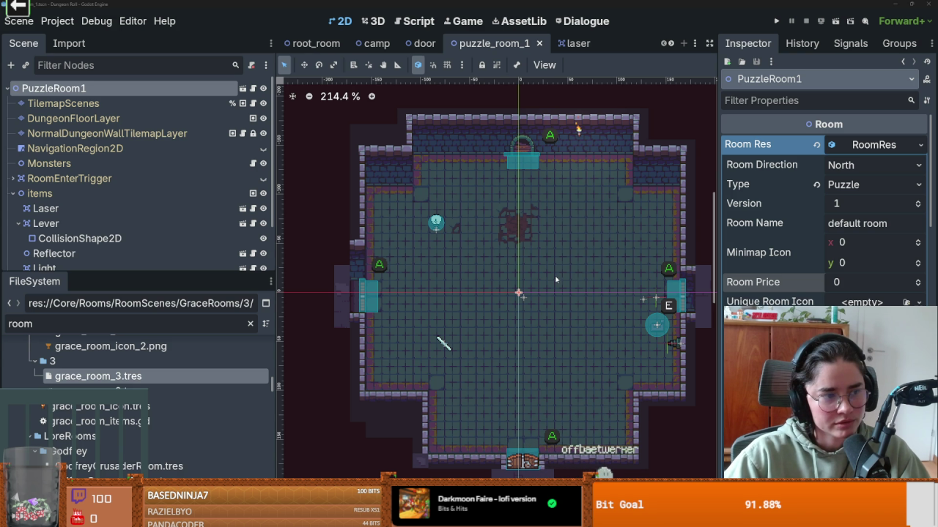
scroll(552, 276, "up", 2)
scroll(484, 274, "down", 1)
key("ctrl+s")
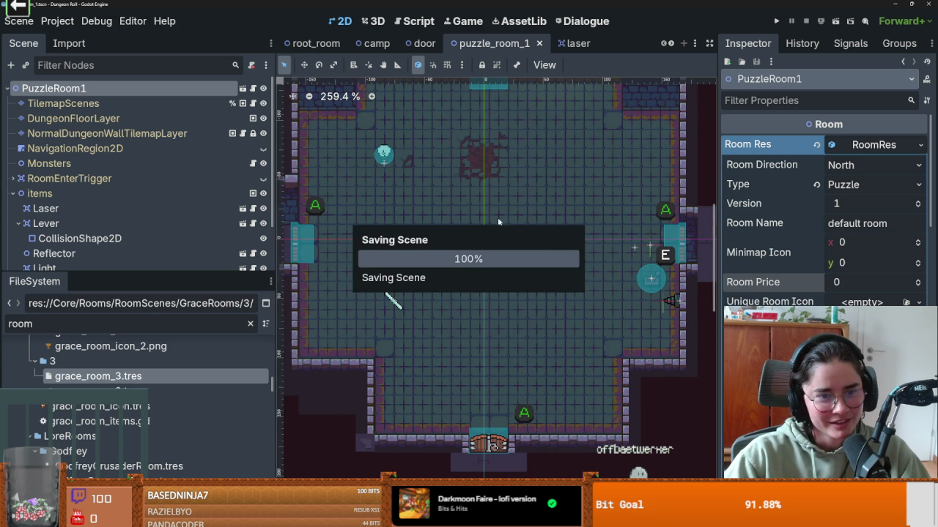
scroll(488, 264, "down", 1)
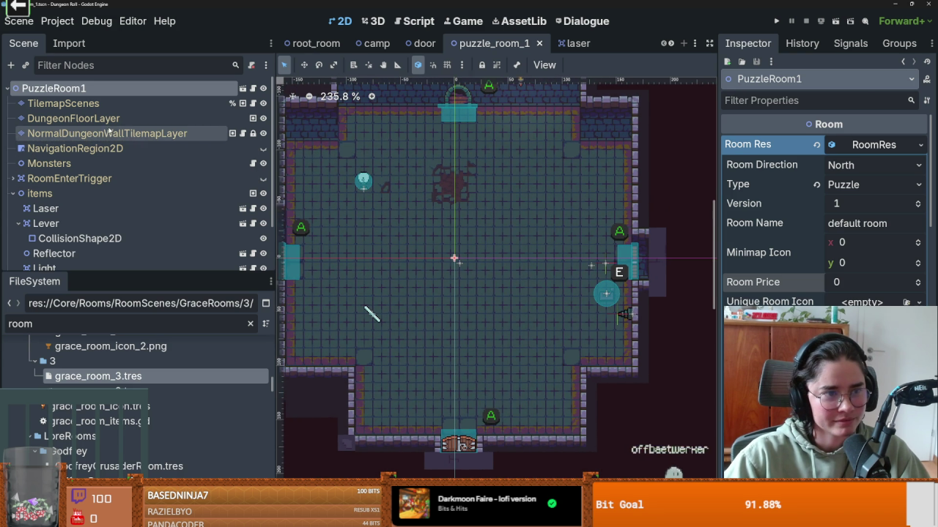
Step: On NormalDungeonWallTilemapLayer, pick the new_walls terrain and paint a tile on the right wall
left_click(183, 133)
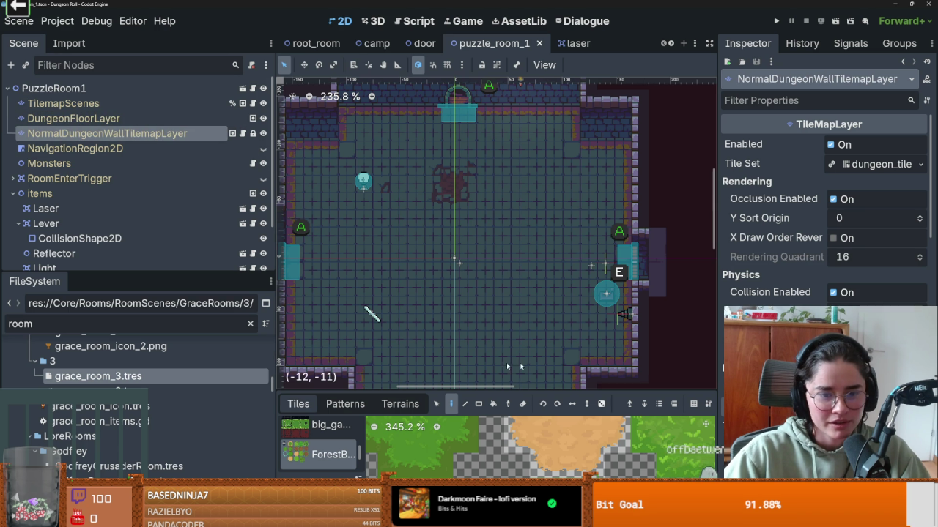
left_click(396, 405)
mouse_move(465, 391)
left_mouse_down()
mouse_move(464, 280)
mouse_move(512, 378)
left_mouse_up()
scroll(326, 396, "down", 2)
left_click(332, 413)
left_click(640, 233)
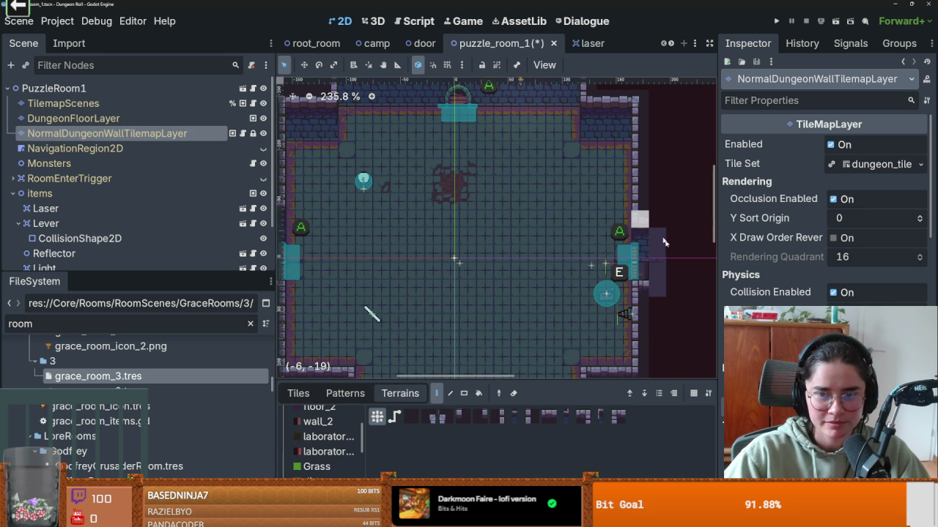
Step: Save the scene with the painted wall tile
scroll(659, 245, "up", 6)
key("ctrl+s")
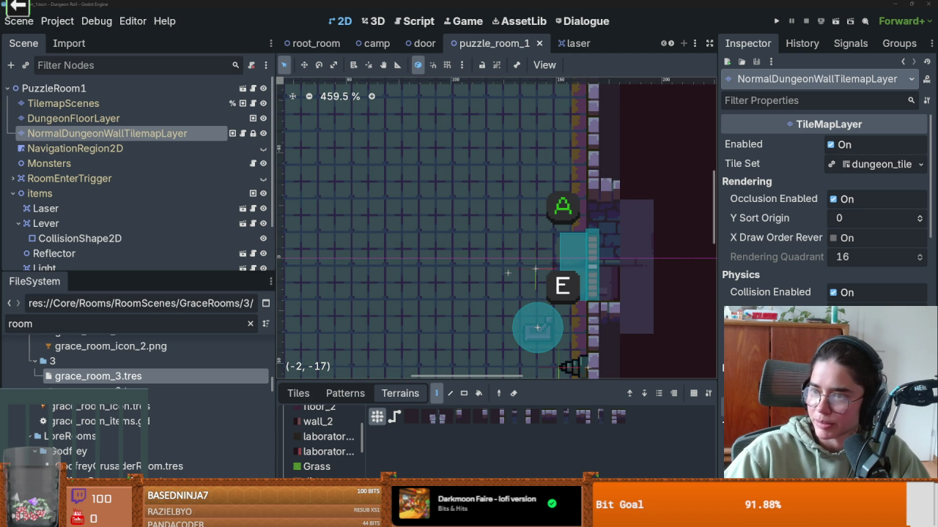
scroll(536, 273, "down", 4)
key("ctrl+s")
scroll(518, 229, "down", 2)
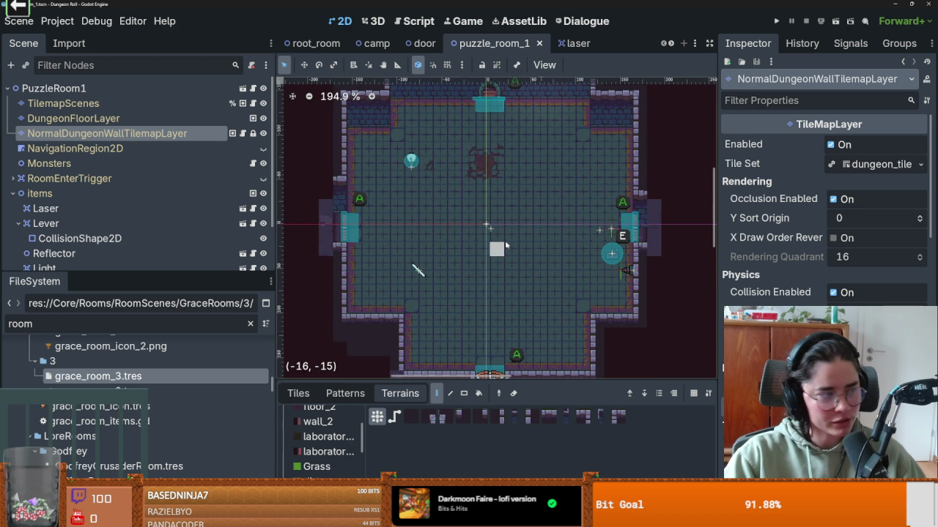
scroll(540, 250, "down", 1)
key("ctrl+s")
scroll(485, 250, "down", 1)
scroll(493, 239, "up", 1)
Step: Shorten the tile panel and open the wall layer's Tile Set to list its tile sources
left_click_drag(515, 395, 515, 405)
scroll(440, 293, "up", 1)
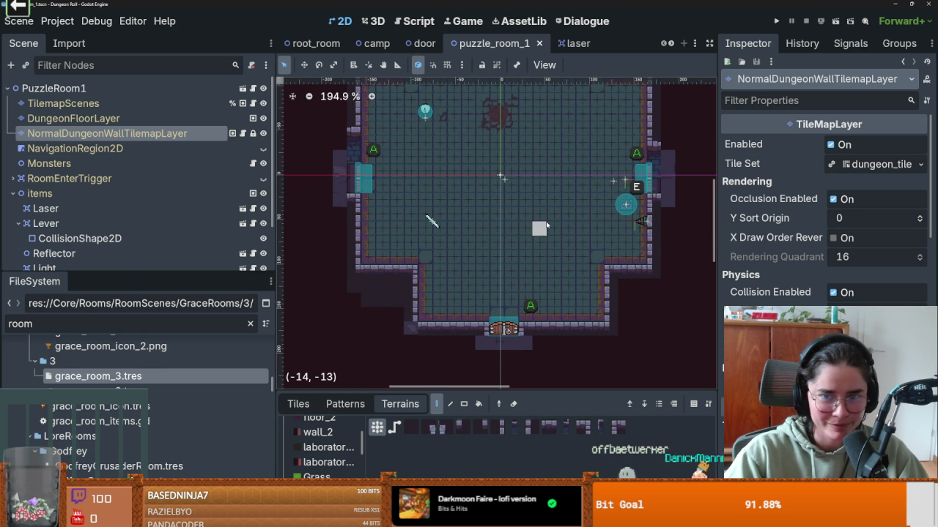
scroll(480, 224, "up", 1)
left_click(879, 164)
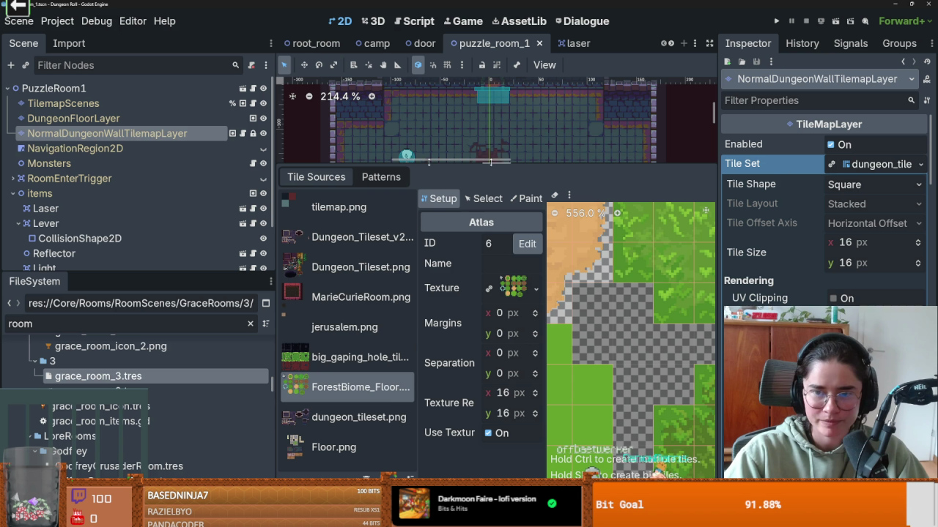
Step: Save PuzzleRoom1's room resource as puzzle_room_1.tres in the PuzzleRoom folder
left_click(53, 88)
left_click(875, 145)
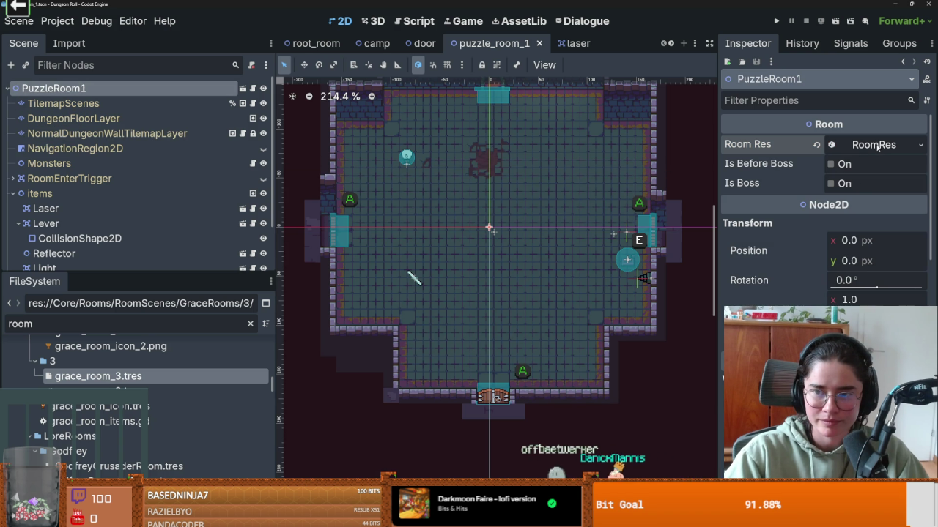
left_click(920, 145)
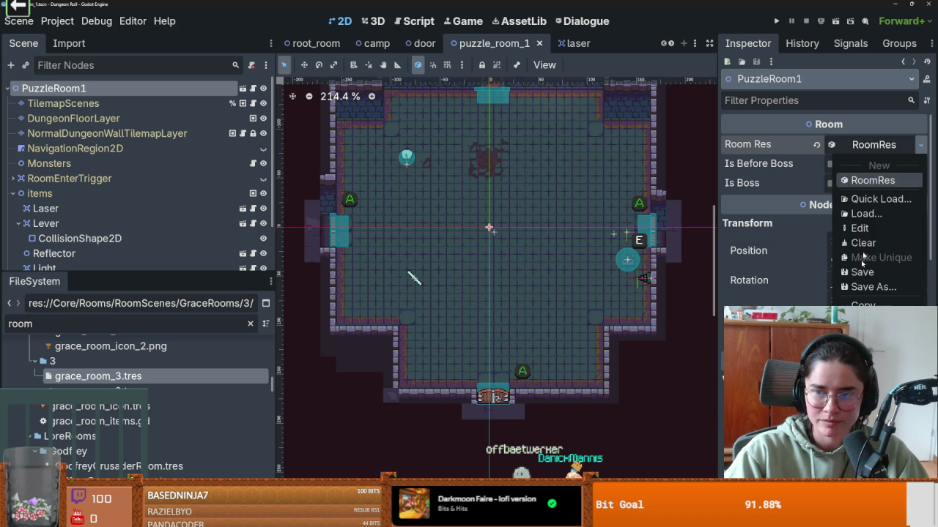
left_click(874, 286)
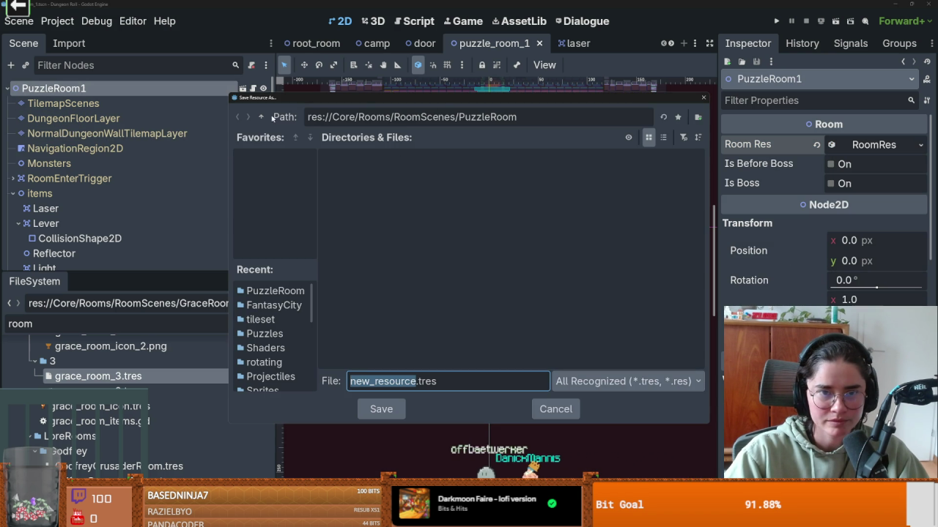
type("puzzl")
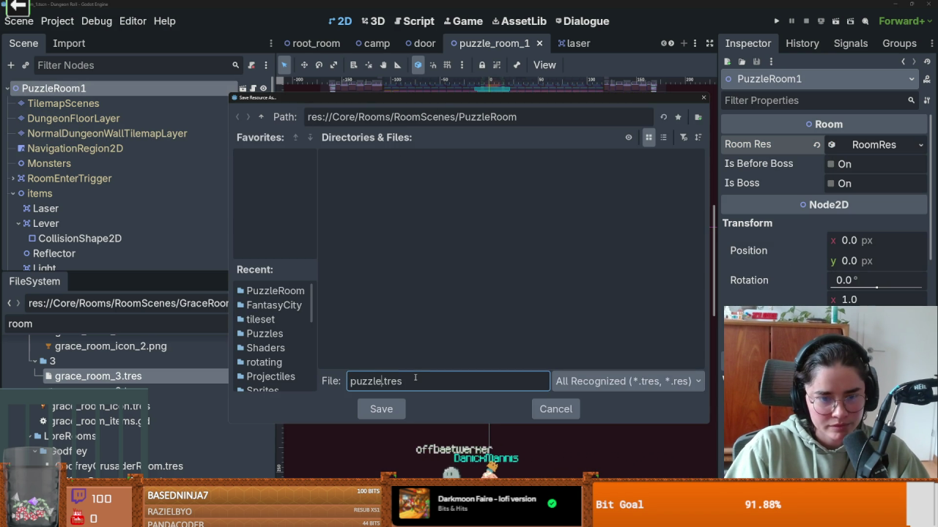
type("e")
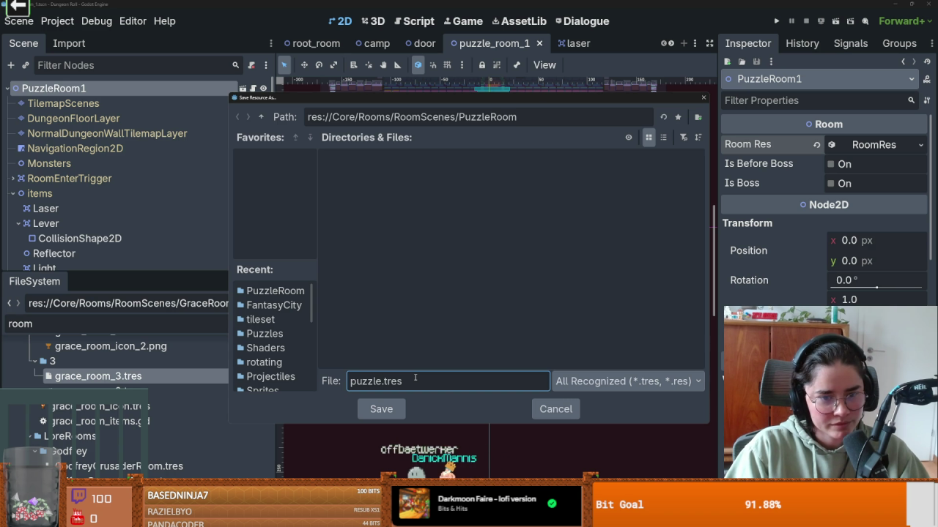
type("_rro")
key("BackSpace")
key("BackSpace")
type("oom")
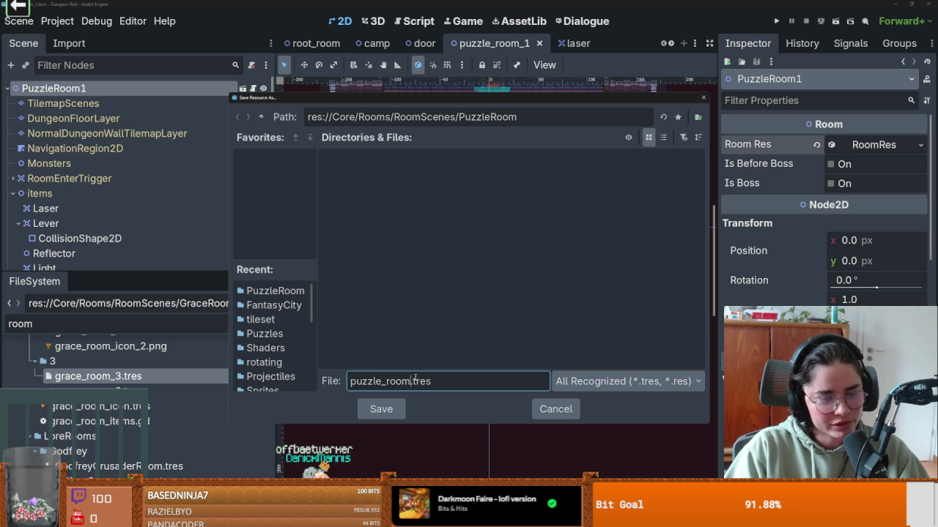
type("_")
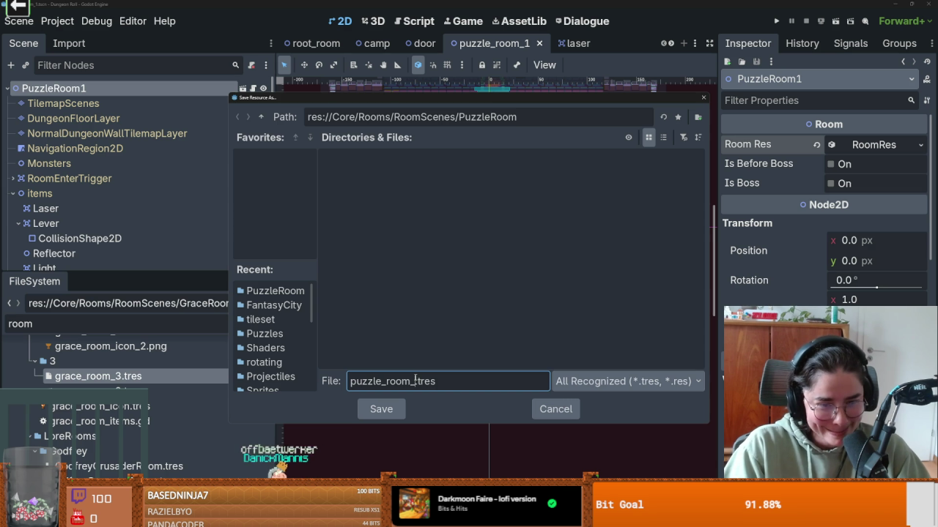
type("1")
left_click(381, 409)
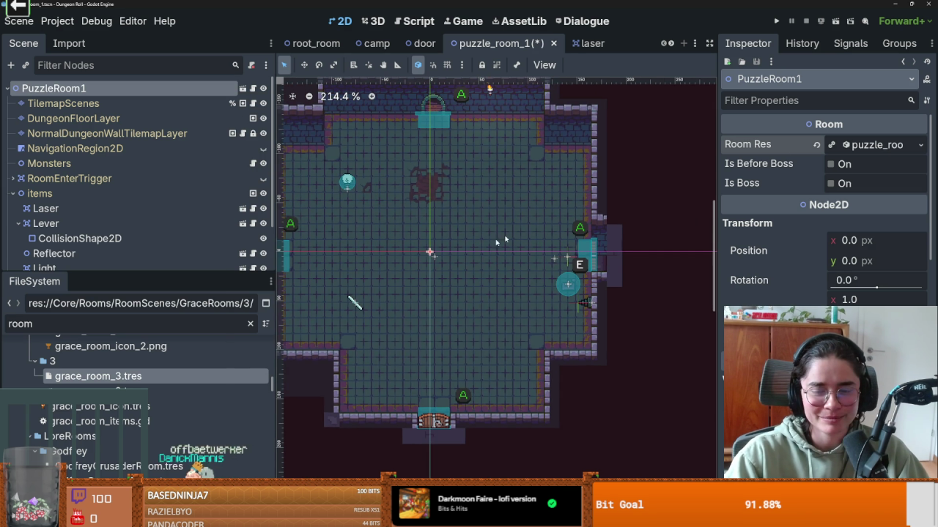
Step: Save the scene with the linked puzzle_room_1.tres Puzzle room, leaving Unique Room Icon unset
left_click(872, 145)
key("ctrl+s")
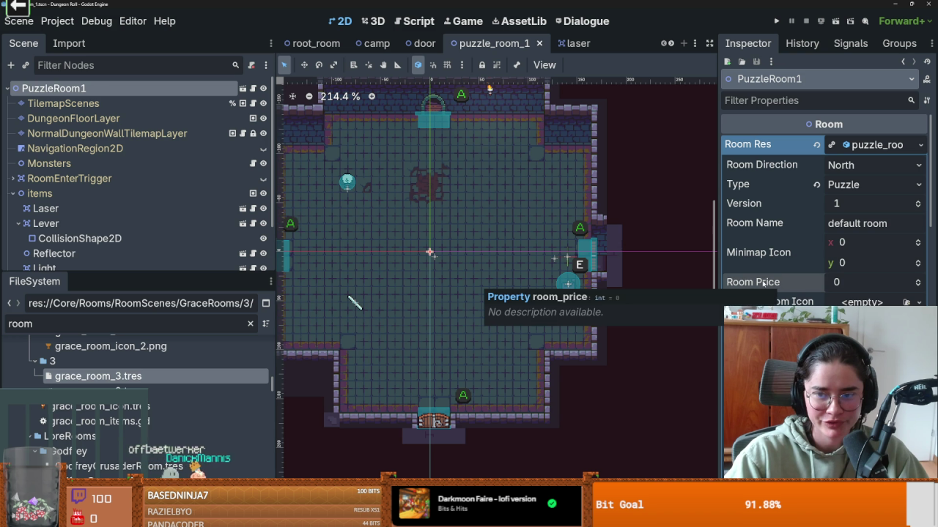
left_click(861, 302)
left_click(742, 278)
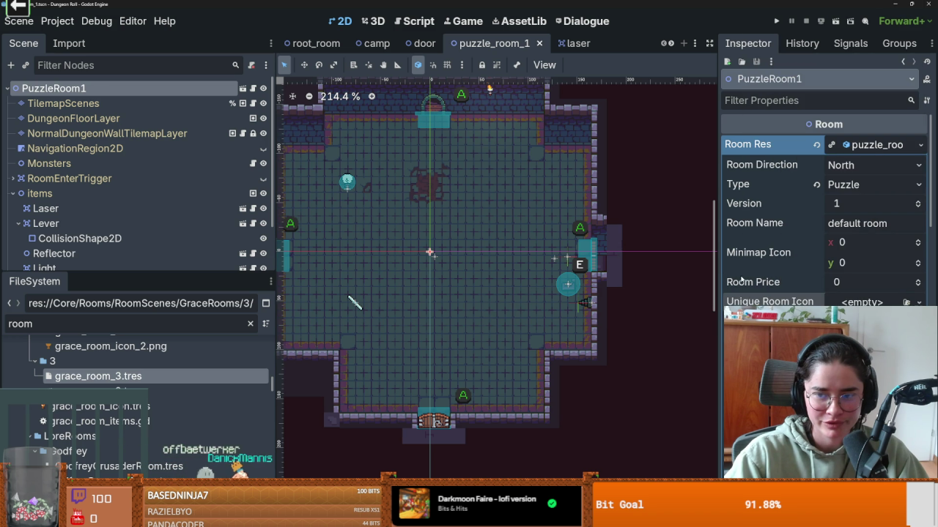